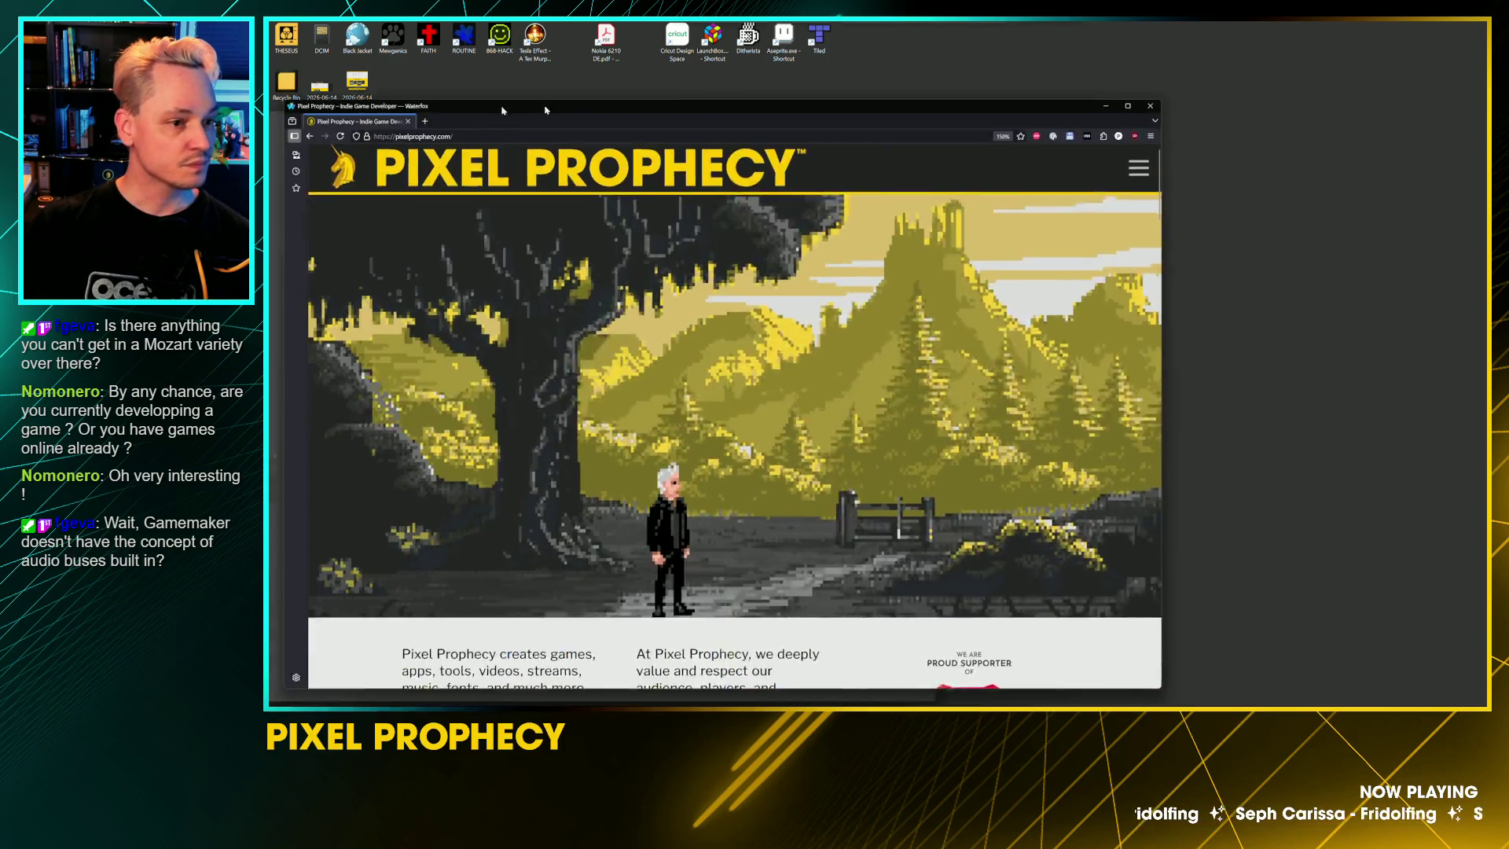
Step: Scroll the Pixel Prophecy homepage down to The Wizard's Beans and its Steam wishlist panel
scroll(775, 268, "down", 10)
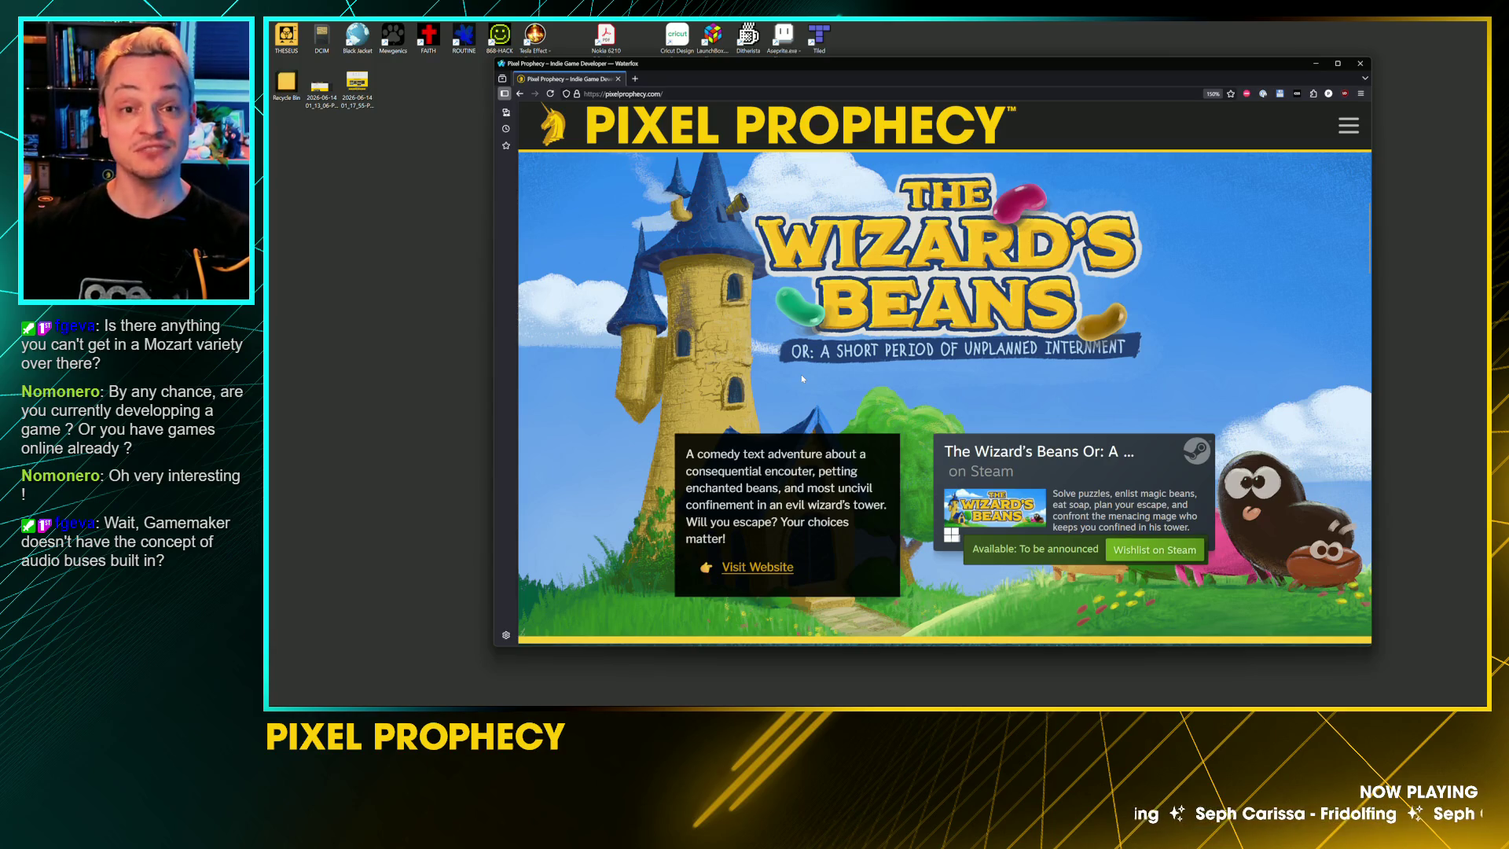
Step: Open The Wizard's Beans game page in a new tab and scroll through it
left_click(756, 568)
left_click(669, 80)
scroll(1007, 308, "down", 5)
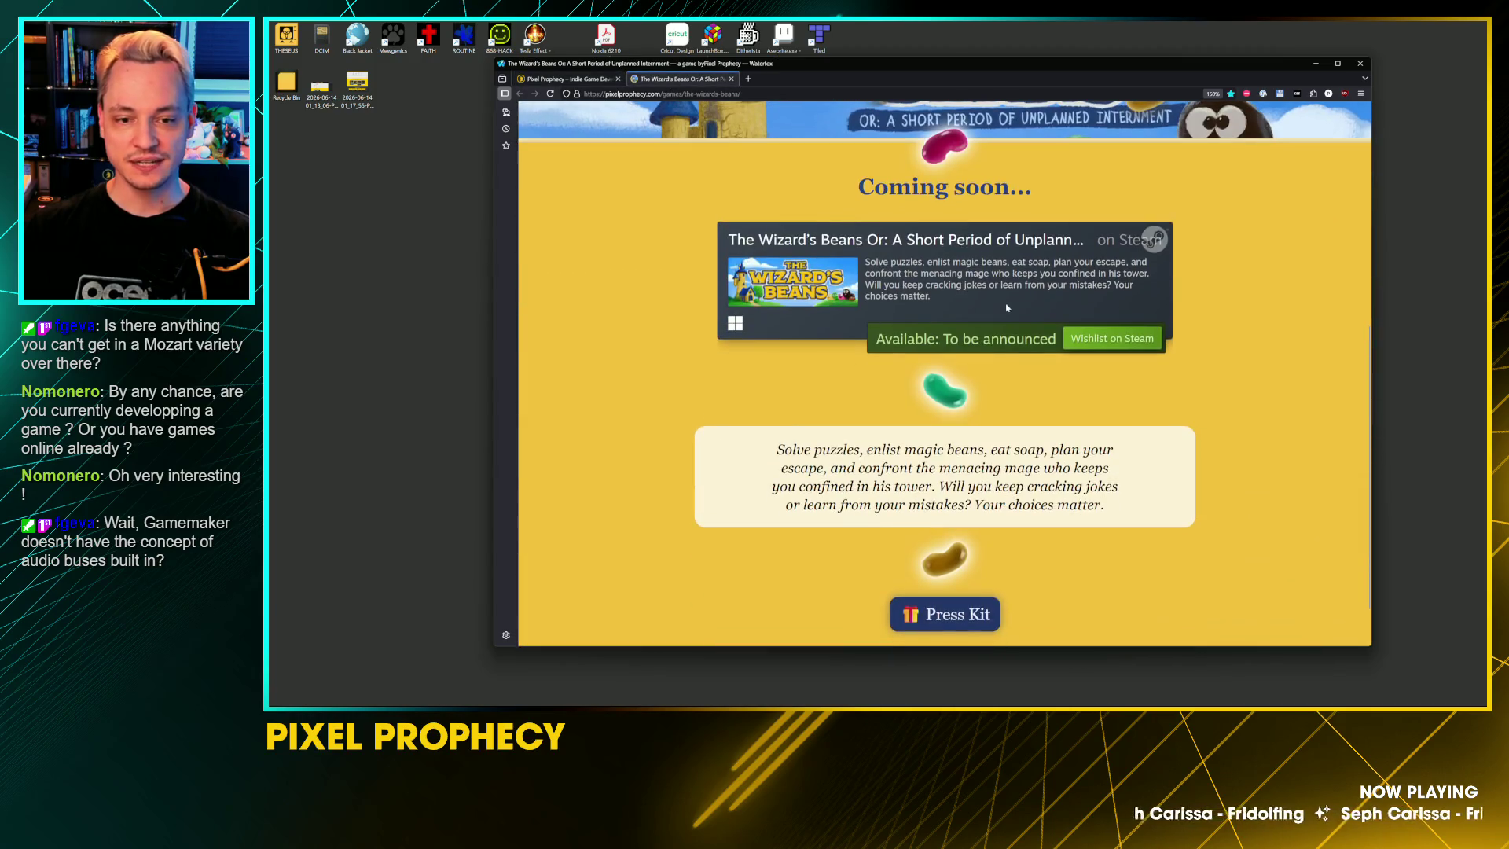
left_click_drag(809, 210, 1096, 182)
scroll(1097, 183, "up", 3)
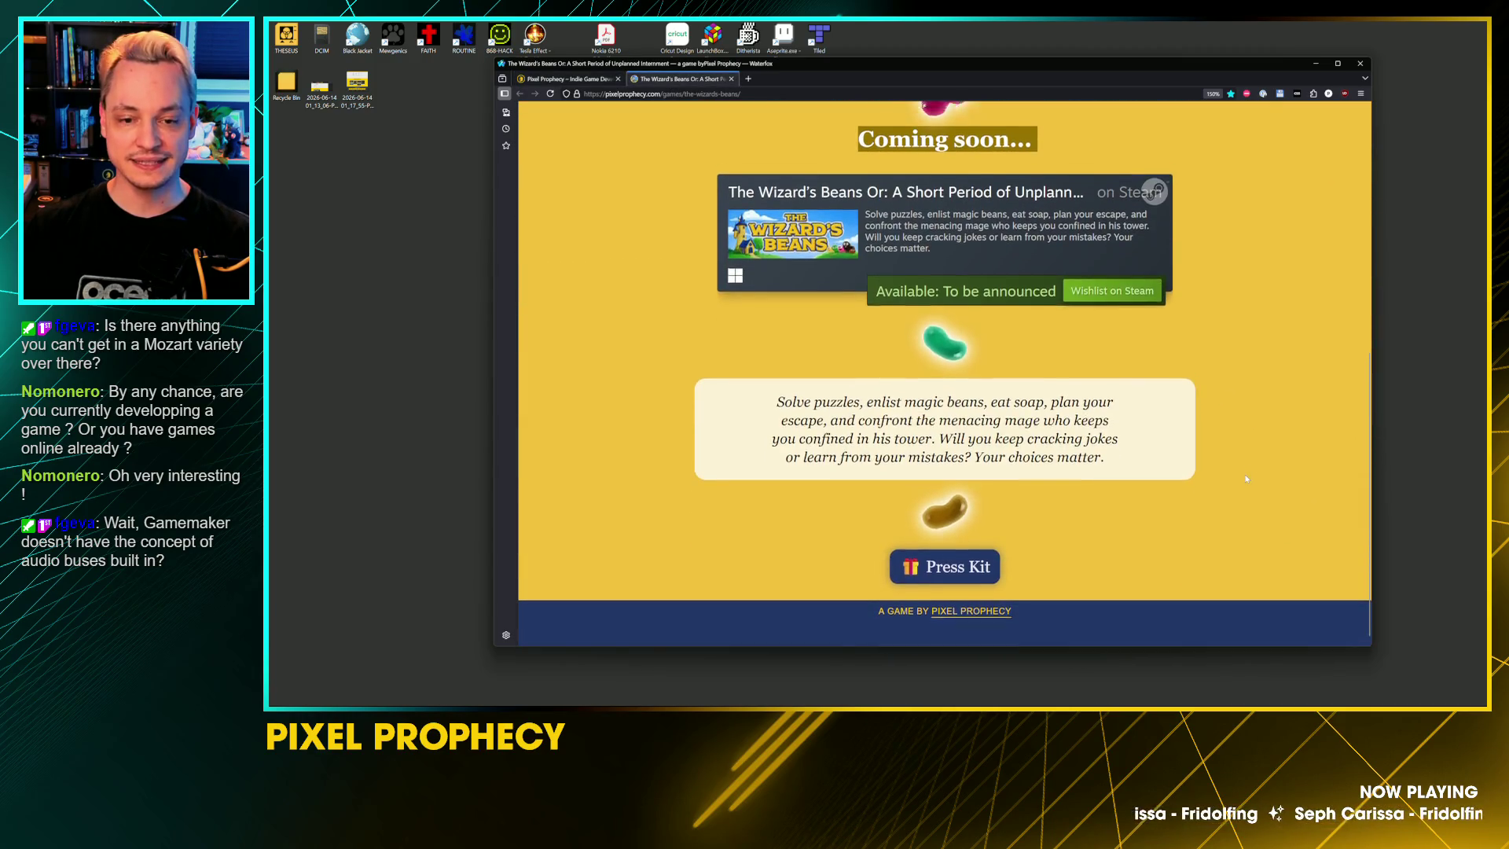
scroll(1144, 489, "up", 3)
scroll(1021, 432, "down", 5)
scroll(966, 376, "up", 3)
scroll(966, 376, "up", 3)
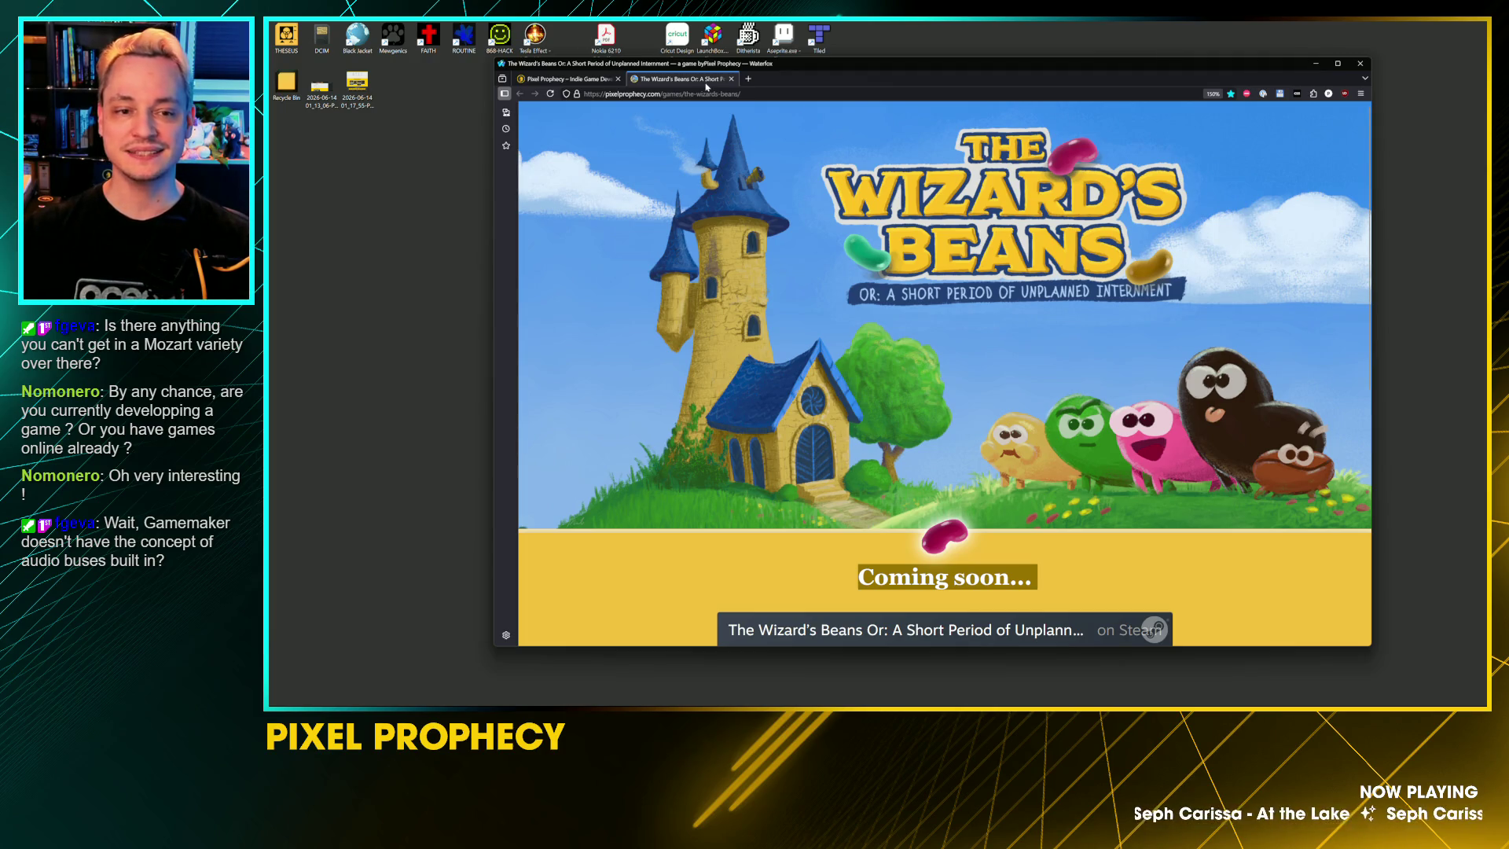
Step: Close The Wizard's Beans page and open Fine Sweeper's Steam store page from the homepage
left_click(732, 78)
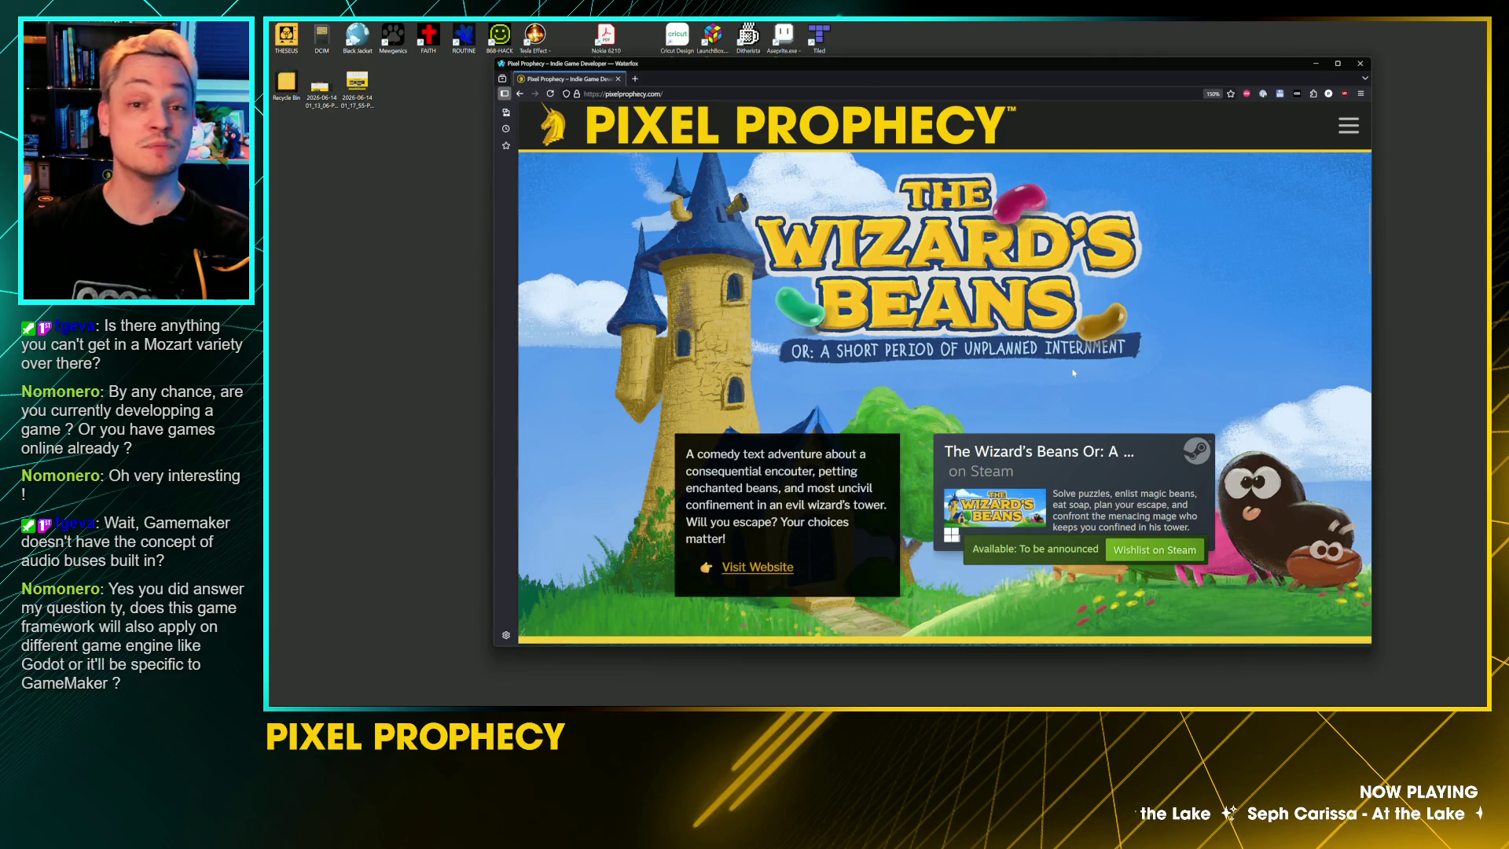
scroll(1176, 334, "down", 5)
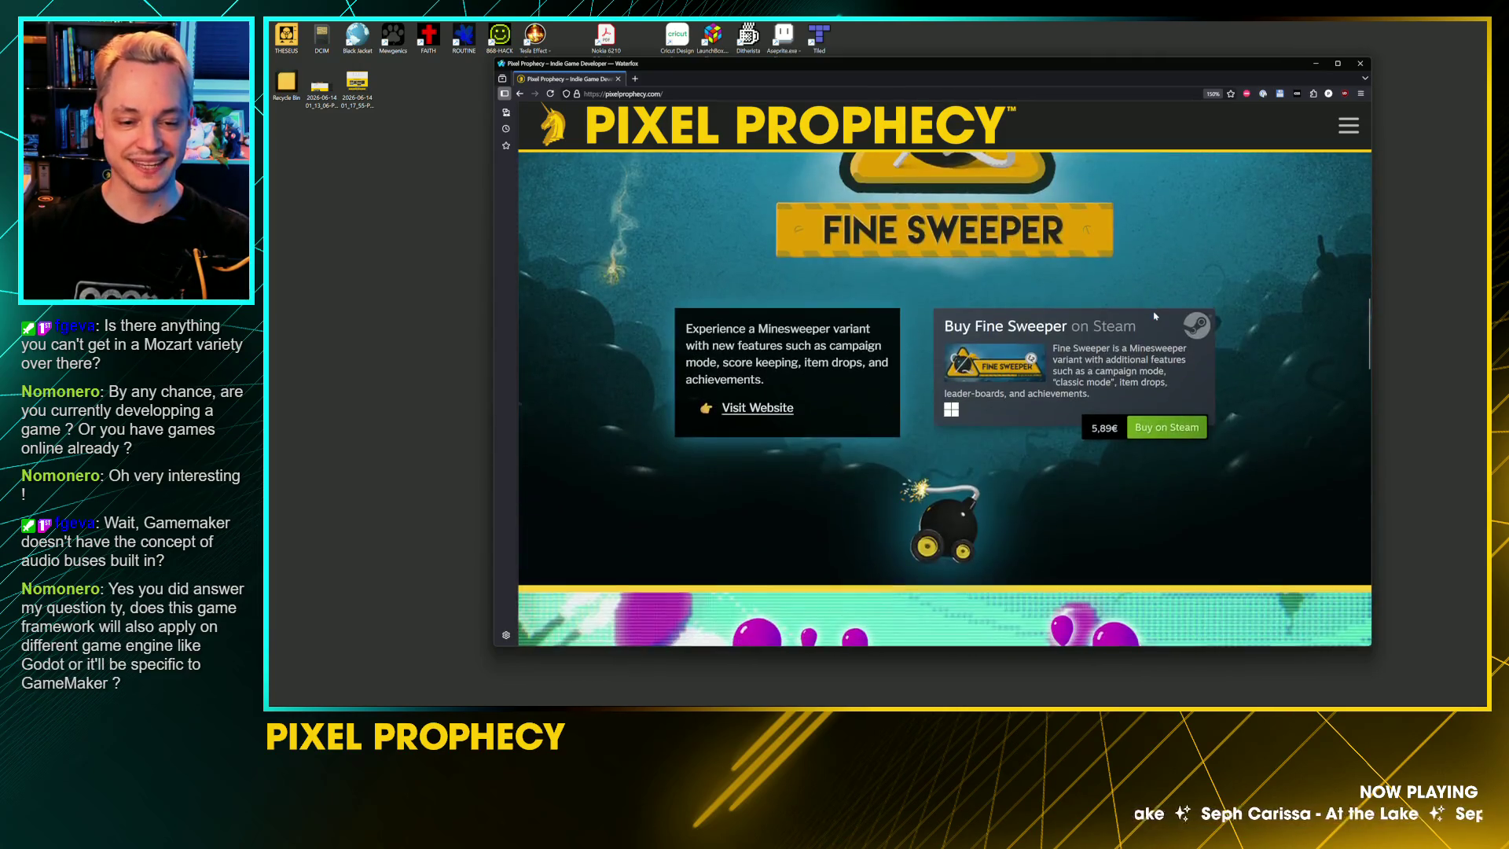
left_click(971, 517)
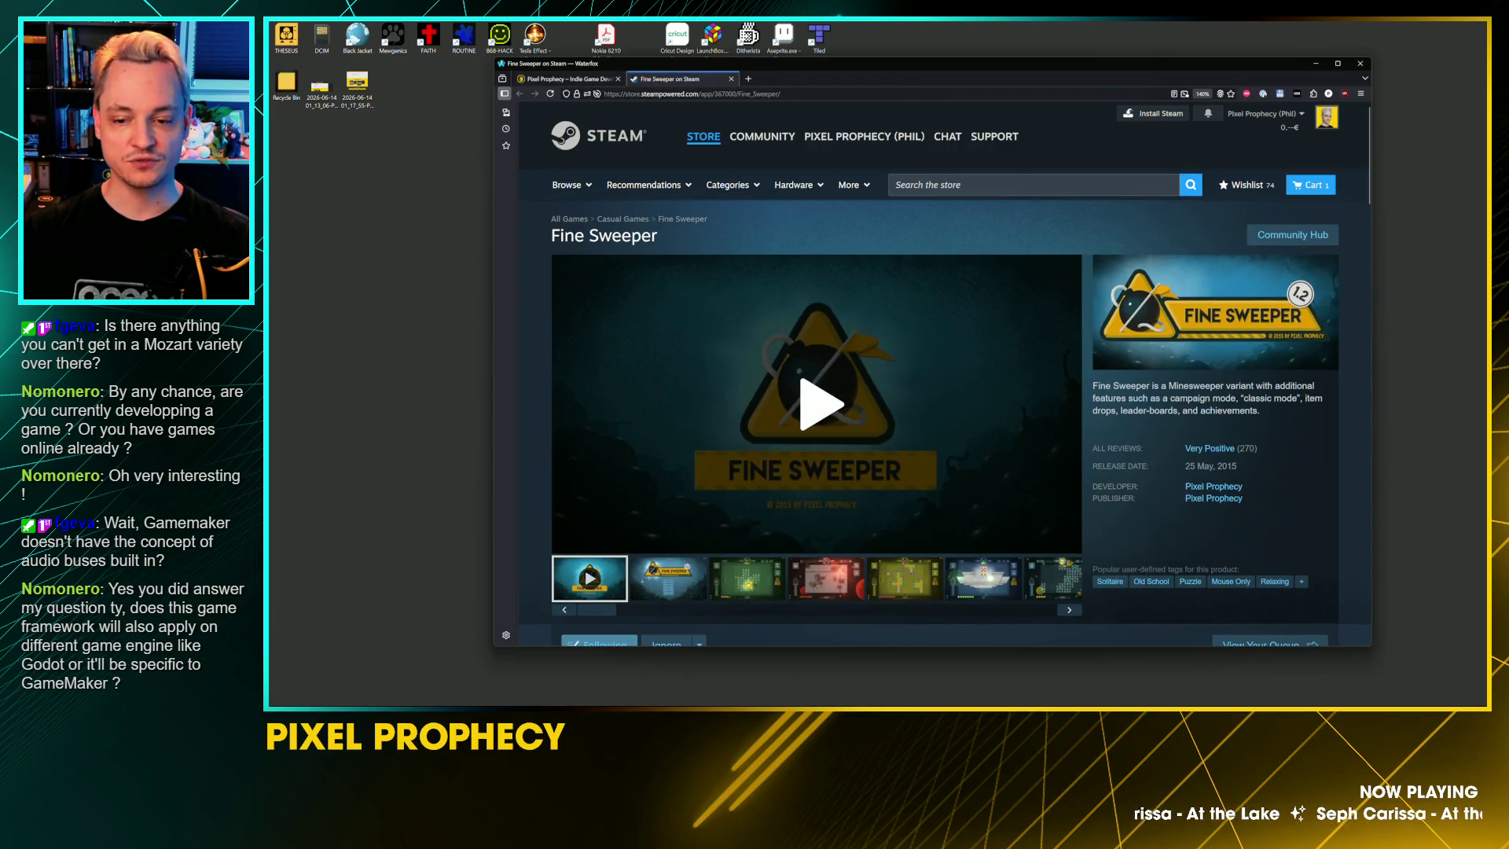
Step: View several Fine Sweeper gameplay screenshots on Steam, then close the store page
scroll(903, 472, "down", 2)
left_click(904, 441)
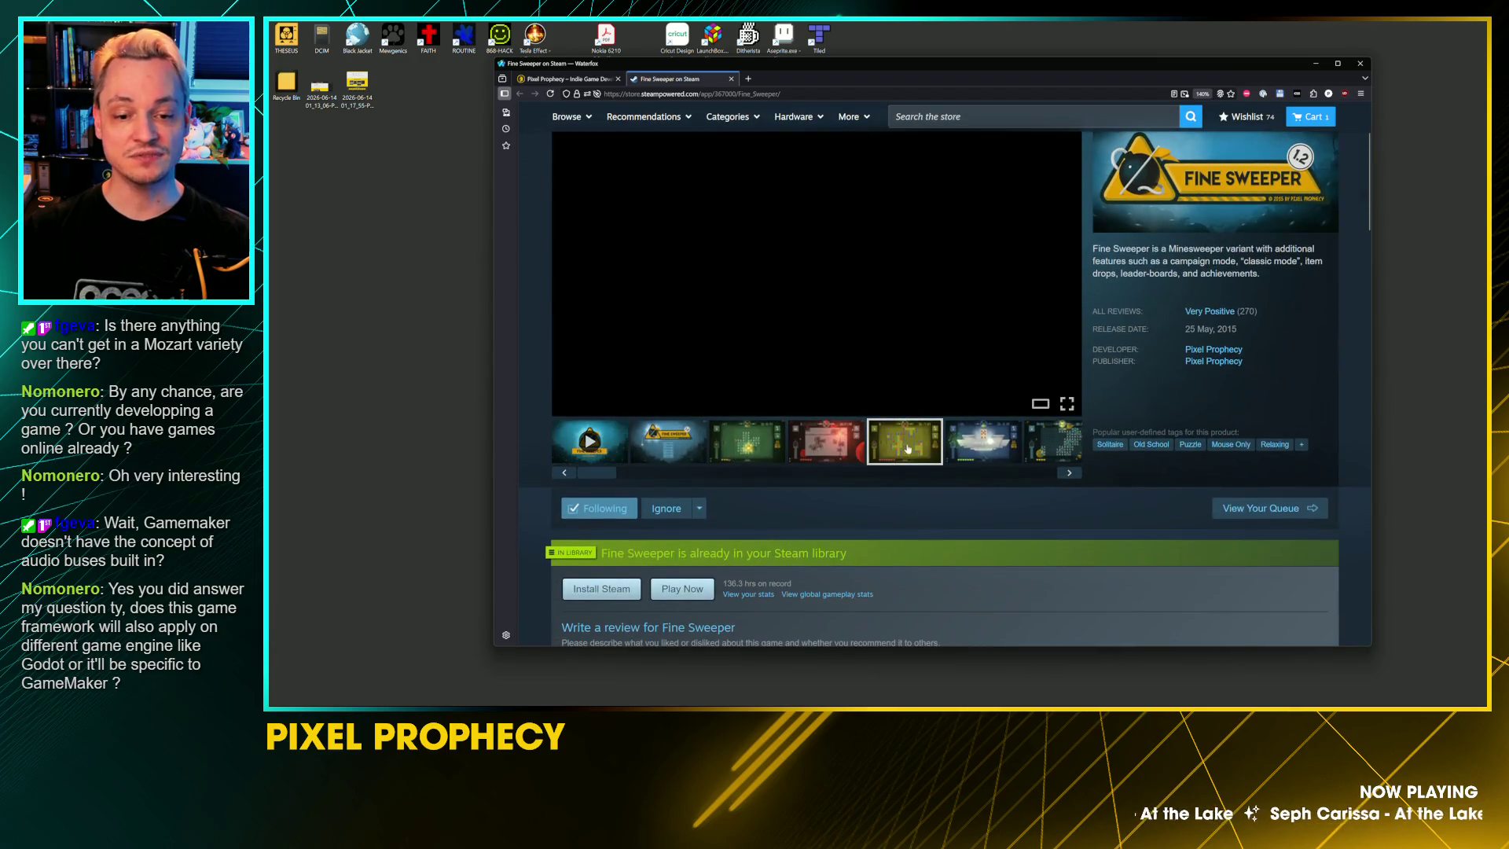
left_click(980, 435)
left_click(904, 441)
left_click(872, 441)
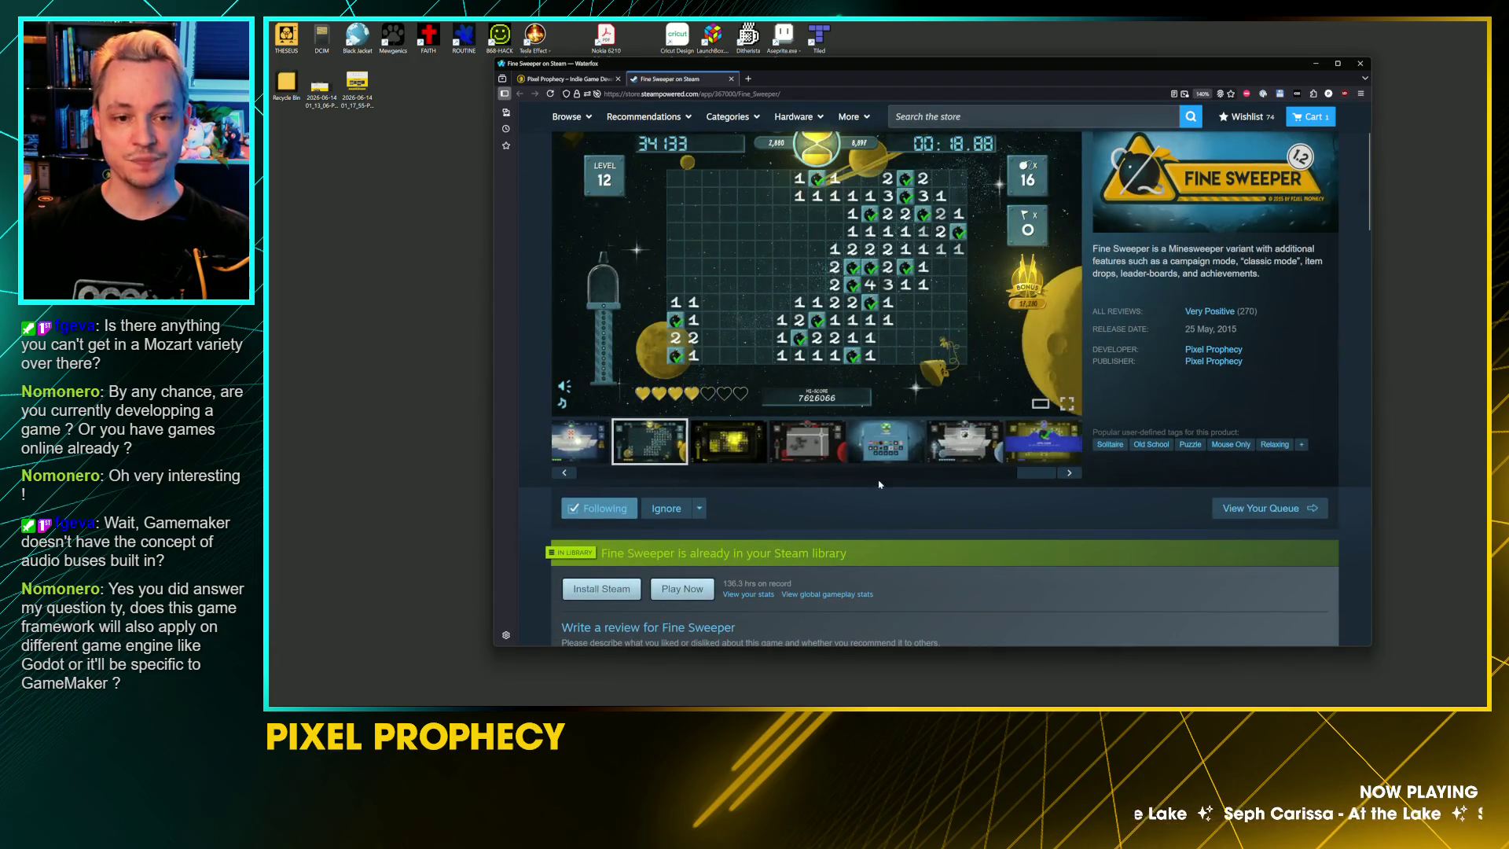
scroll(875, 498, "up", 2)
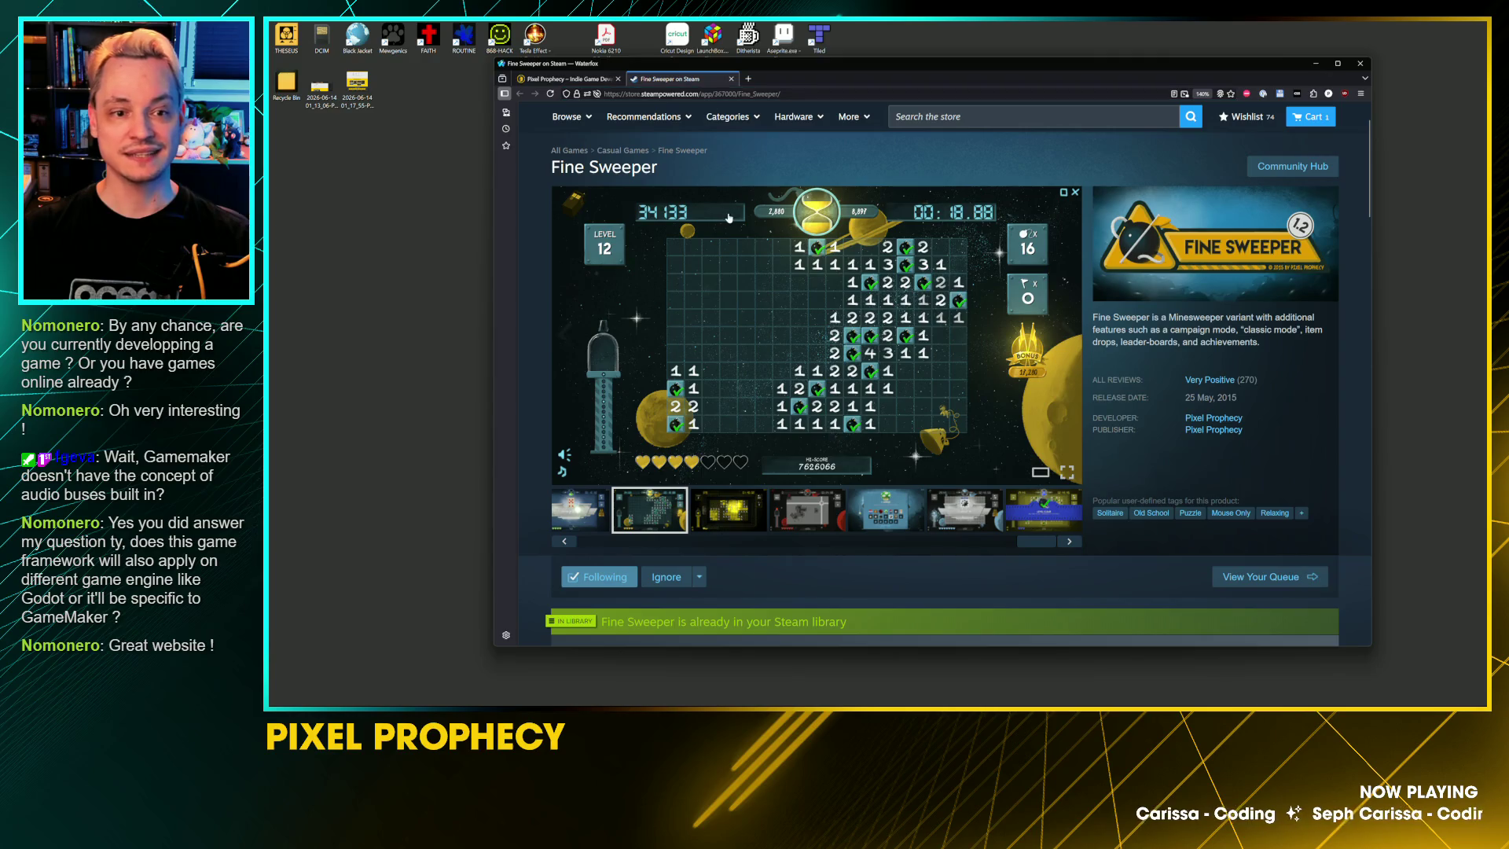
left_click(730, 79)
Step: Open the Aufgeblähte Drossel website and go to Pixel Prophecy's itch.io profile
scroll(643, 361, "down", 5)
scroll(643, 360, "down", 5)
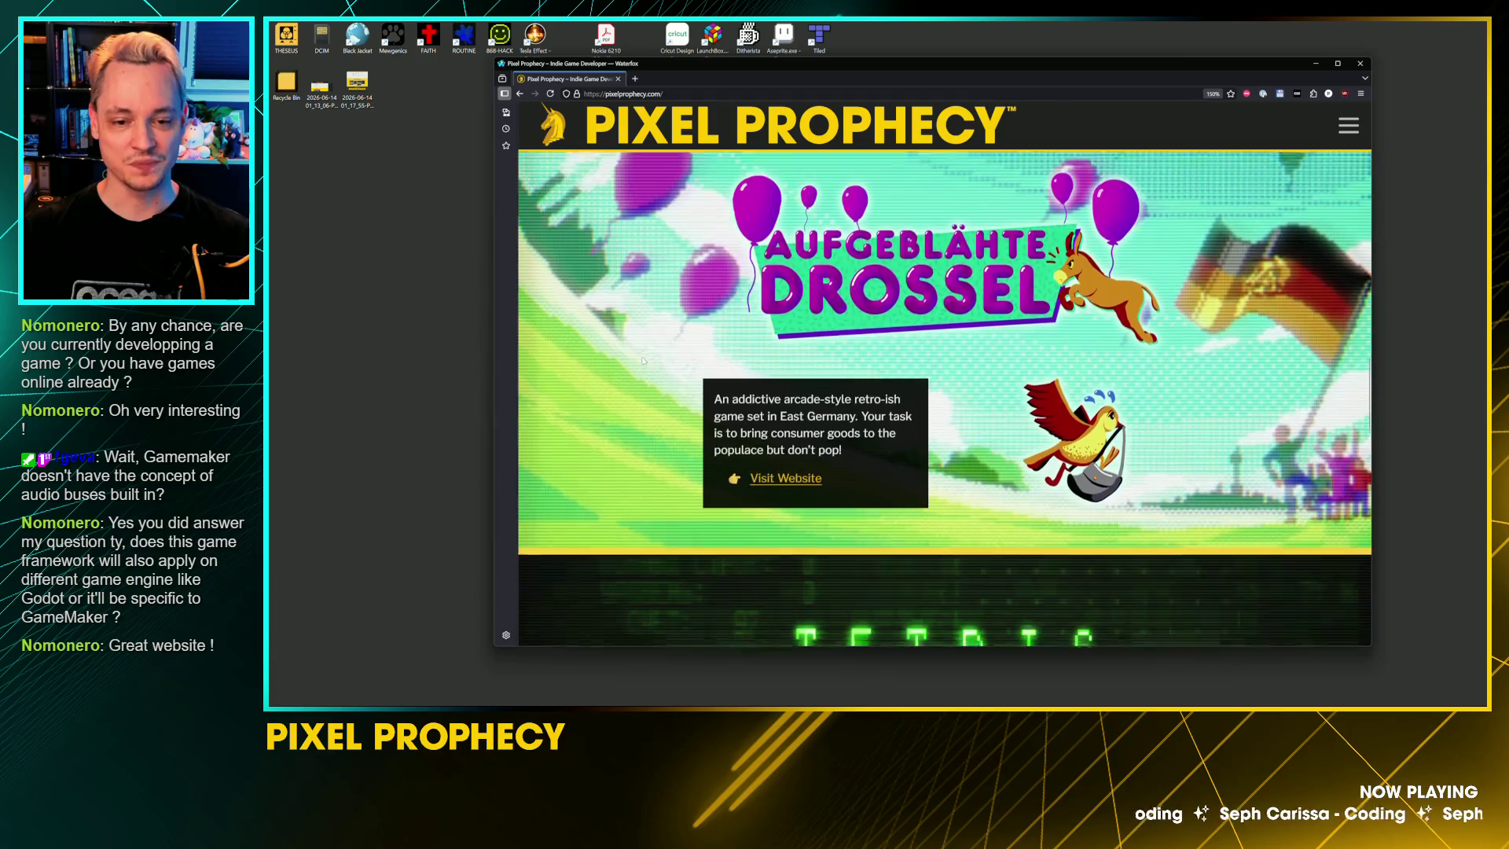
left_click(805, 463)
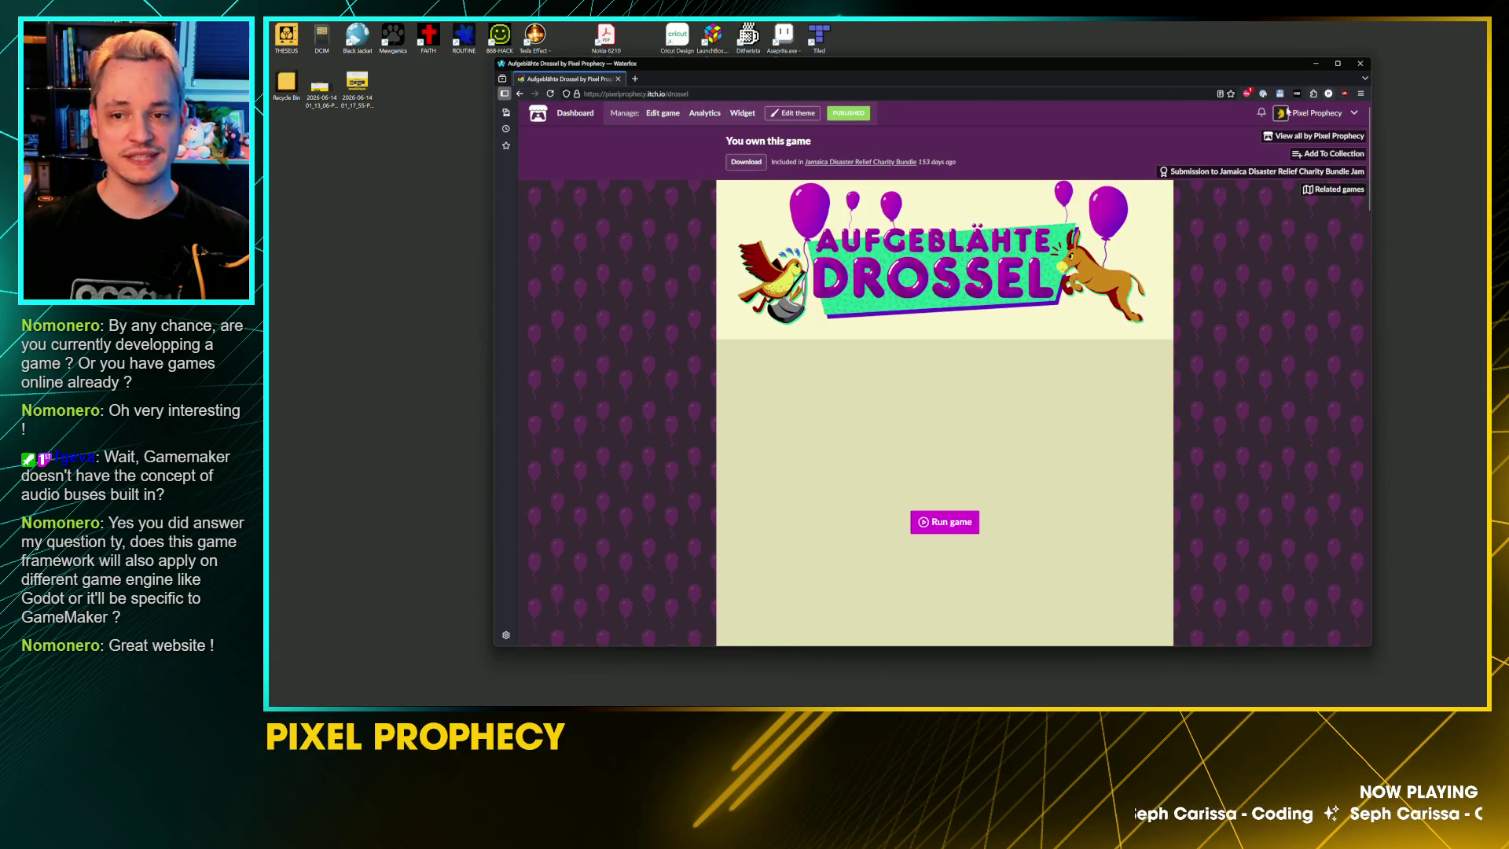
left_click(1320, 136)
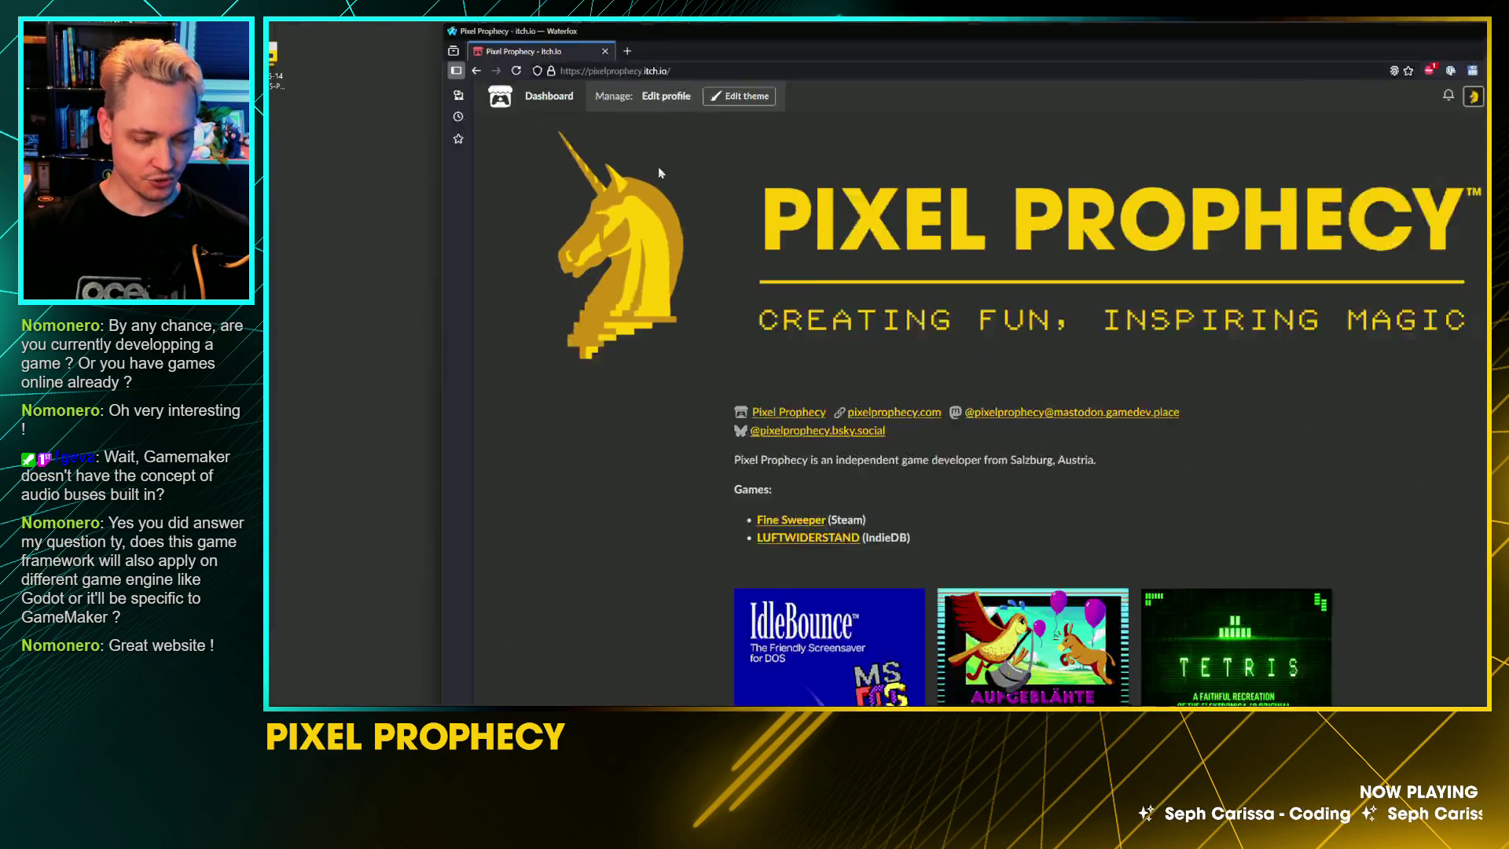
Step: Scroll through Pixel Prophecy's eight-game itch.io grid, including Mag Gunner, then open a blank tab
scroll(1200, 368, "down", 5)
scroll(790, 505, "down", 3)
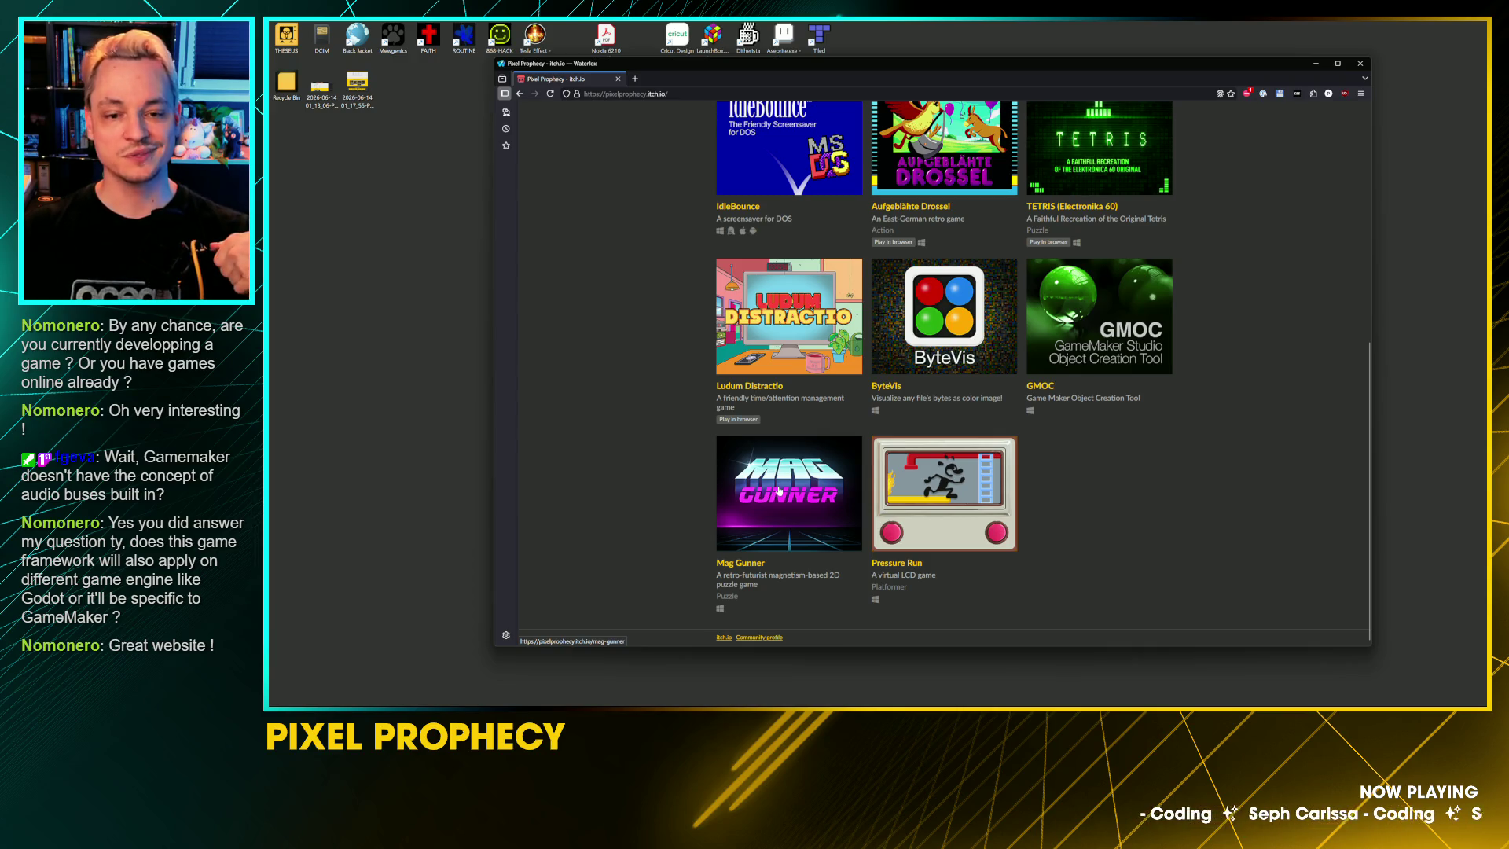
scroll(781, 487, "up", 2)
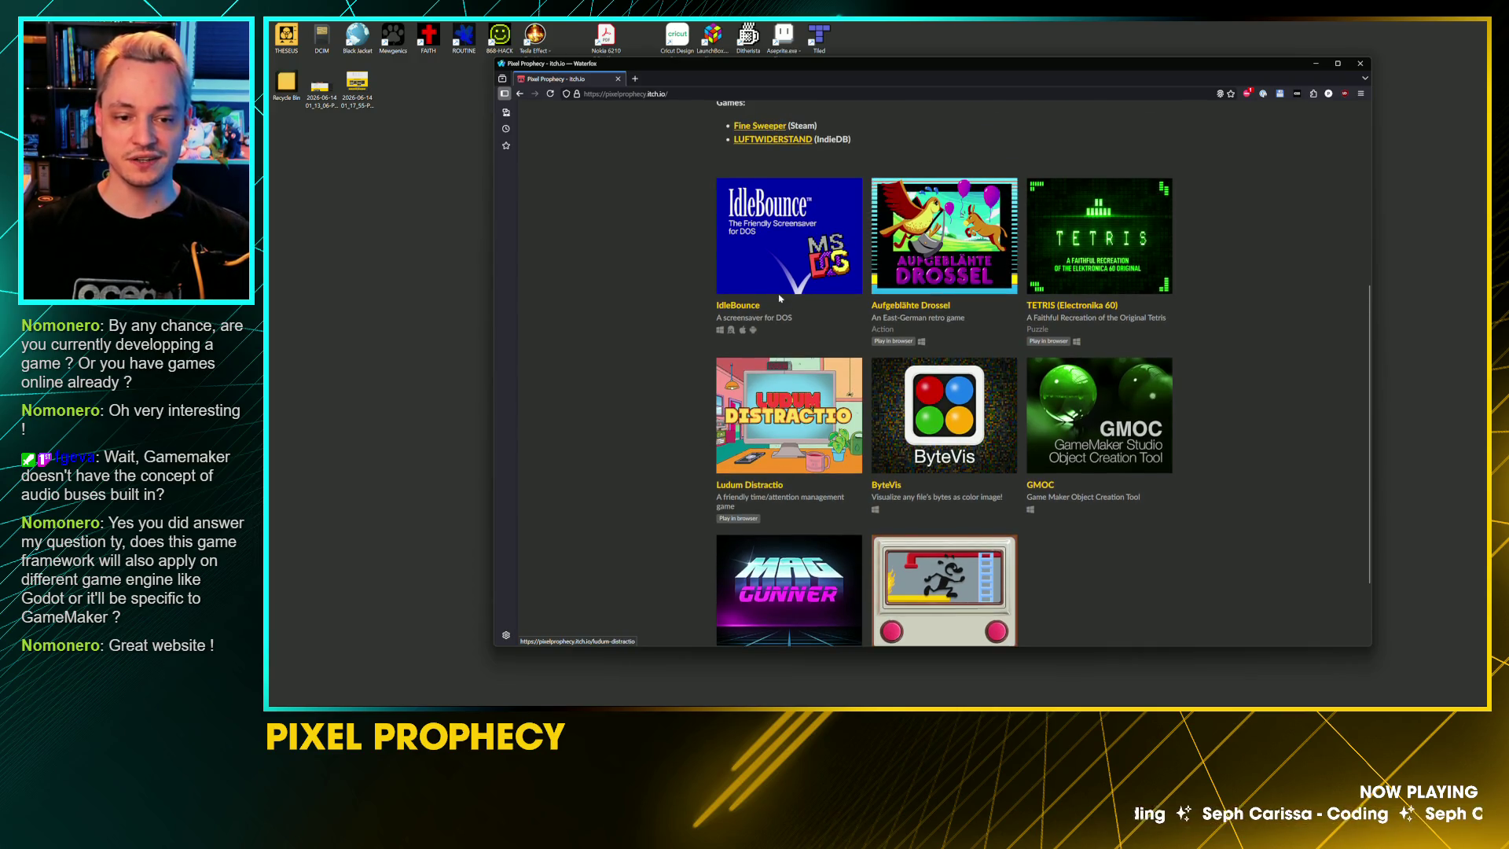
left_click(635, 79)
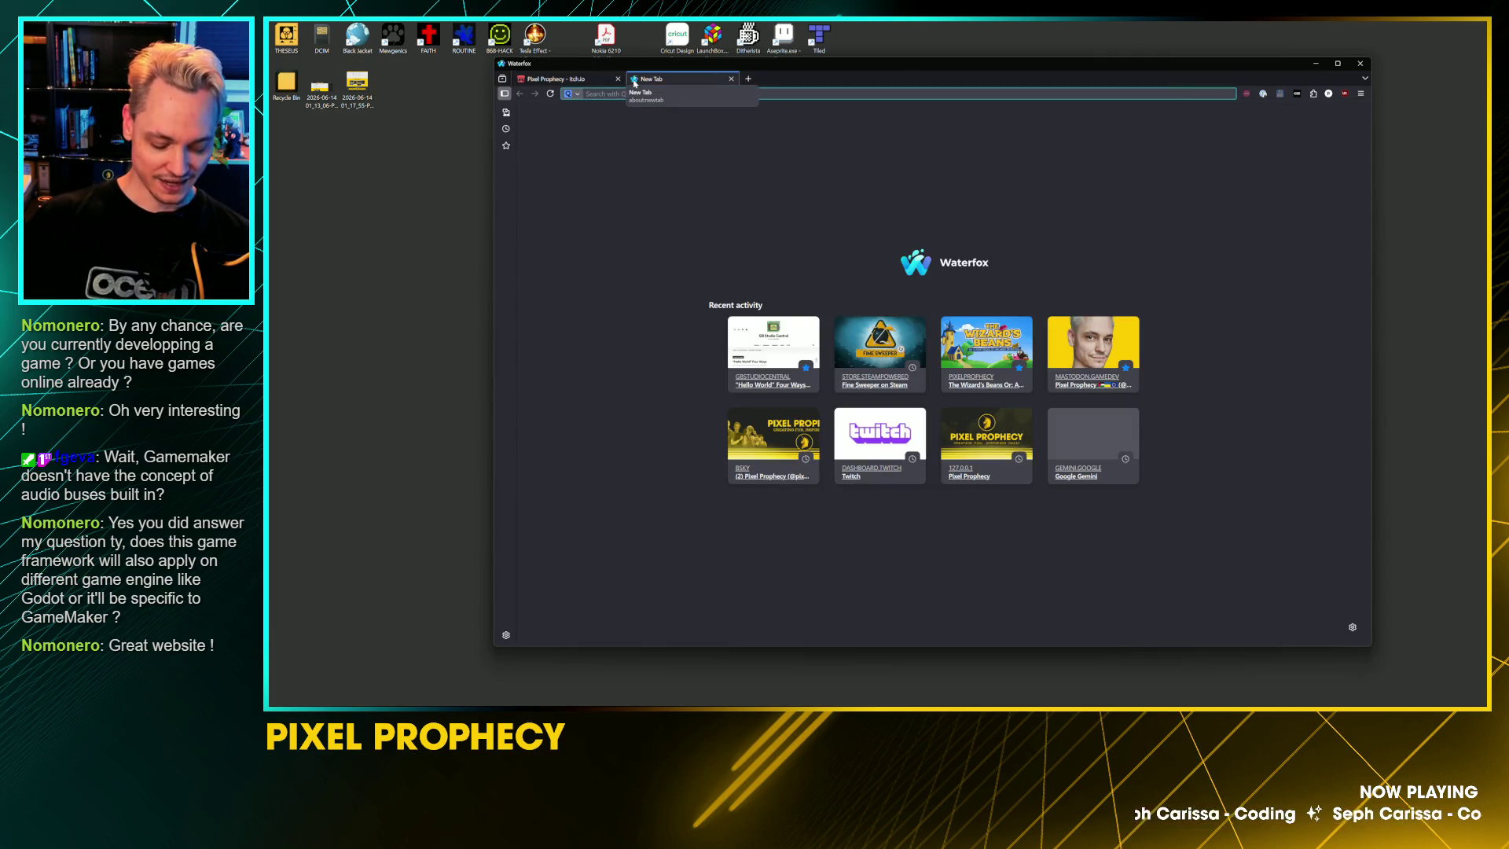
Step: Enter ldjam.com in the new tab's address bar and load it
type("ld")
key("Right")
type("ph")
key("BackSpace")
key("BackSpace")
key("Return")
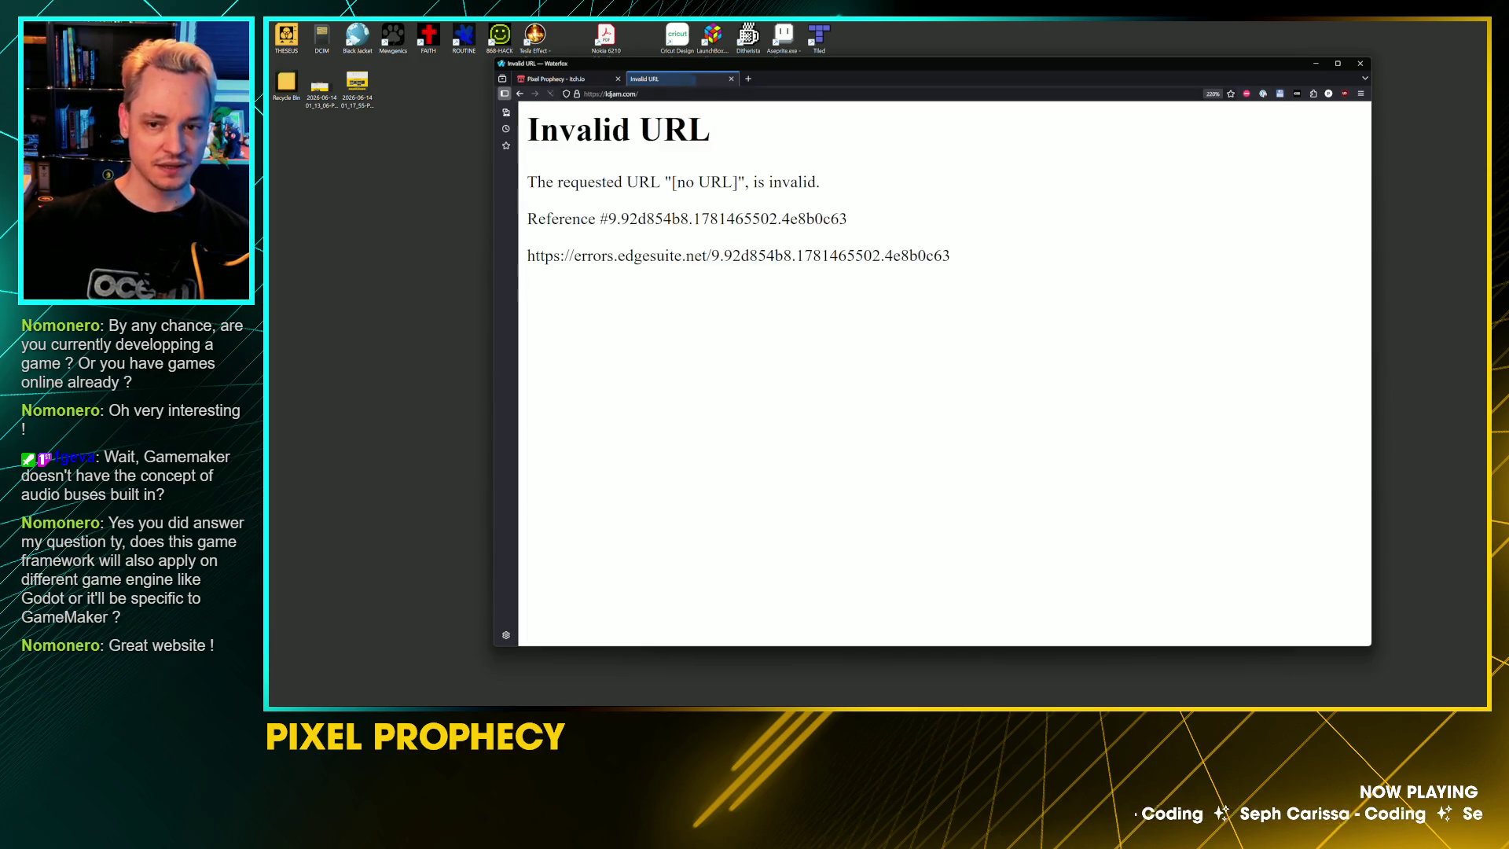
Step: Retry and retype ldjam.com several times, still getting the Invalid URL page
key("ctrl+l")
left_click(720, 349)
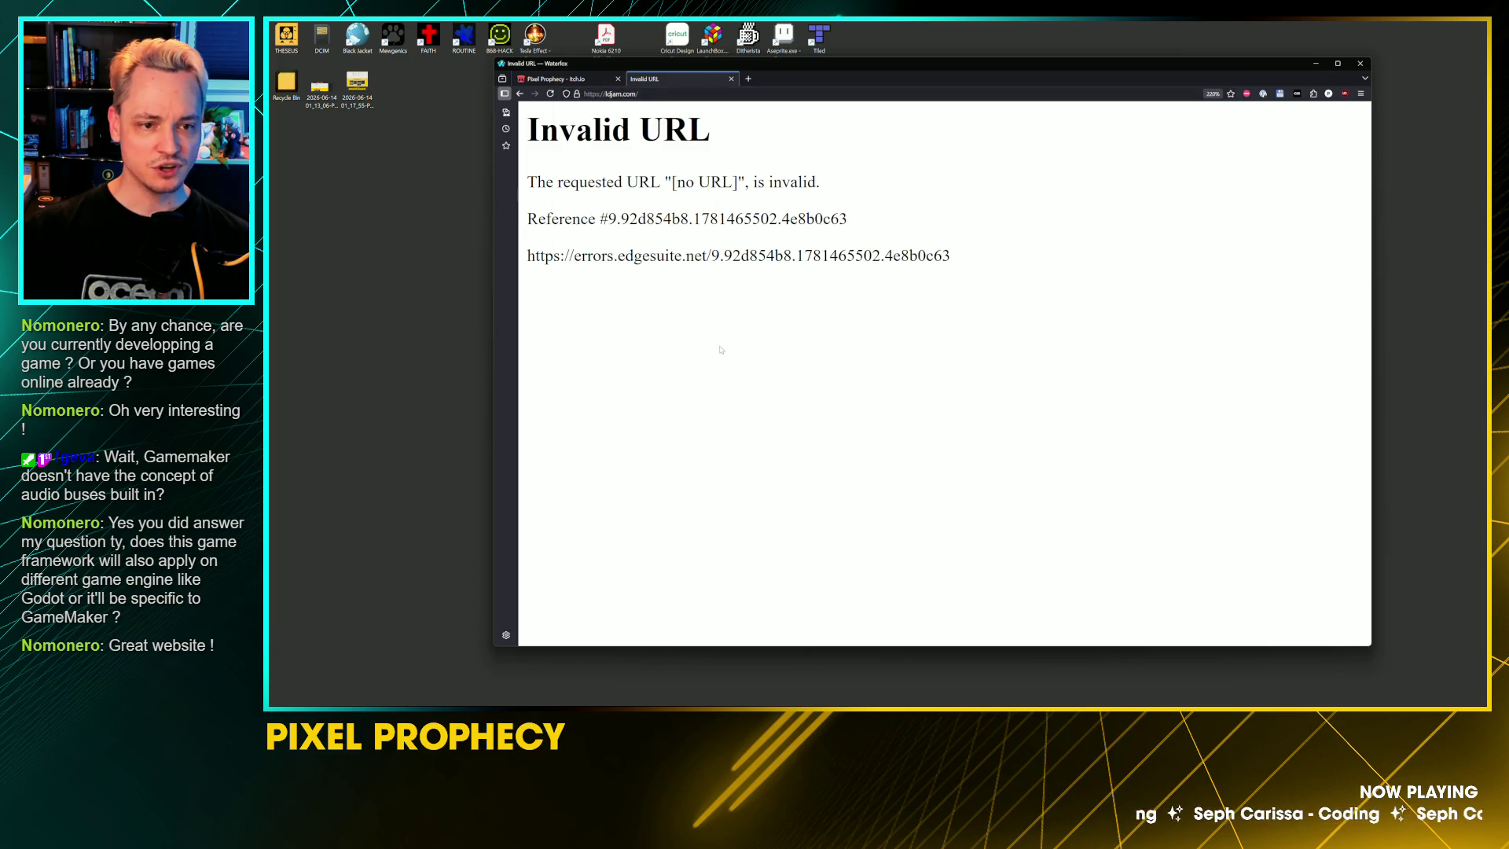
key("ctrl+l")
key("Return")
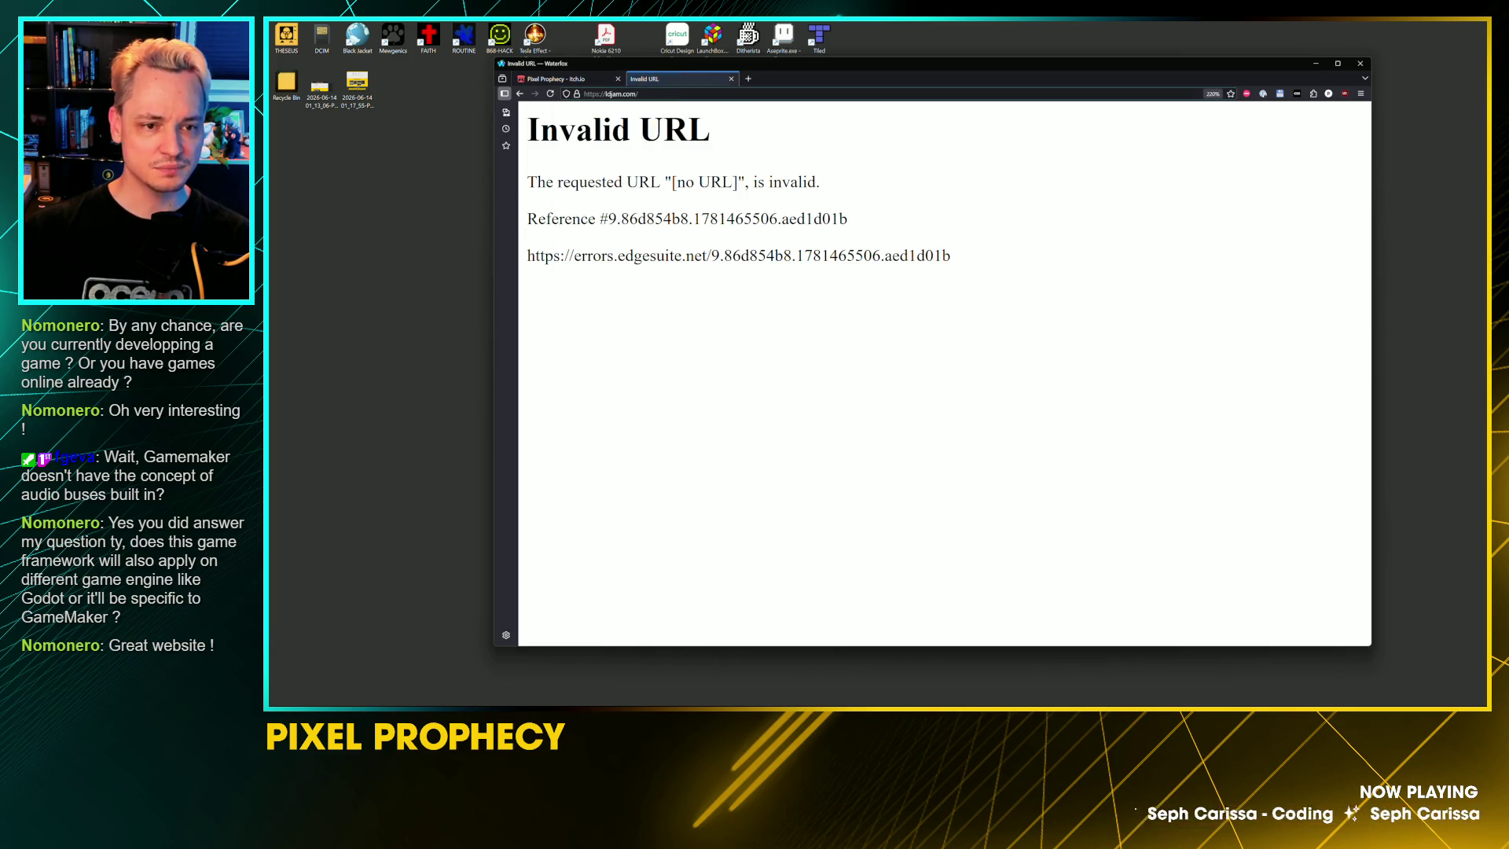
key("ctrl+l")
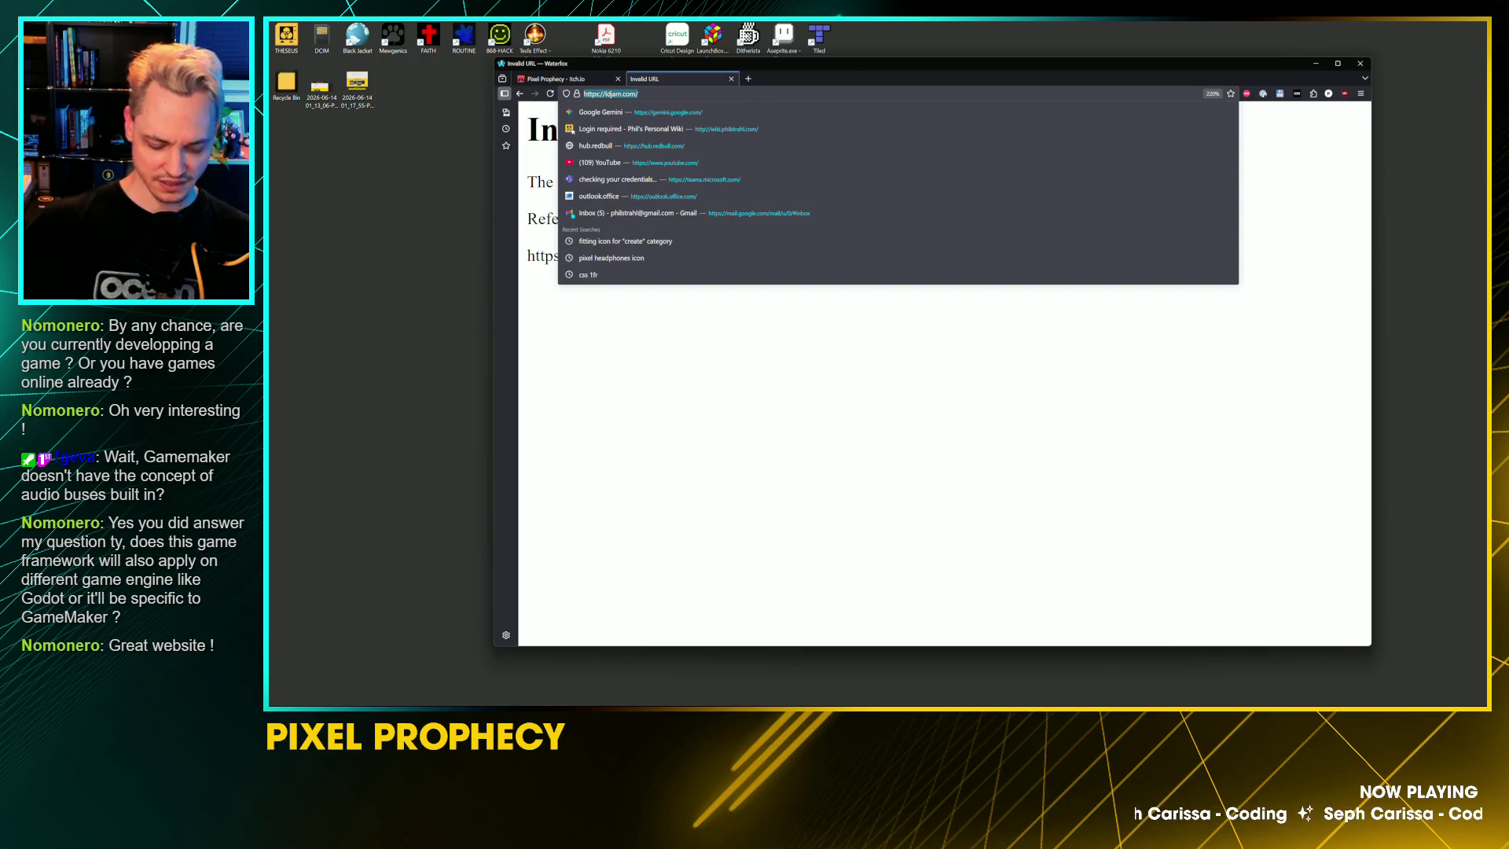
type("ldf")
key("BackSpace")
type("jam")
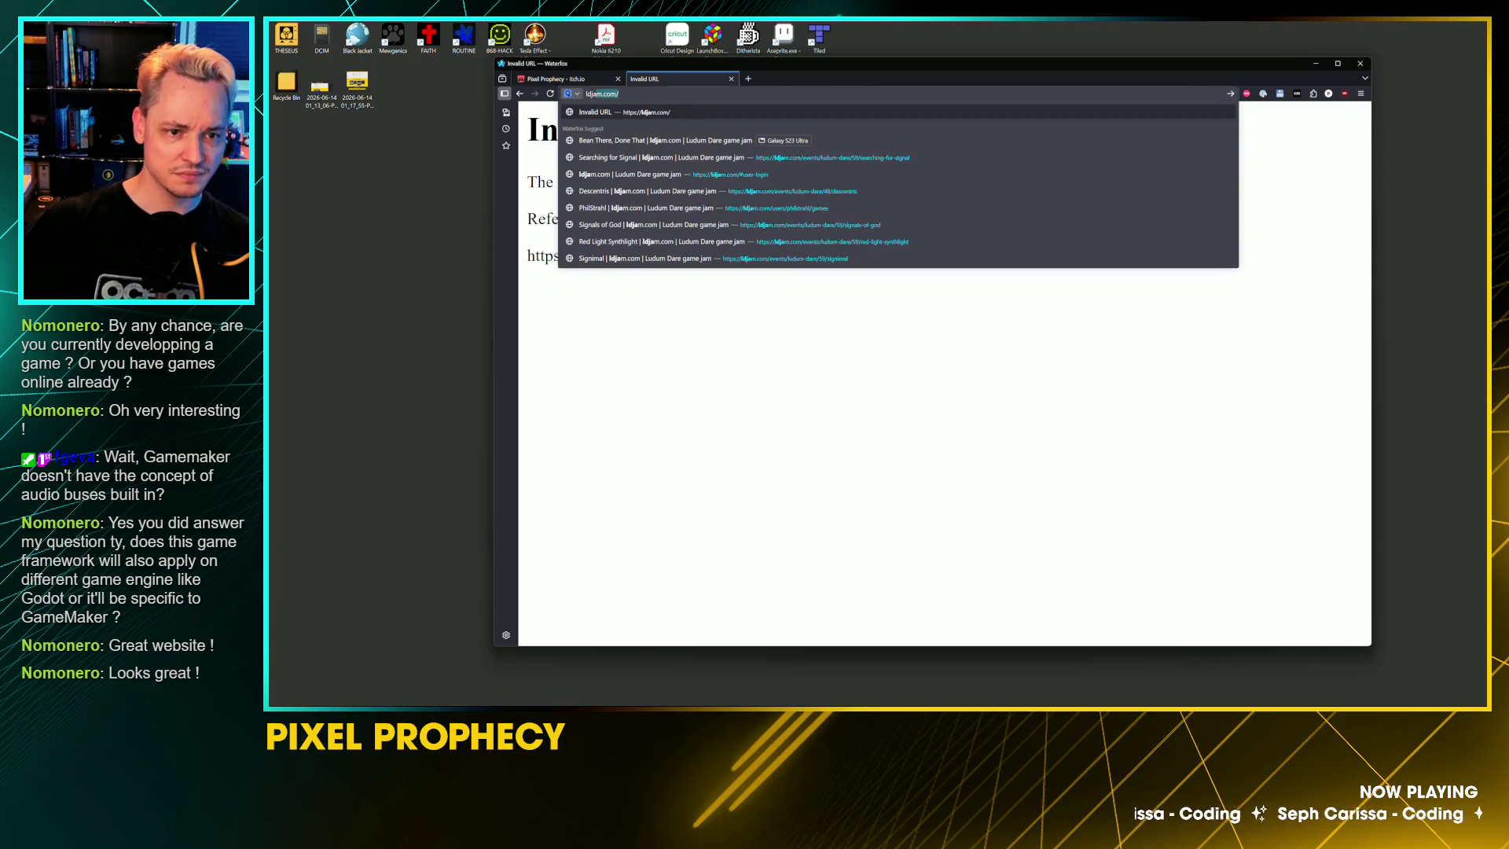
key("Return")
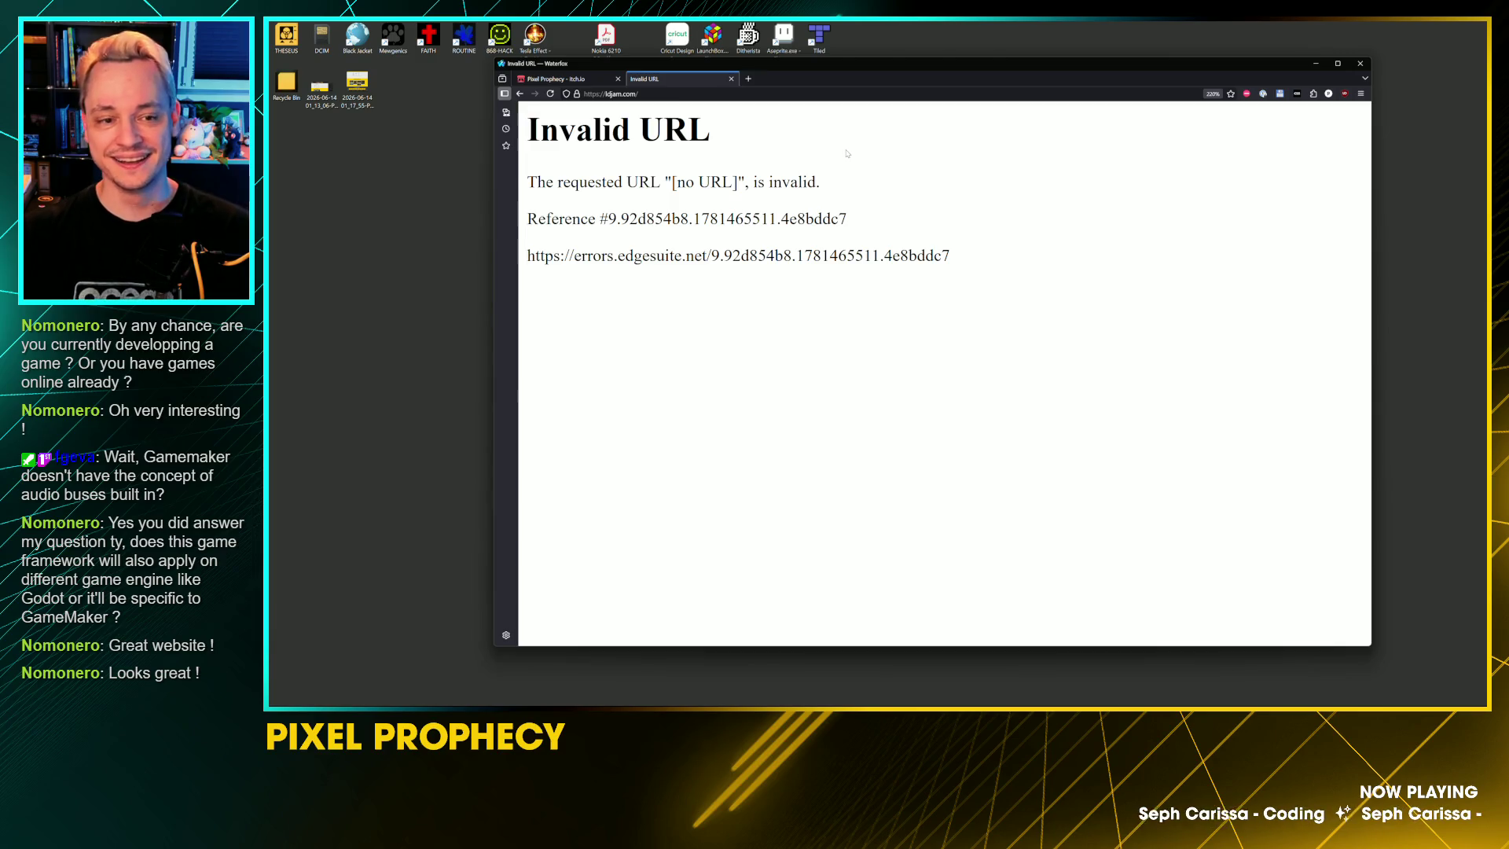
key("ctrl+l")
left_click(704, 255)
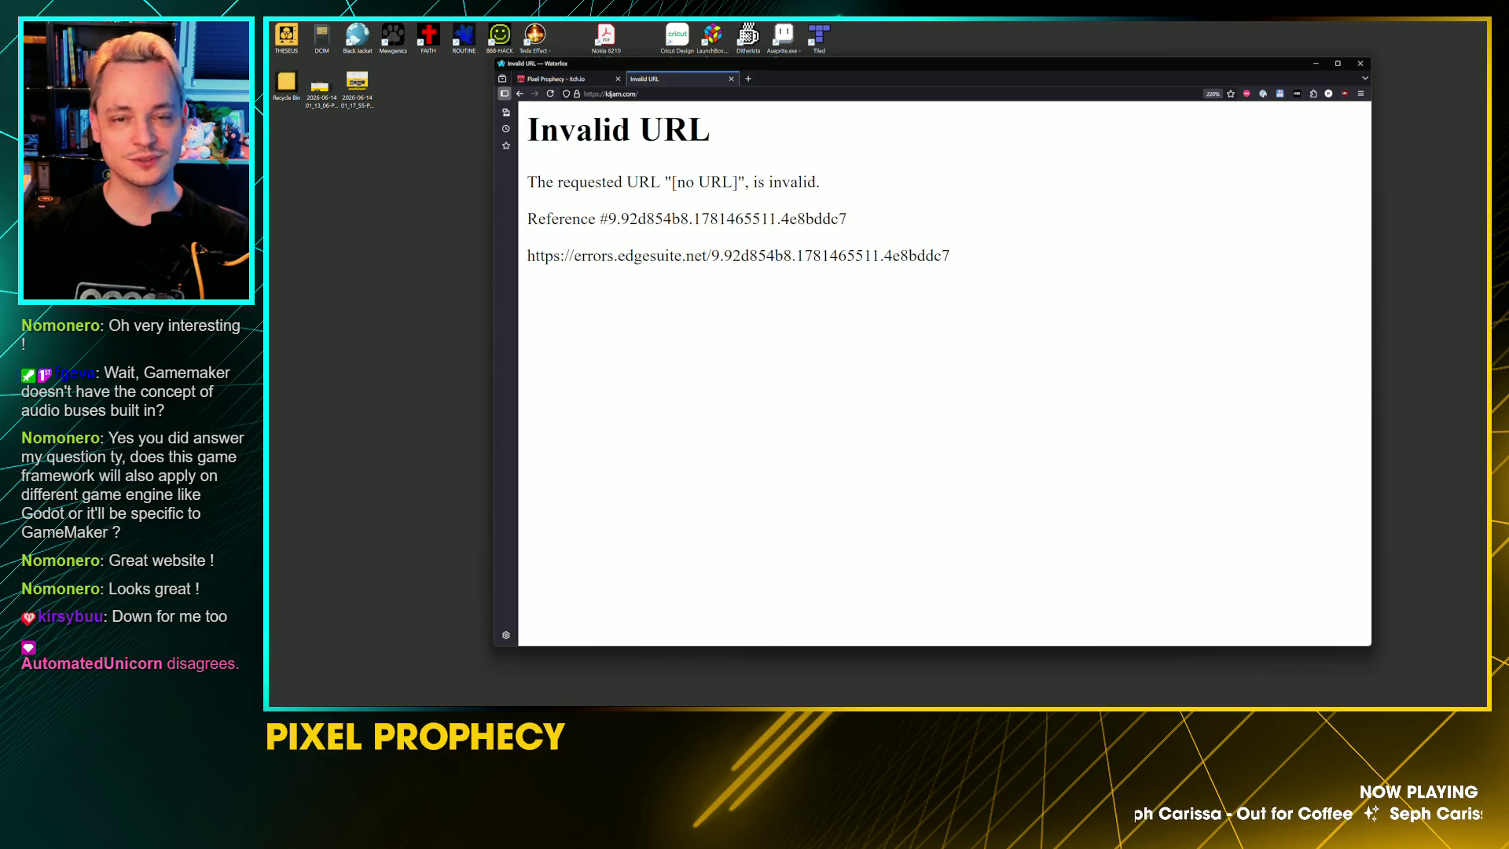
Step: Browse Pixel Prophecy's itch.io game list, then return to the ldjam.com Invalid URL tab
left_click(602, 82)
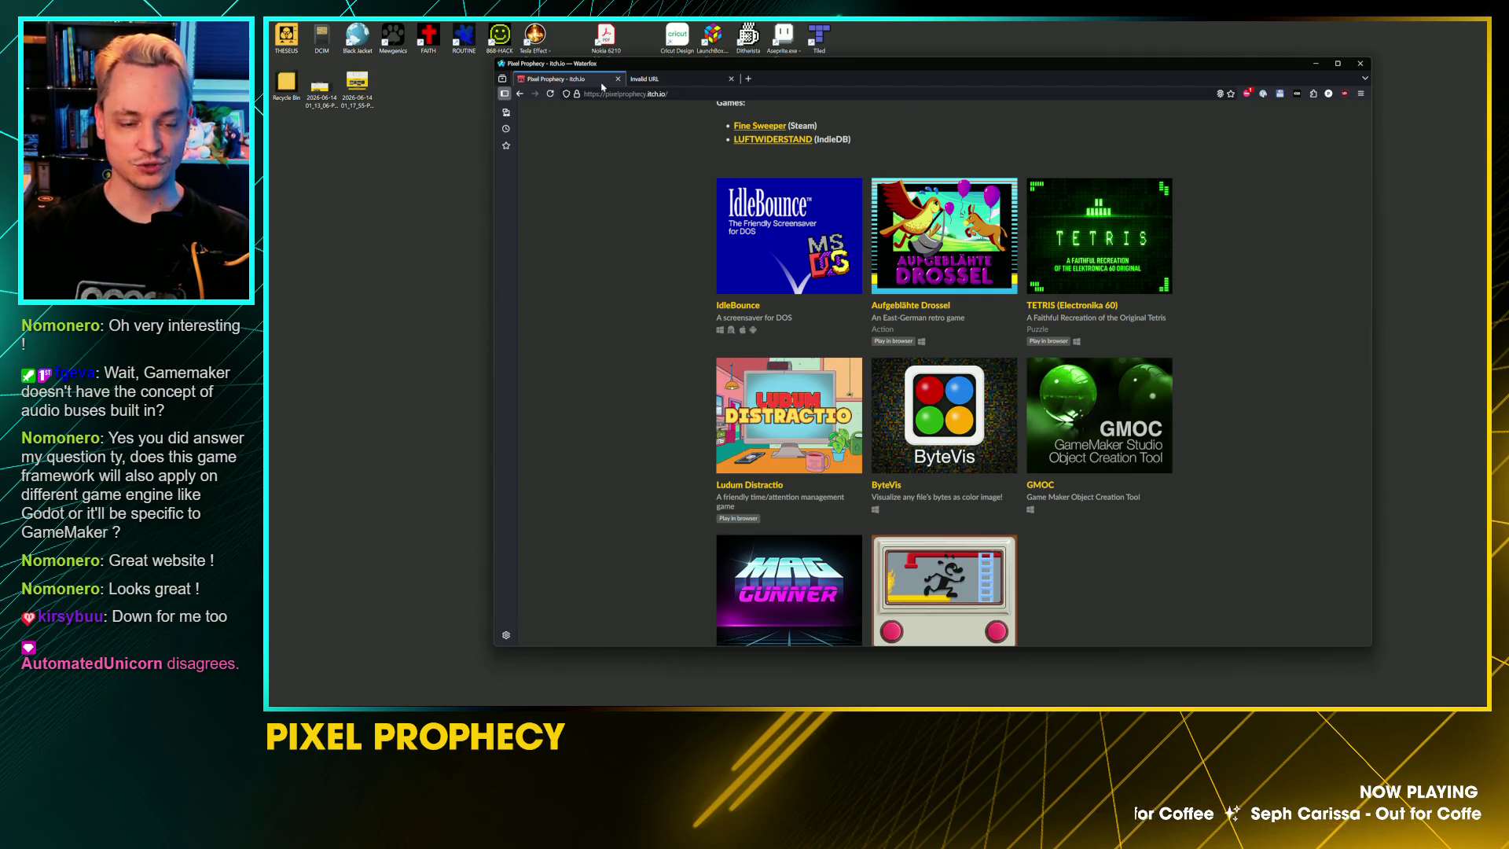
scroll(666, 326, "down", 2)
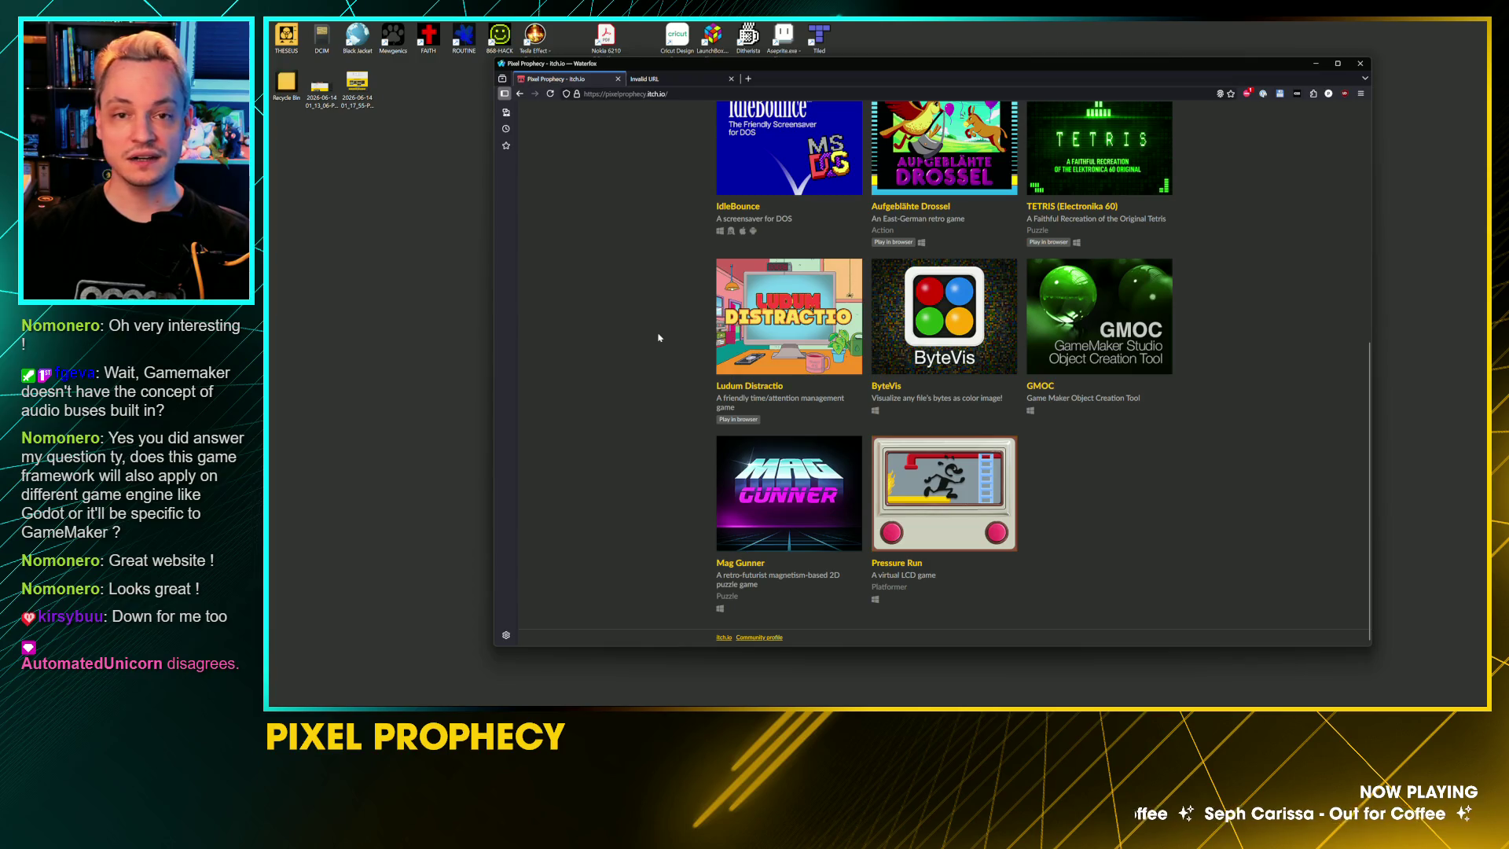
scroll(659, 337, "up", 7)
scroll(676, 330, "up", 2)
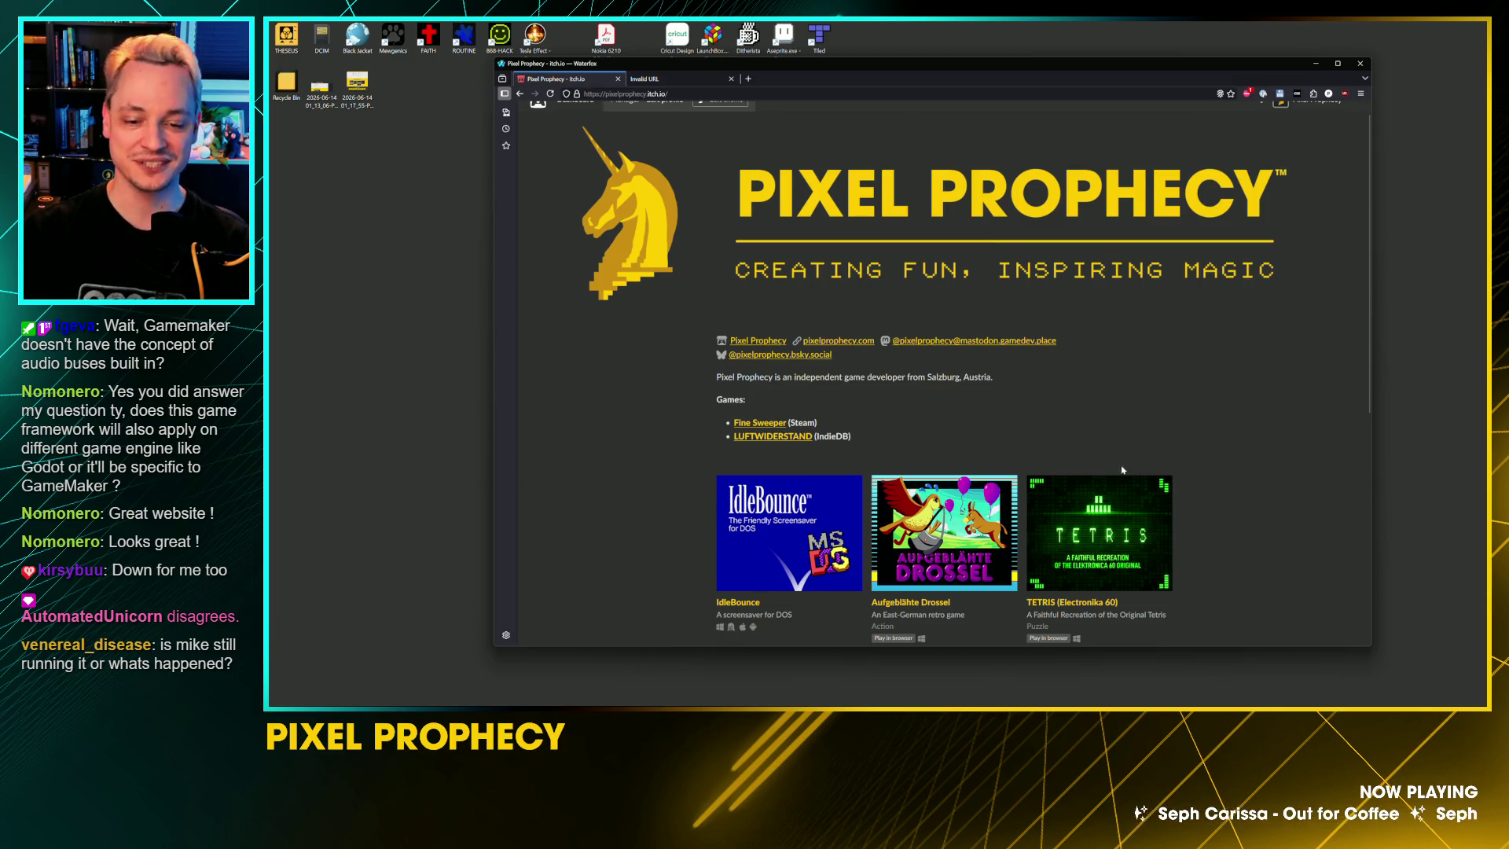
scroll(1124, 476, "down", 2)
scroll(1136, 493, "down", 1)
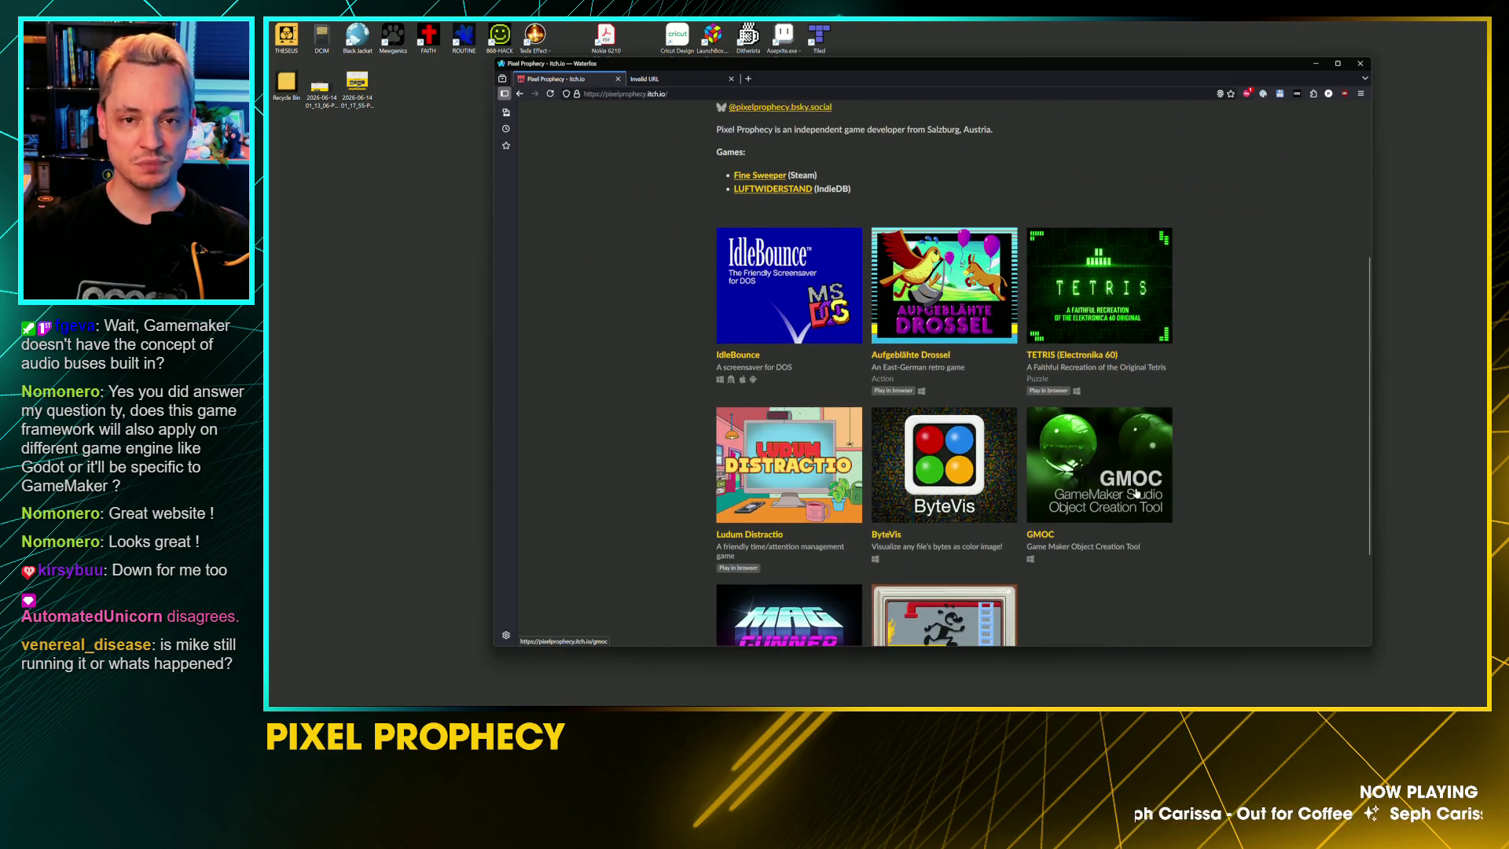
scroll(1135, 494, "down", 2)
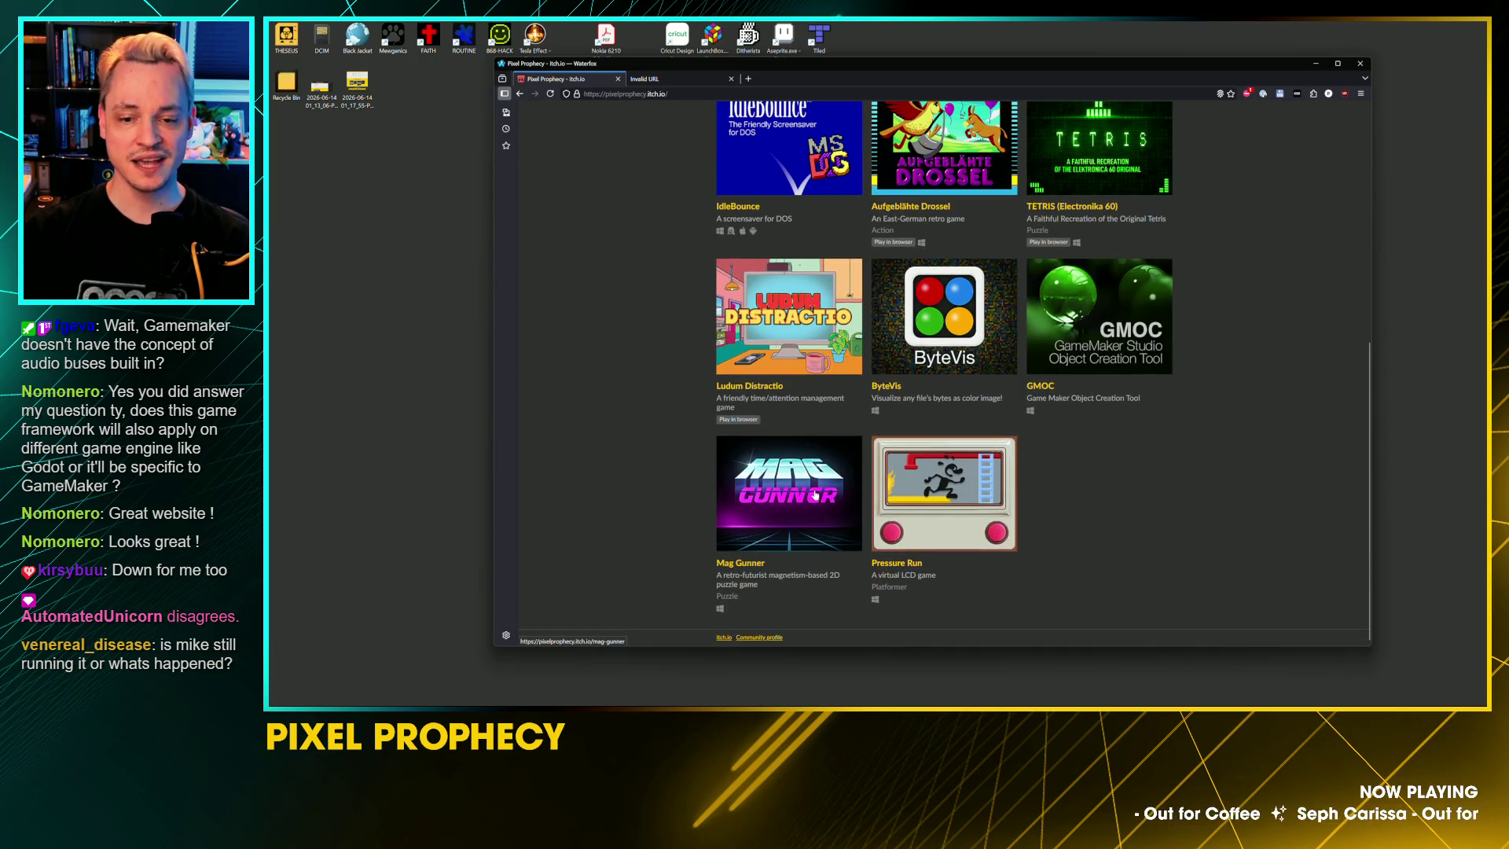
scroll(815, 493, "up", 2)
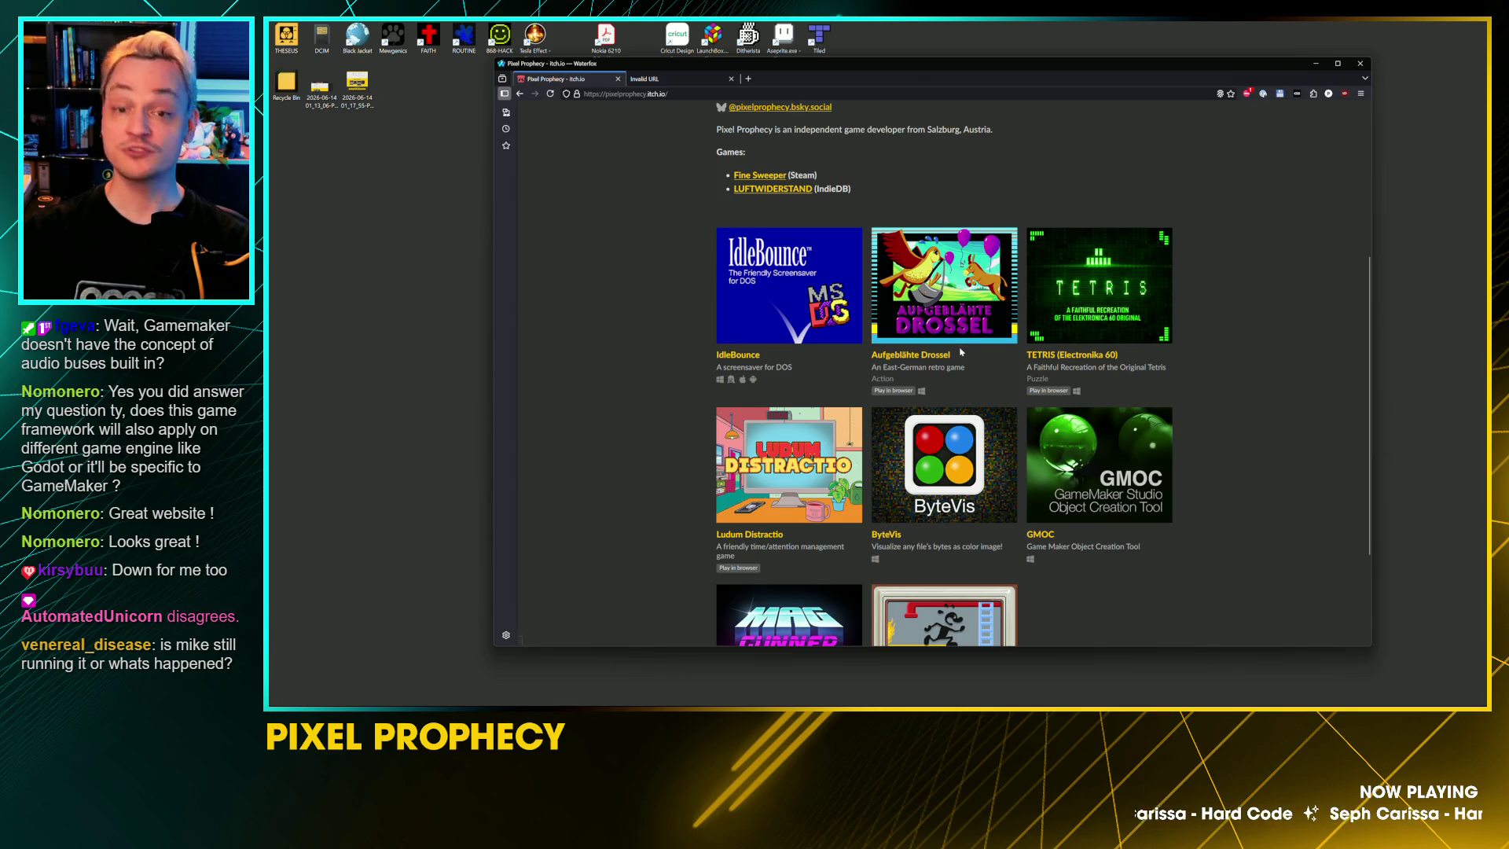
scroll(789, 385, "up", 2)
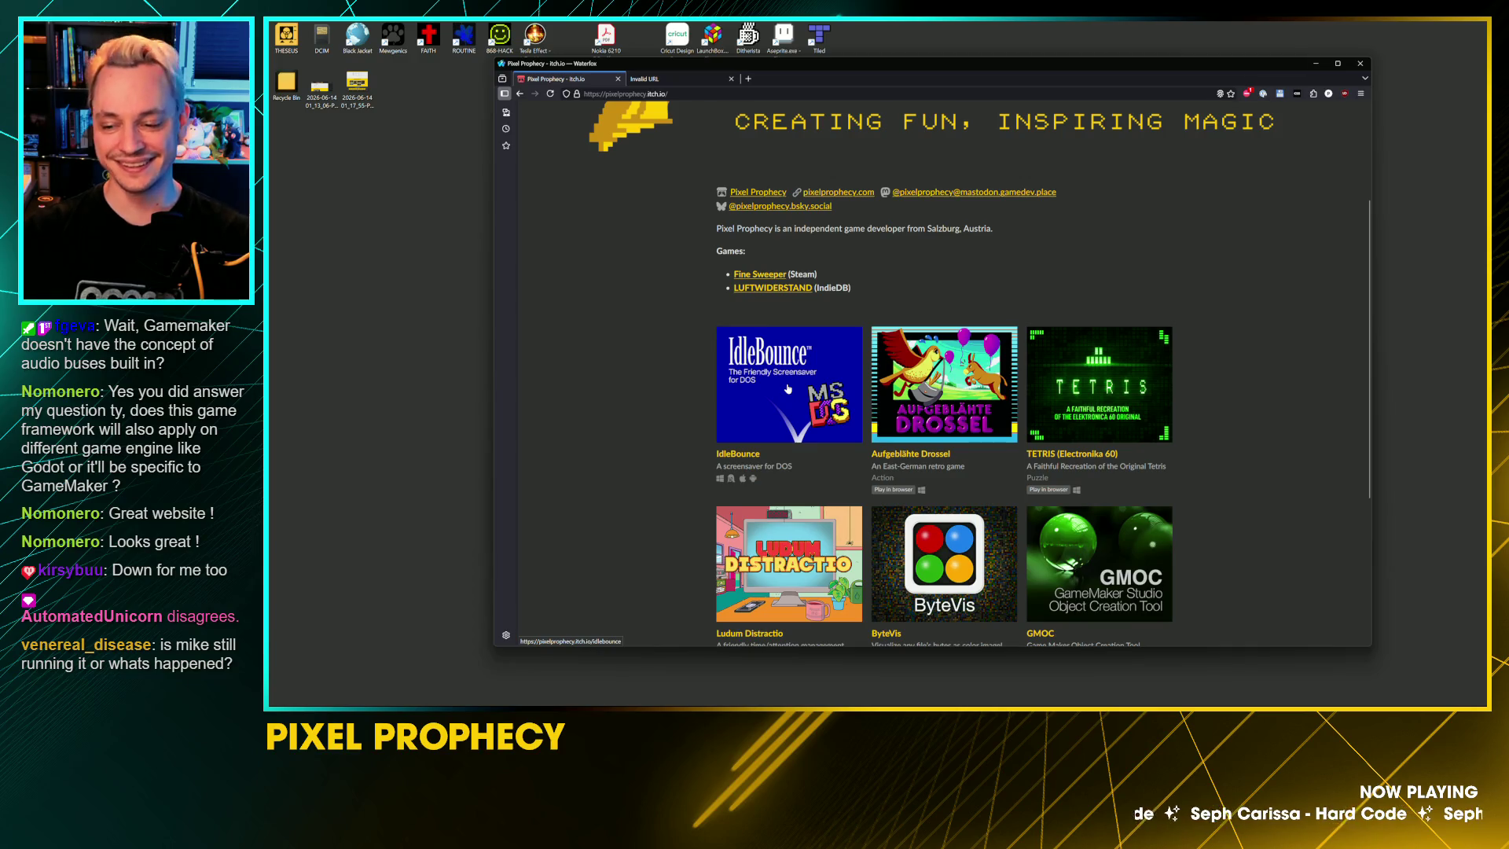
scroll(713, 368, "up", 1)
scroll(712, 368, "up", 3)
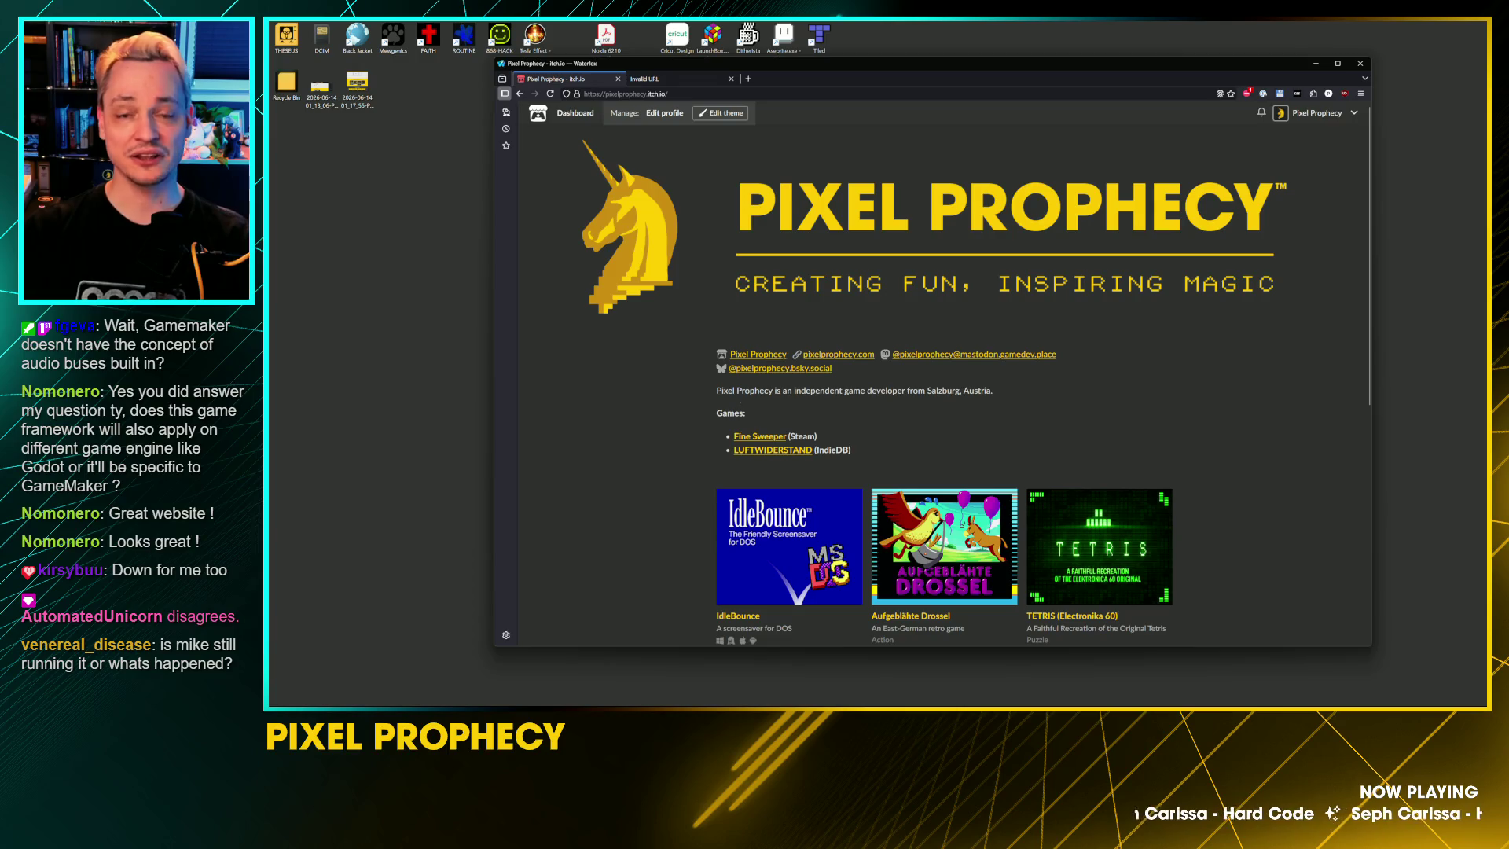
scroll(728, 382, "down", 2)
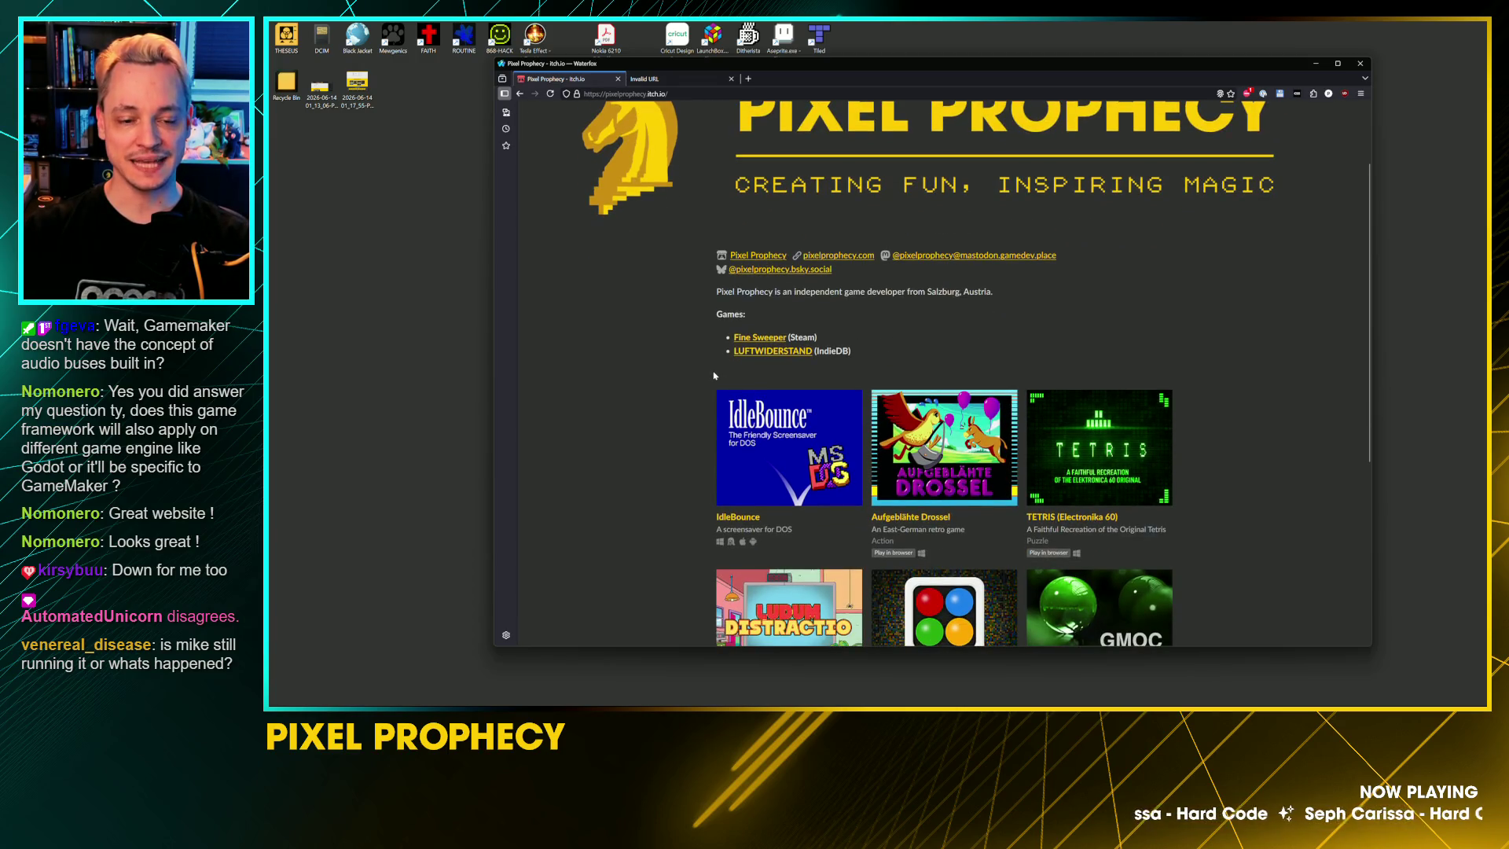
scroll(708, 391, "down", 2)
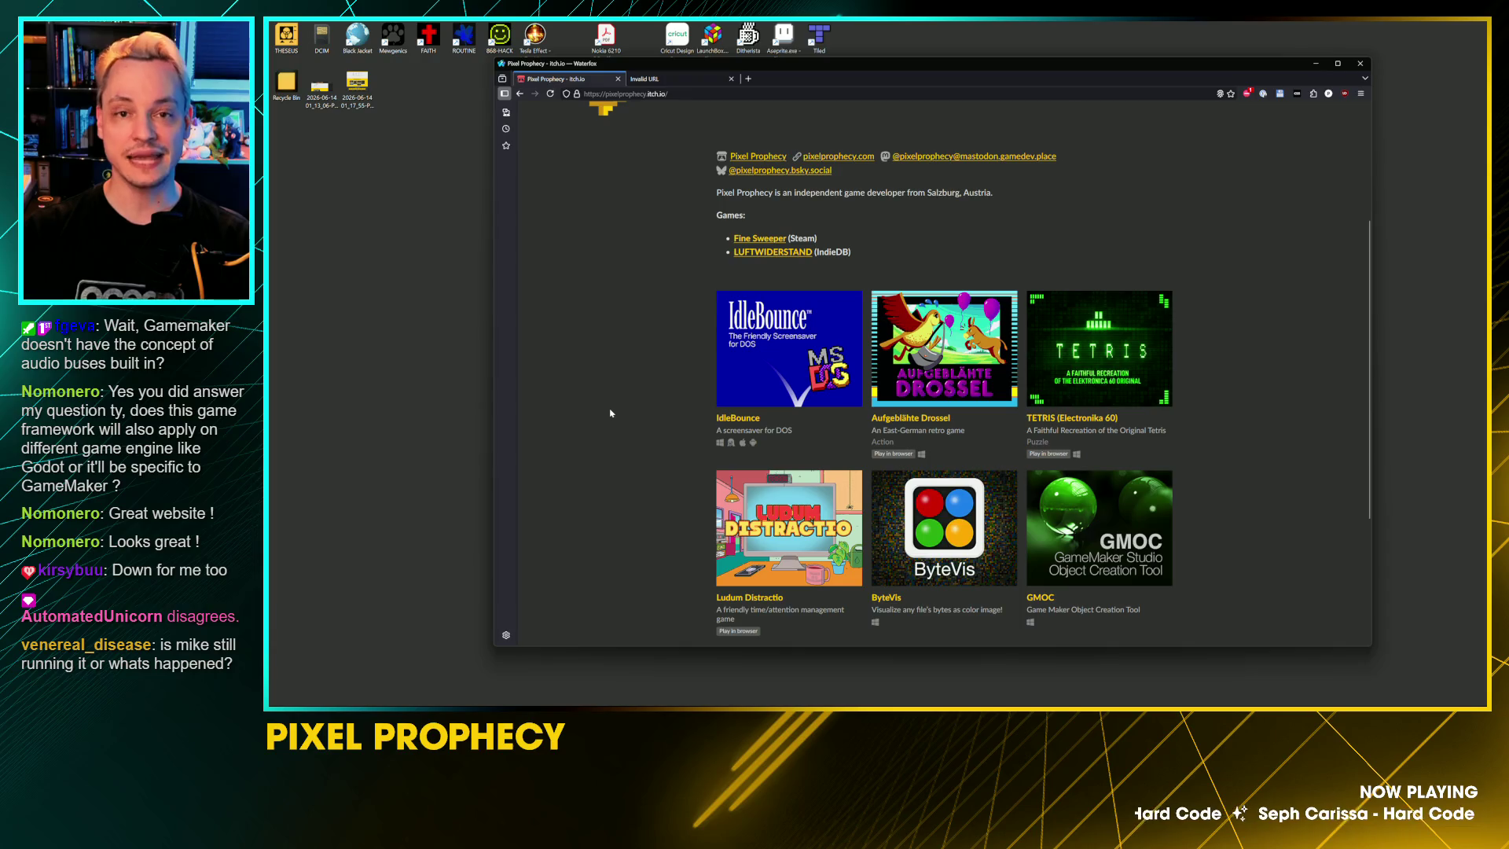
left_click(676, 79)
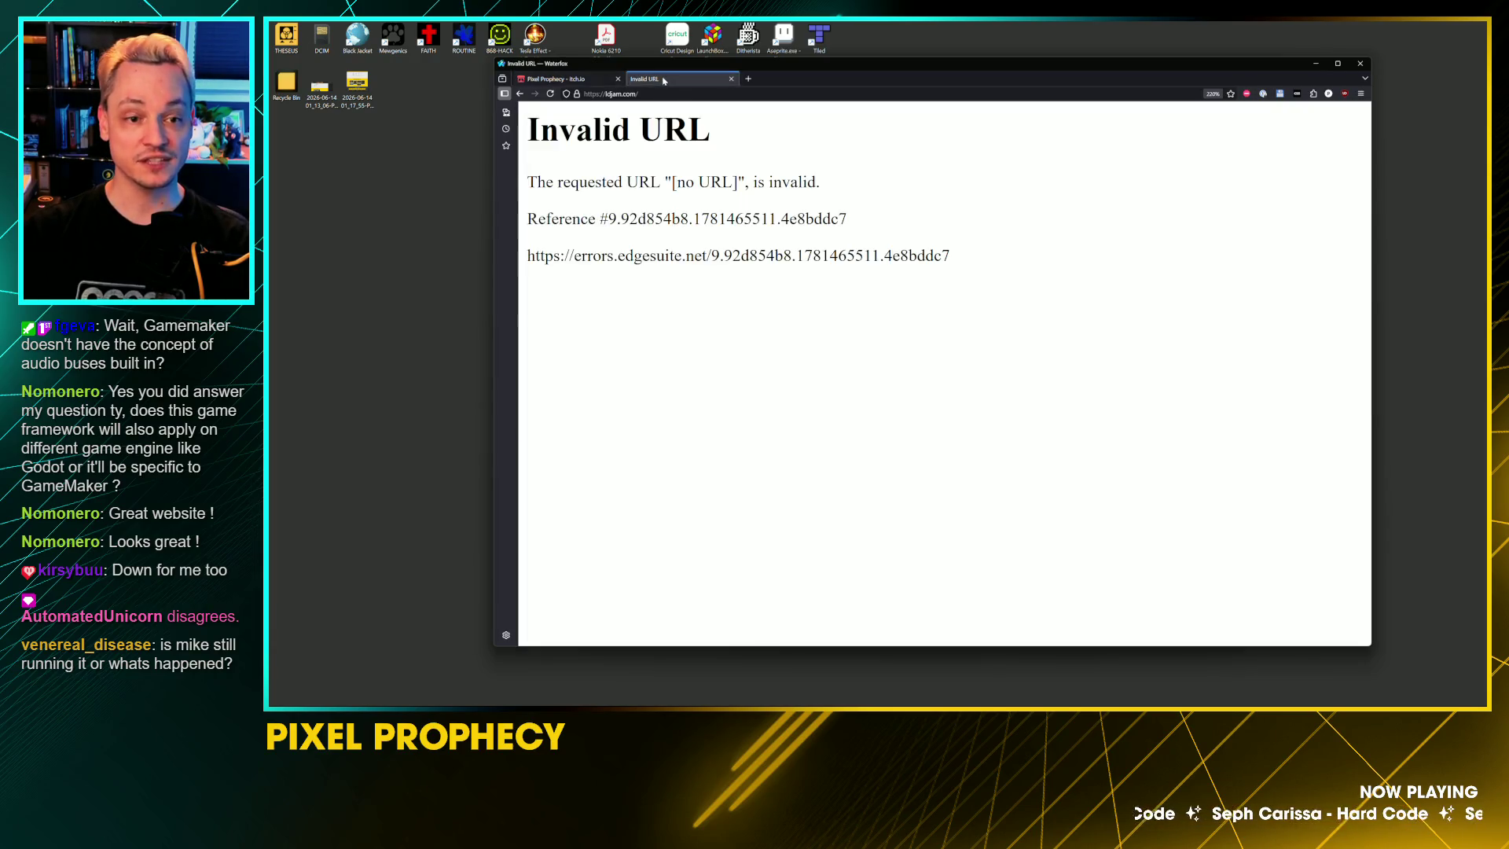
Step: Minimize Waterfox to reveal the GameMaker project containing only Room1
left_click(1315, 63)
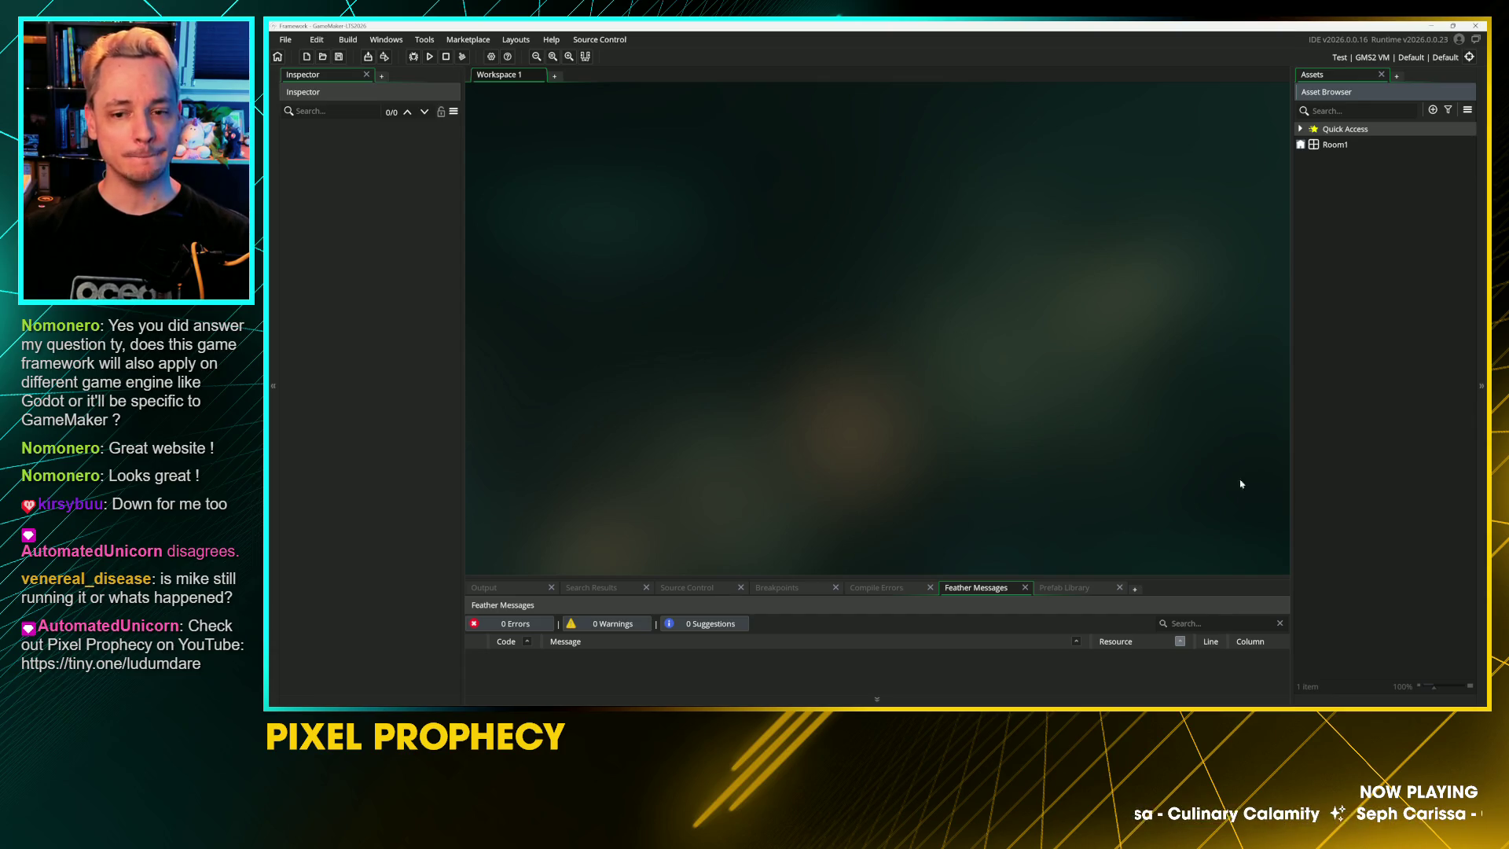
Step: Create the Object1 asset from the Asset Browser and choose an event to add
right_click(1379, 232)
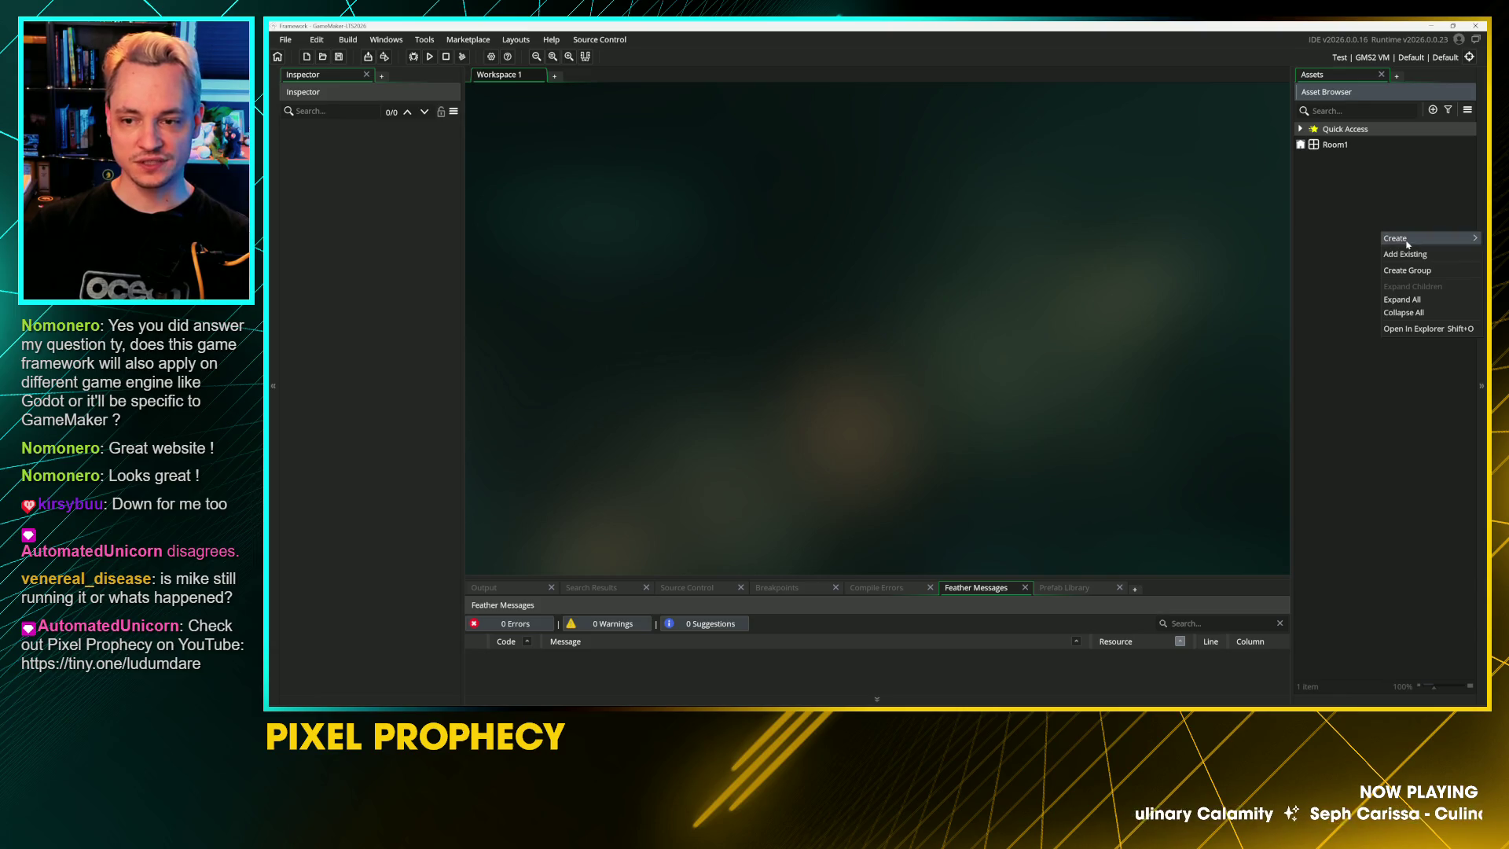
mouse_move(1407, 244)
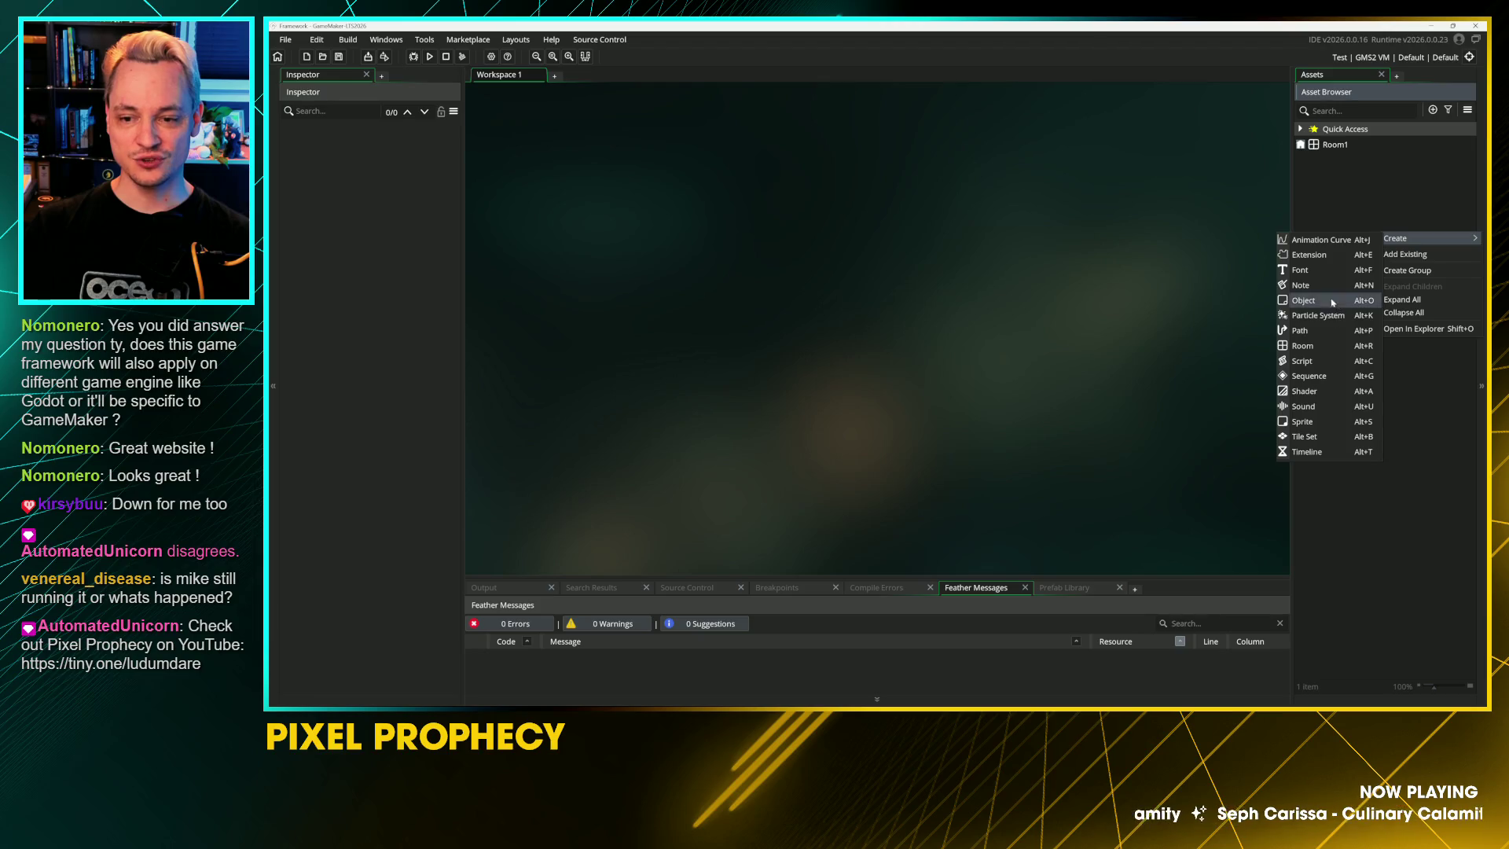
left_click(1304, 300)
left_click(761, 362)
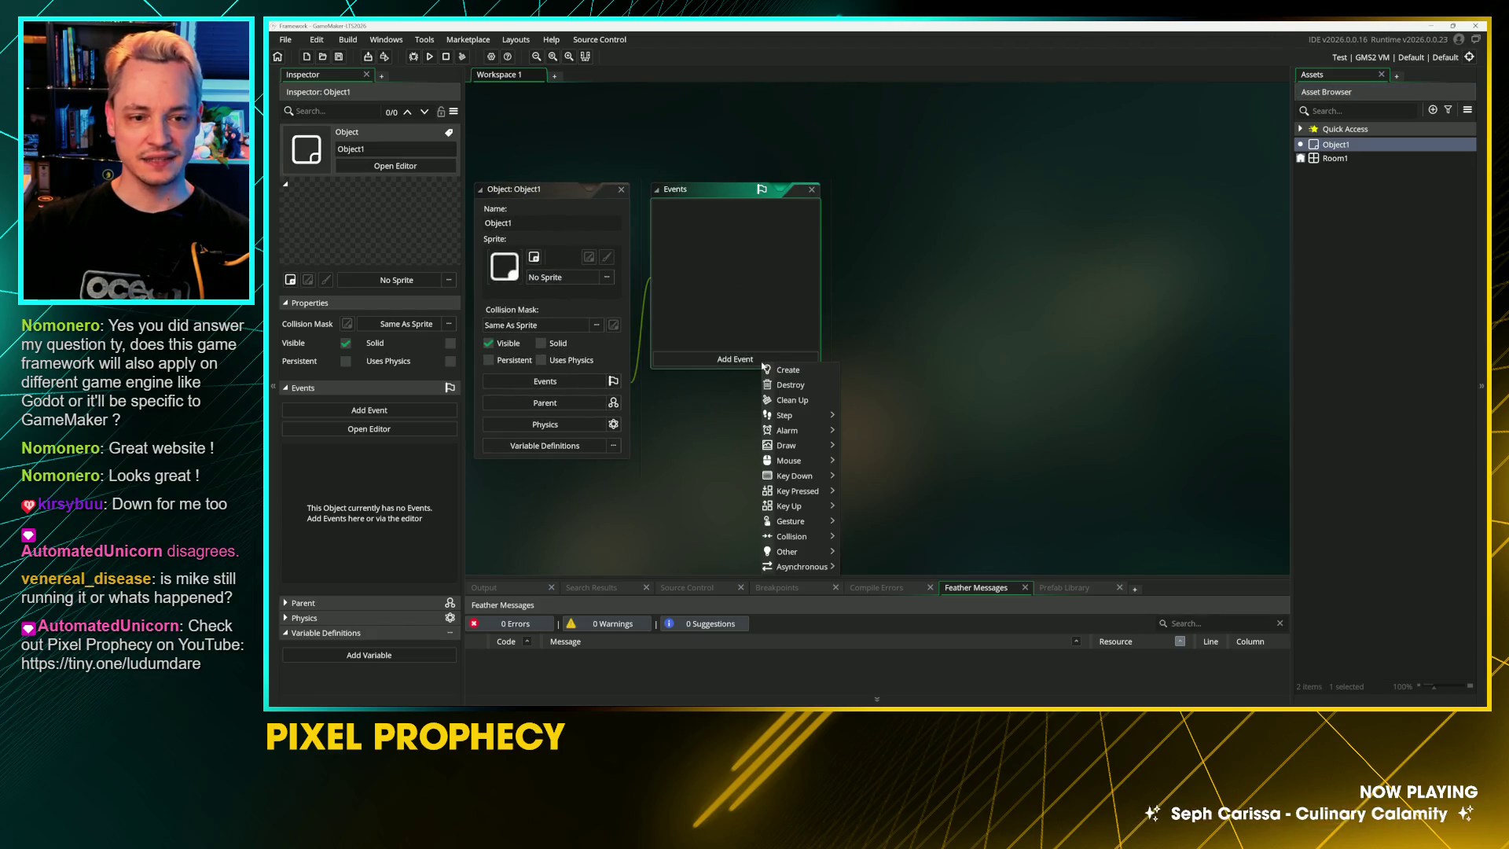
mouse_move(793, 430)
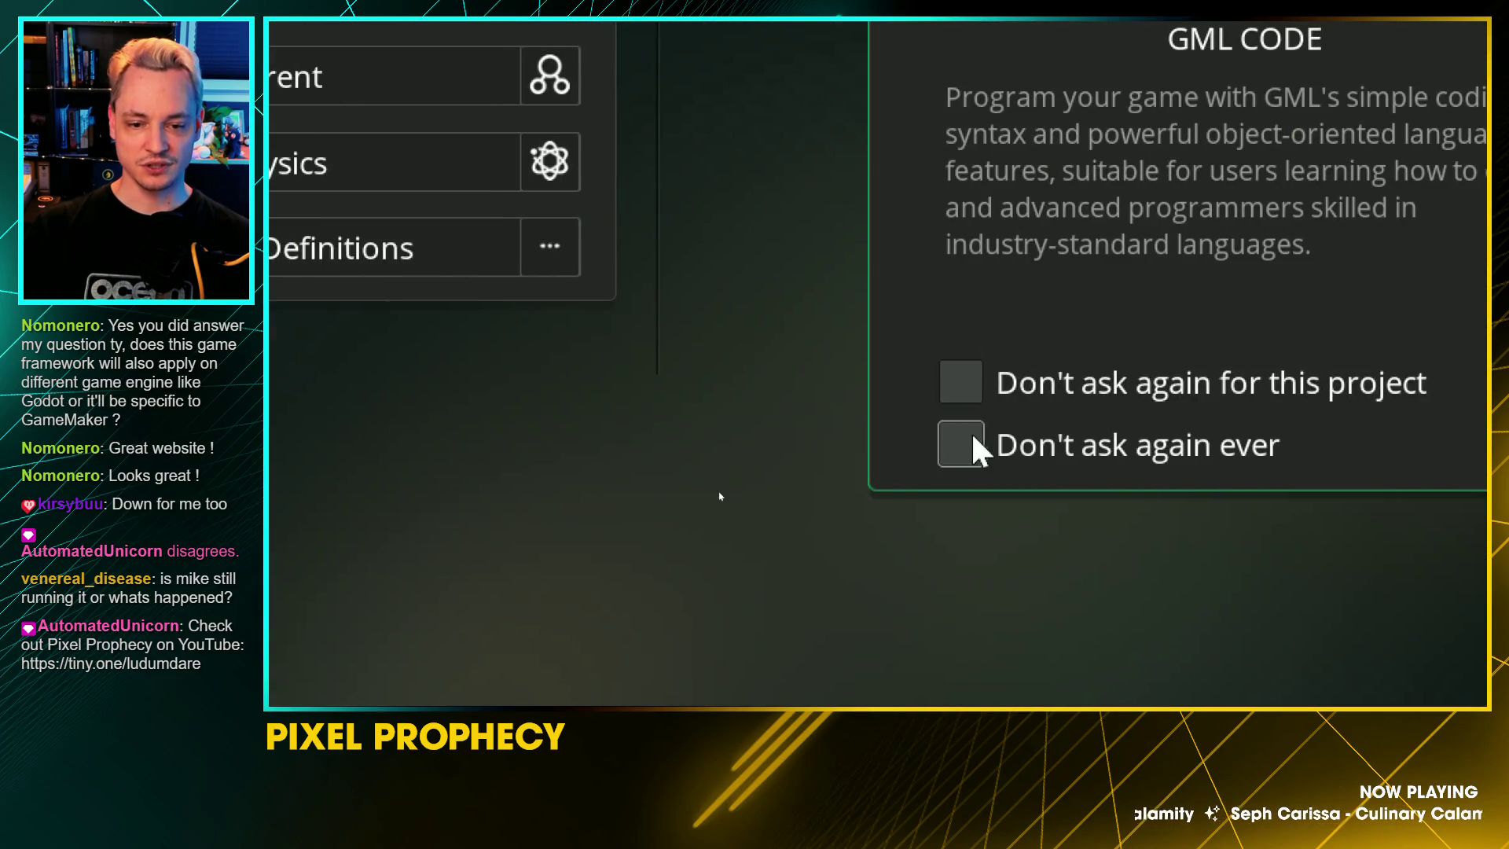
Step: Permanently choose GML Code as the scripting language, then close Object1's editor windows
left_click(961, 381)
left_click(960, 444)
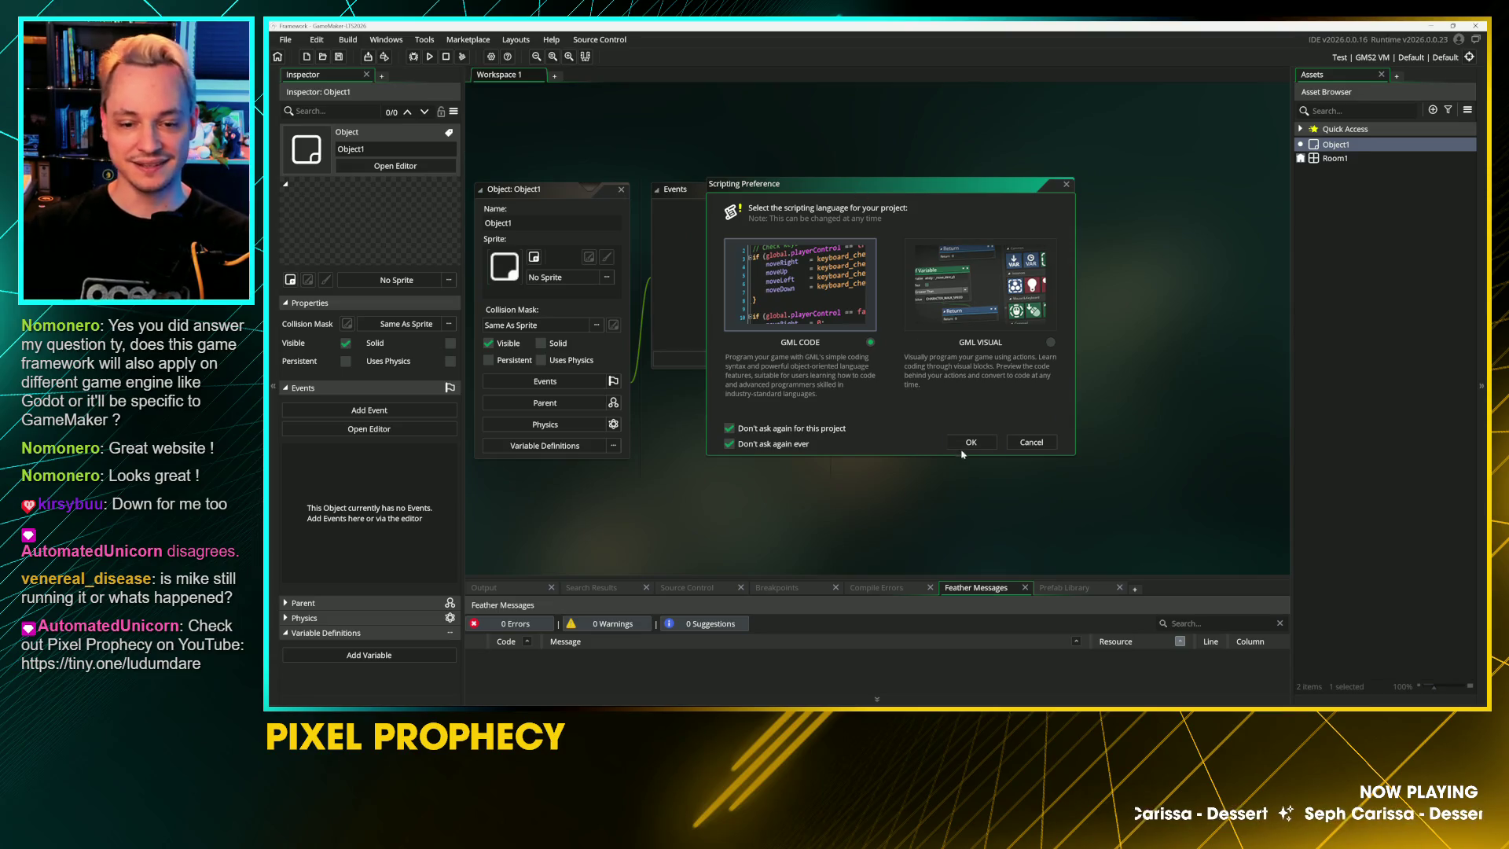
left_click(969, 442)
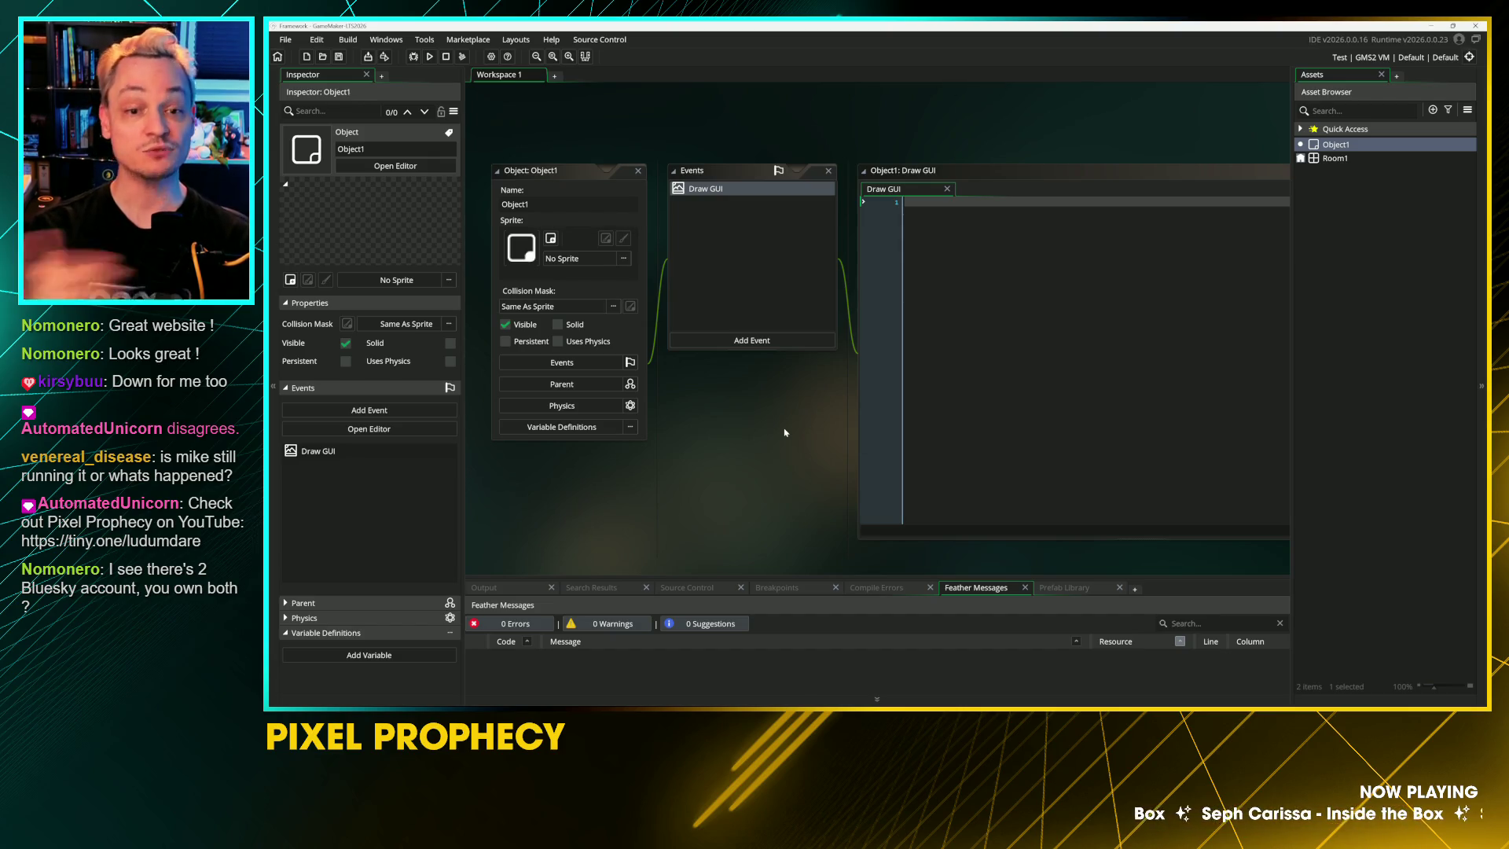
left_click(638, 171)
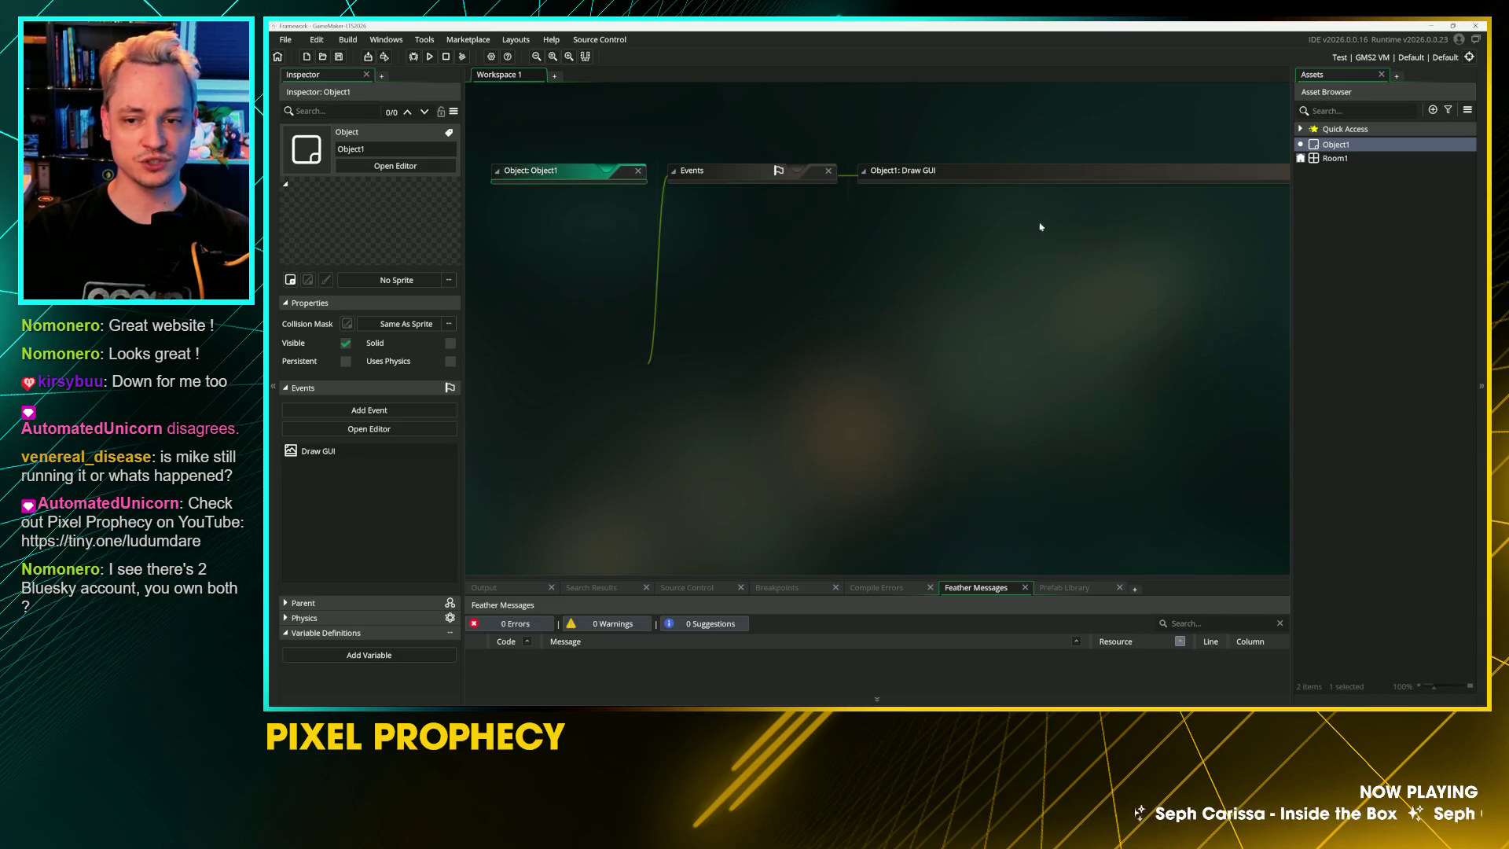
left_click(1362, 218)
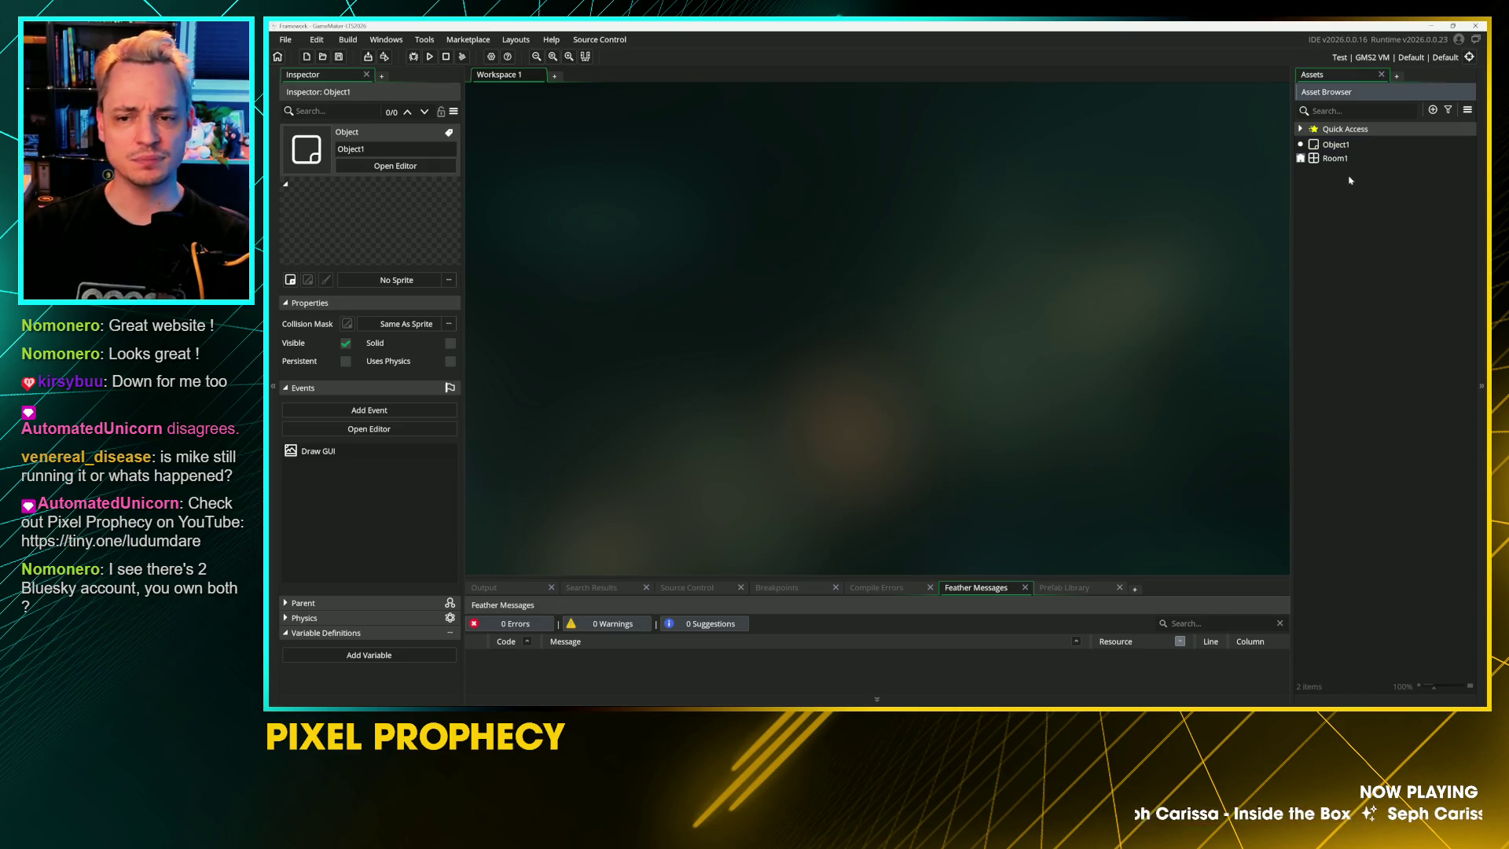
left_click(1335, 145)
key("Delete")
left_click(933, 389)
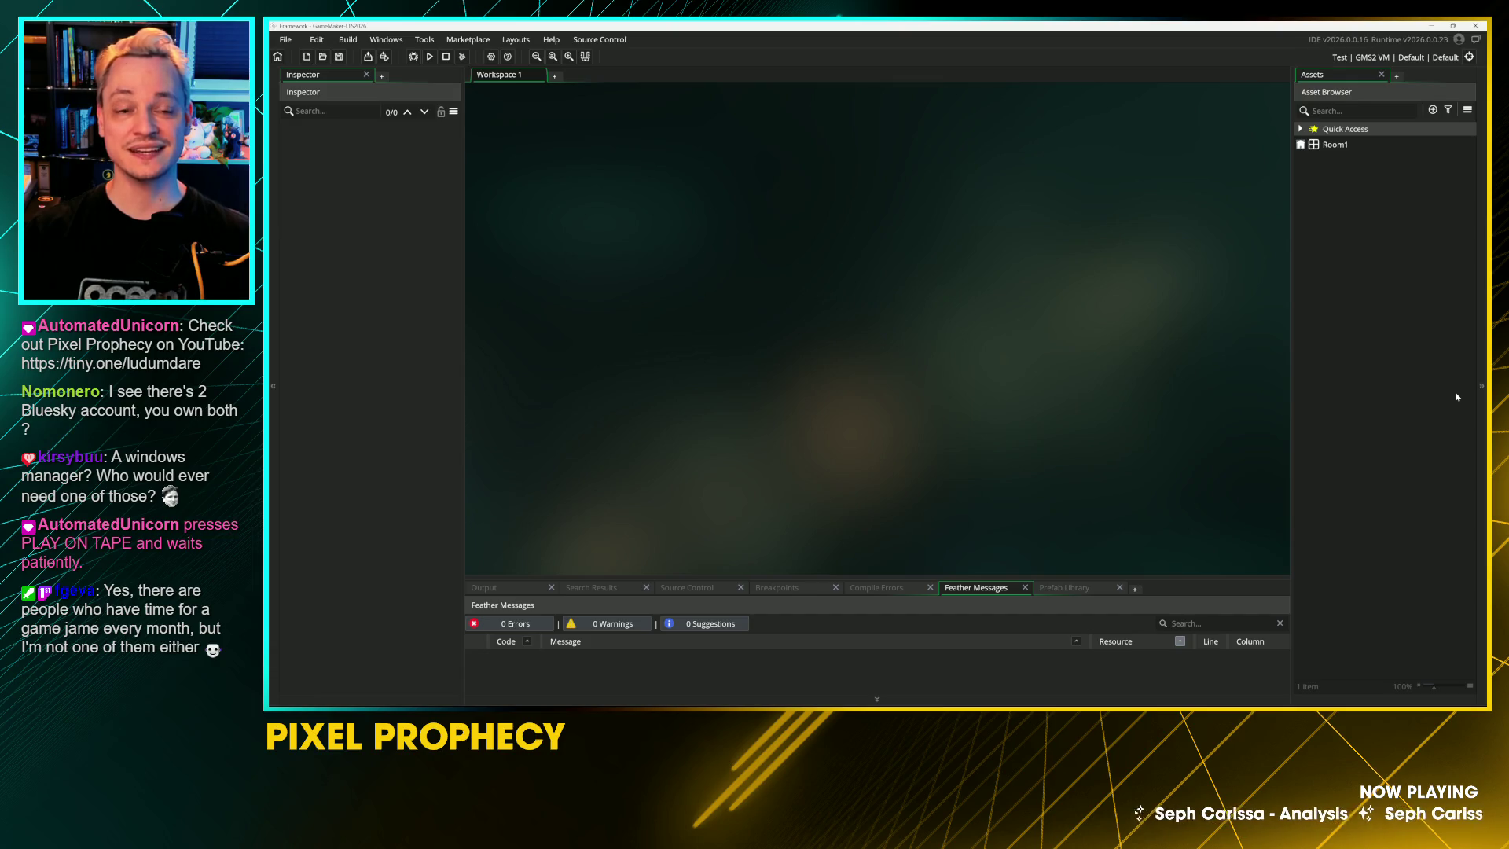
right_click(1457, 397)
left_click(1354, 345)
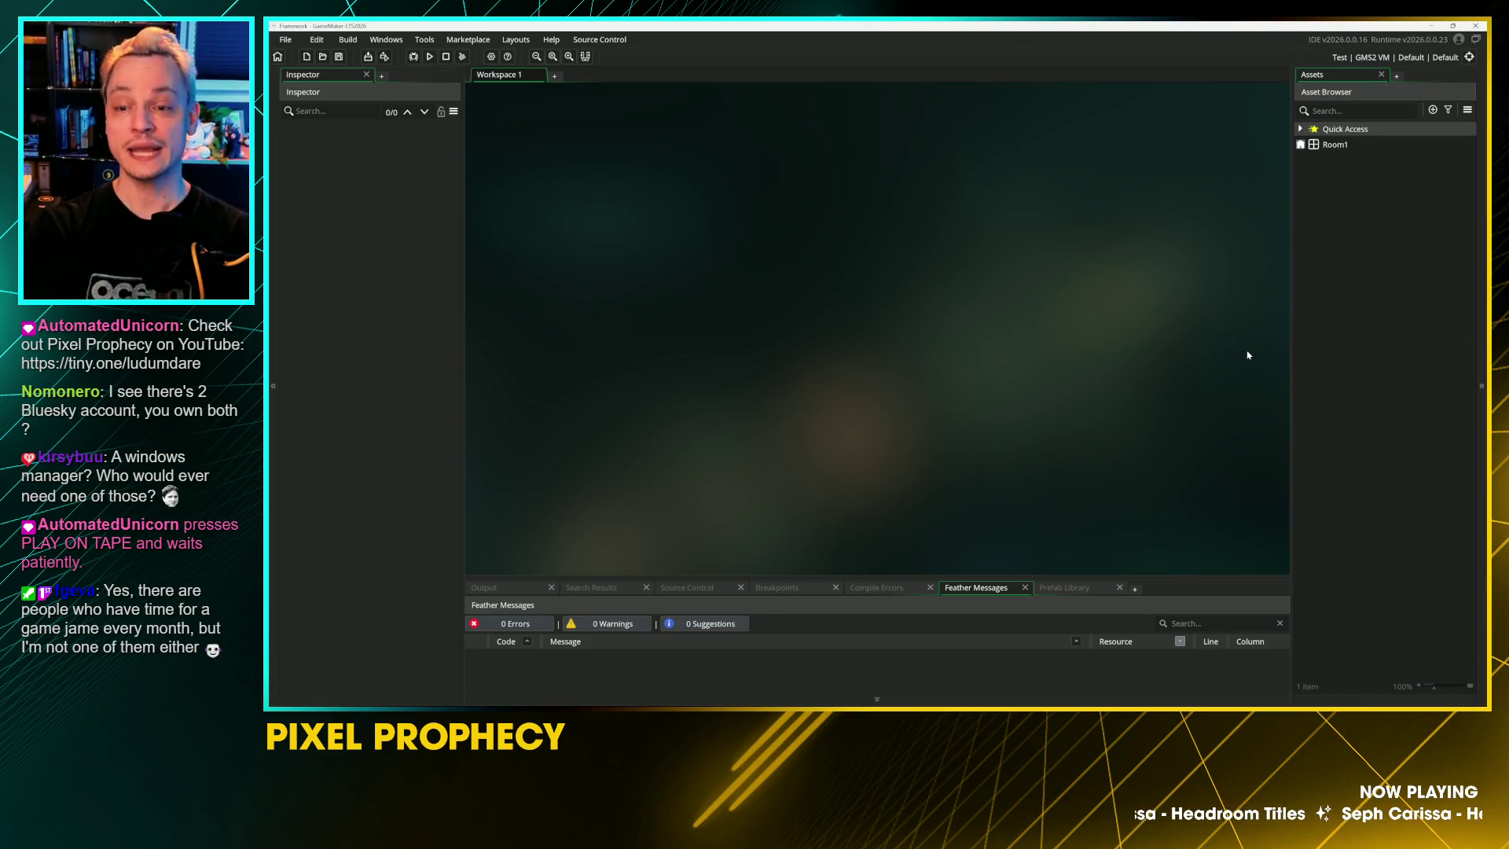
left_click(1336, 145)
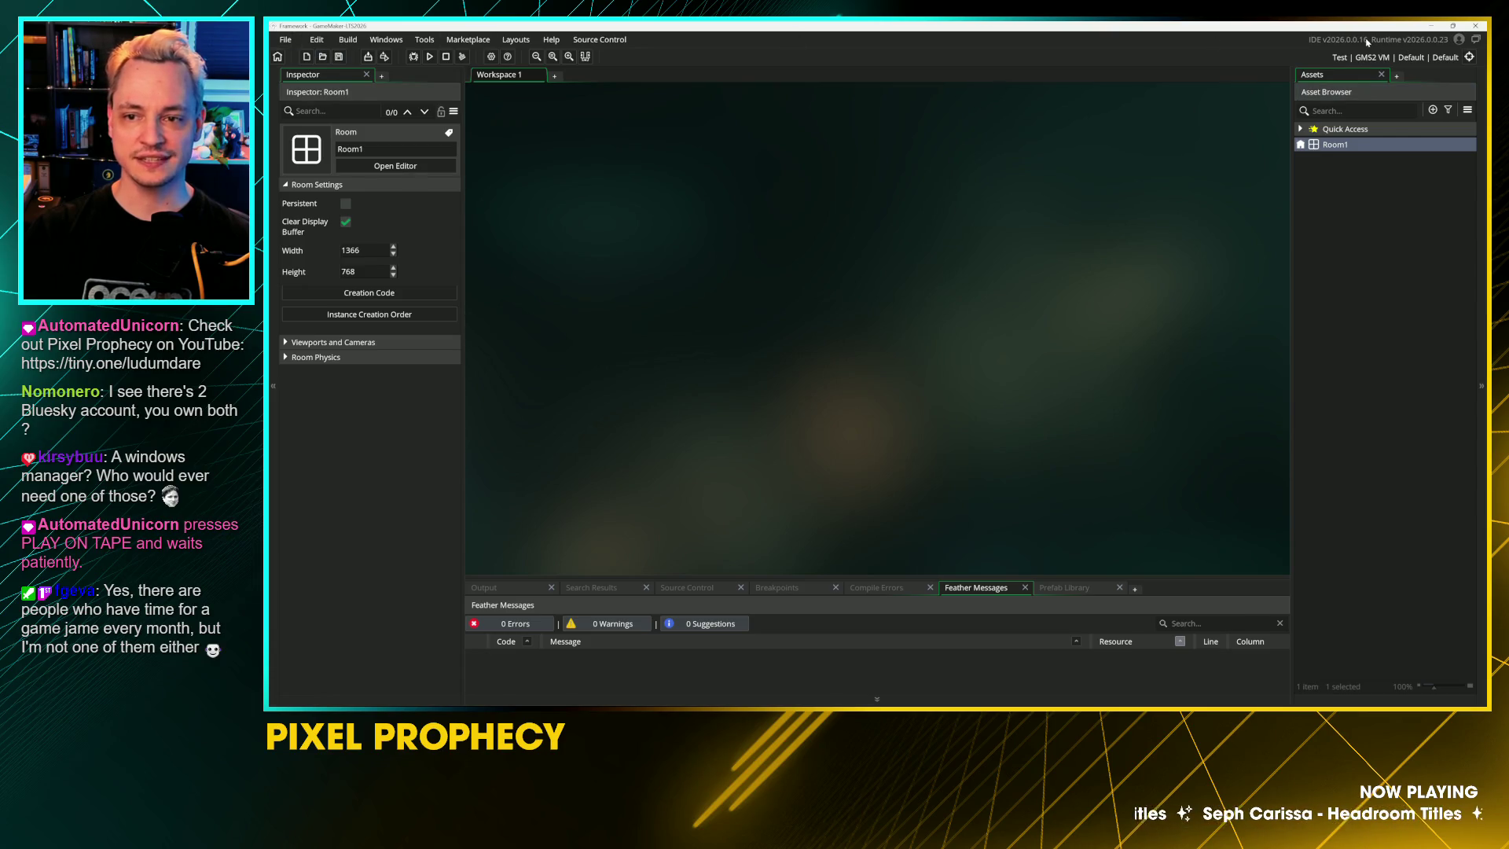
Step: Look through the Source Control menu, the account sign-in prompt and the Help menu
left_click(599, 41)
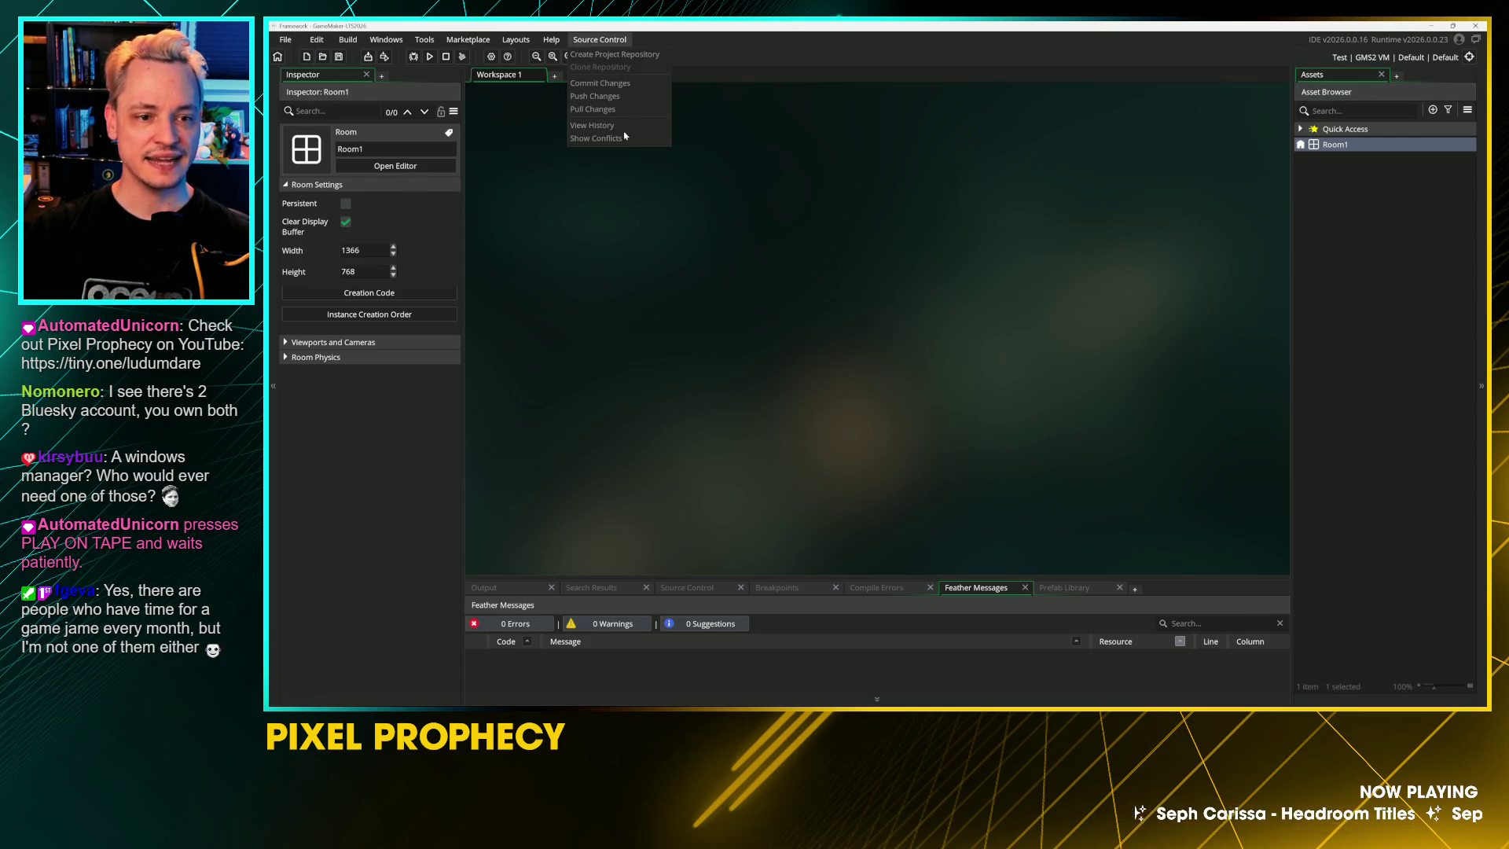
left_click(1459, 39)
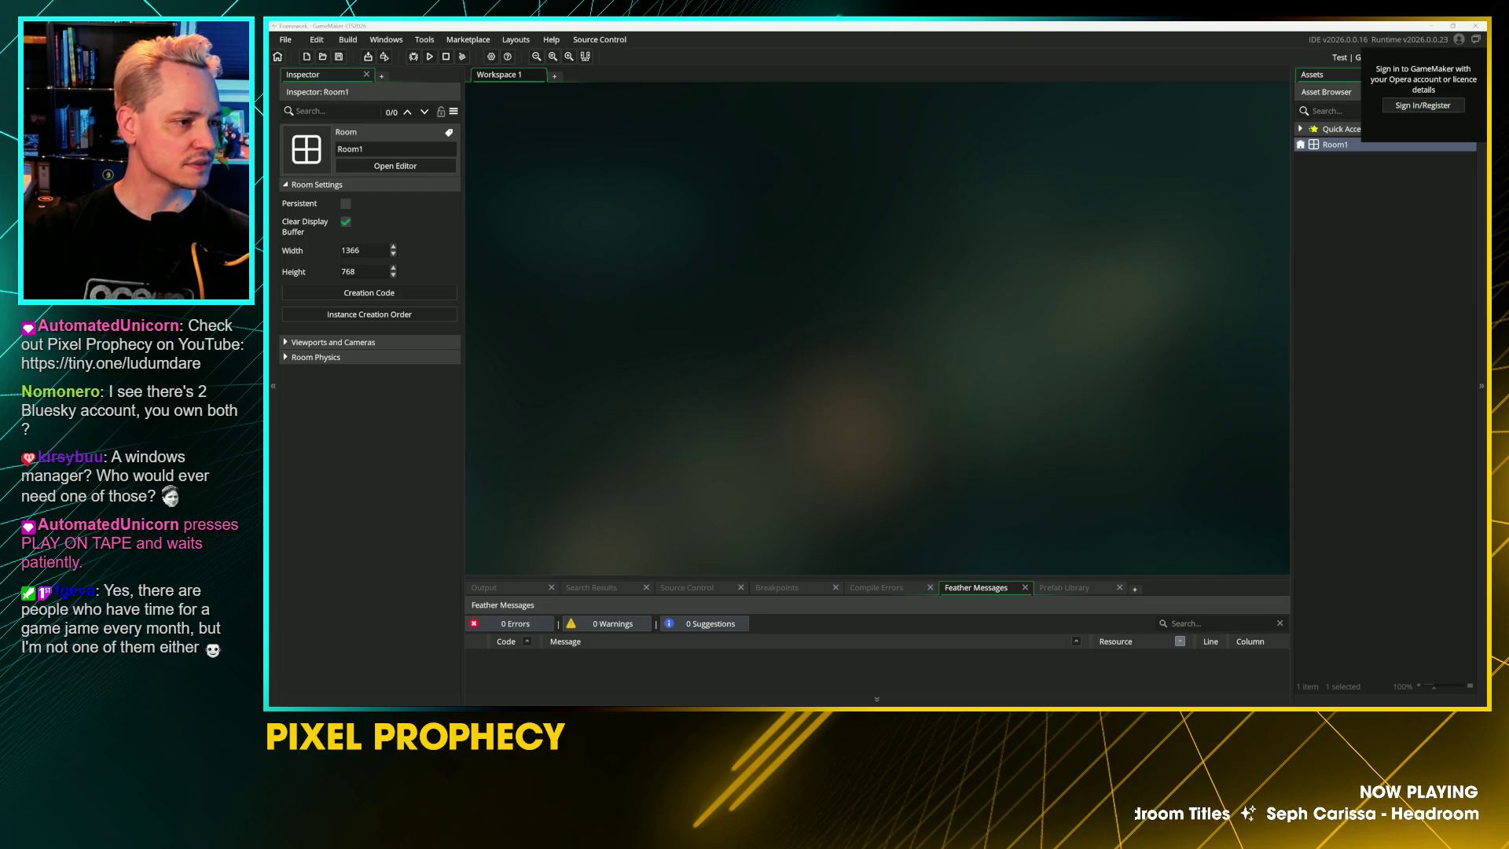
left_click(551, 39)
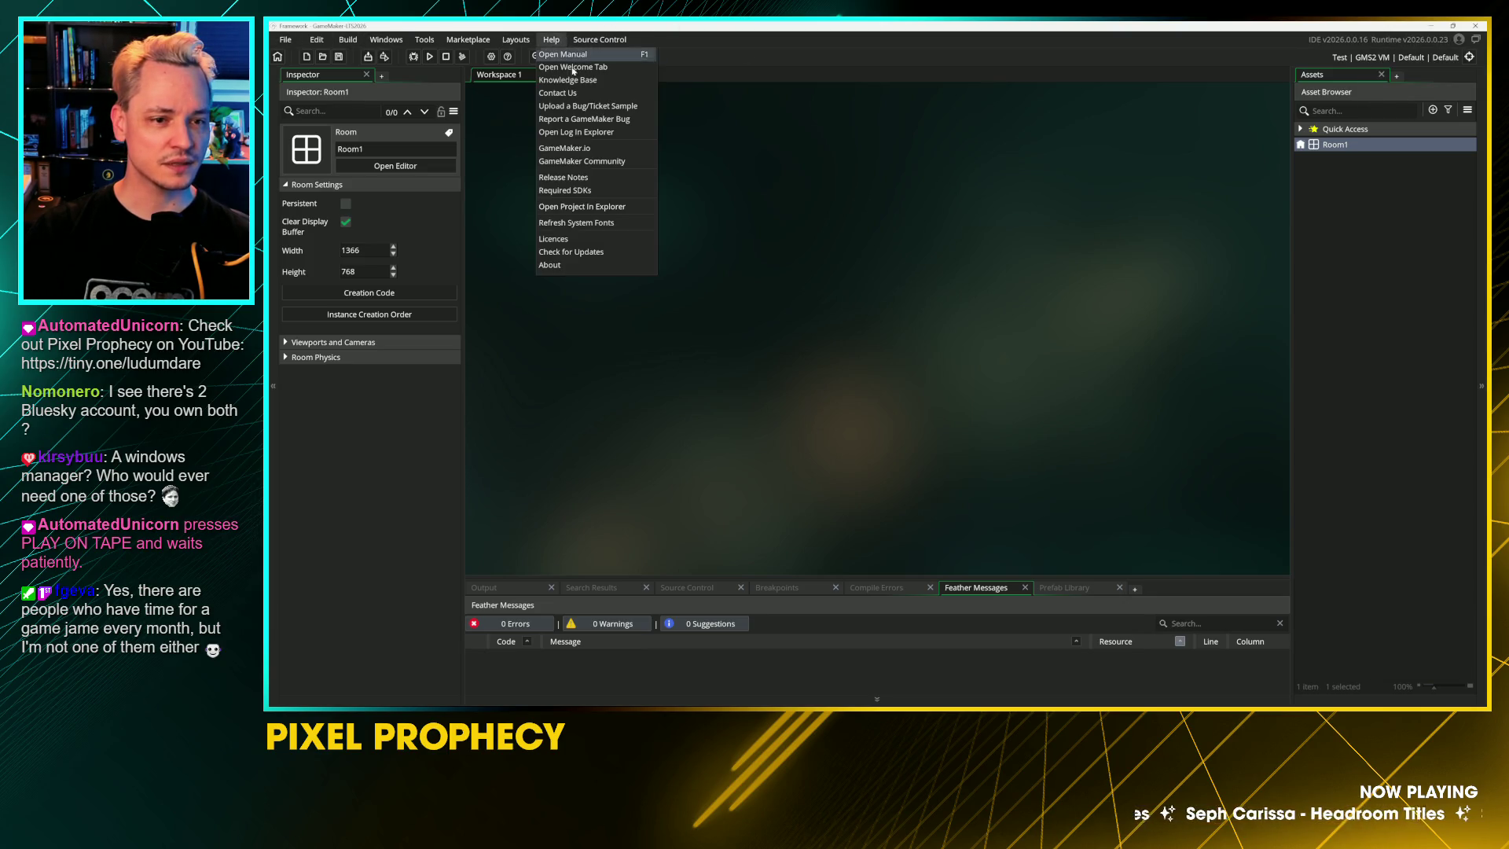
Step: Show the About window with IDE 2026.0.0.16 and runtime 2026.0.0.23, and dismiss the sign-in failure
left_click(578, 265)
left_click_drag(666, 161, 934, 246)
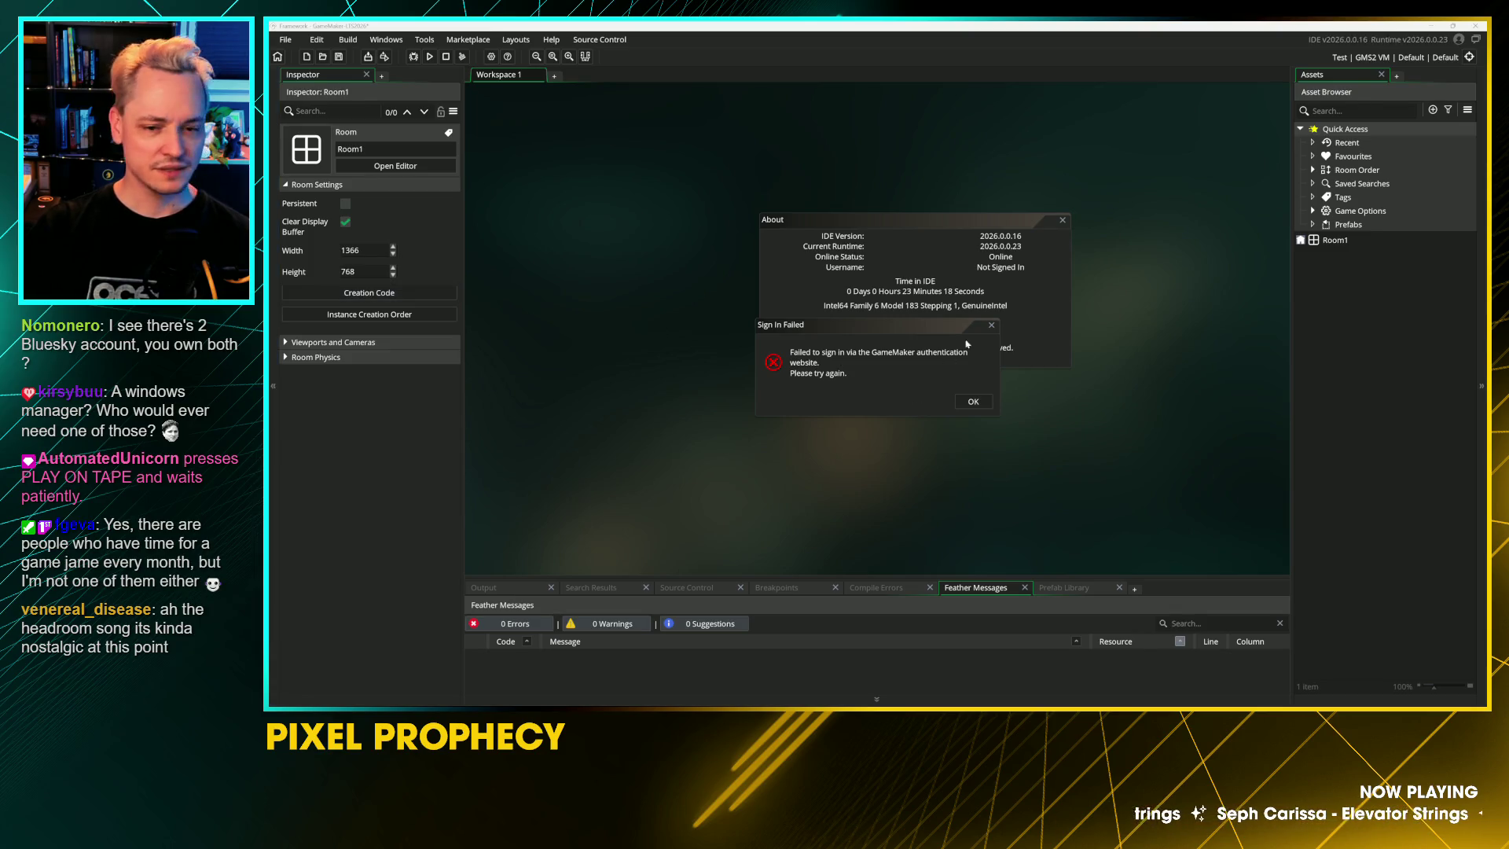
left_click(983, 398)
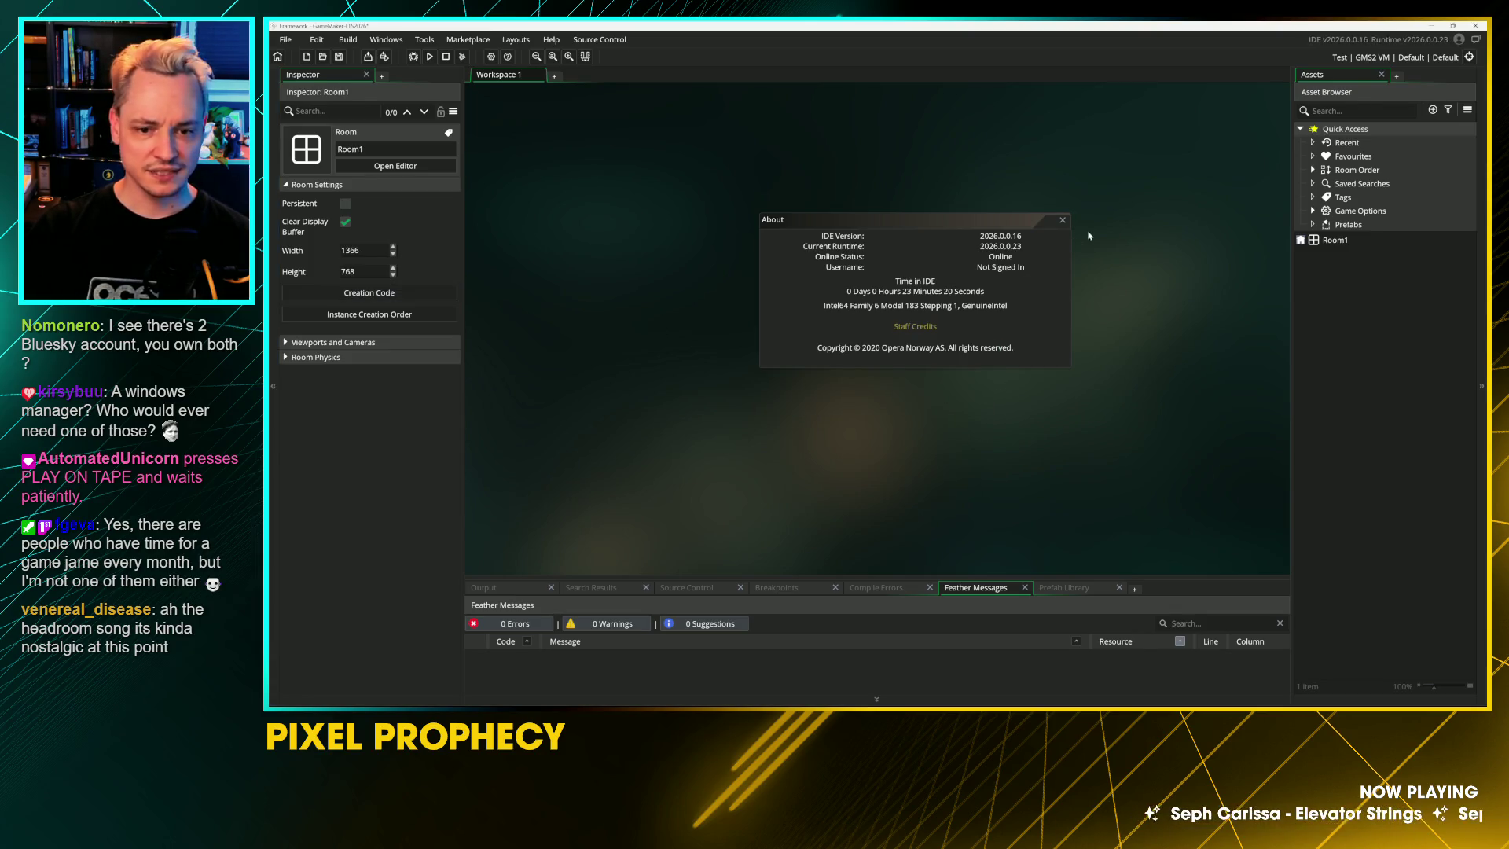
Step: Retry the account sign-in from the top bar, confirm it, and close the About window
left_click(1458, 40)
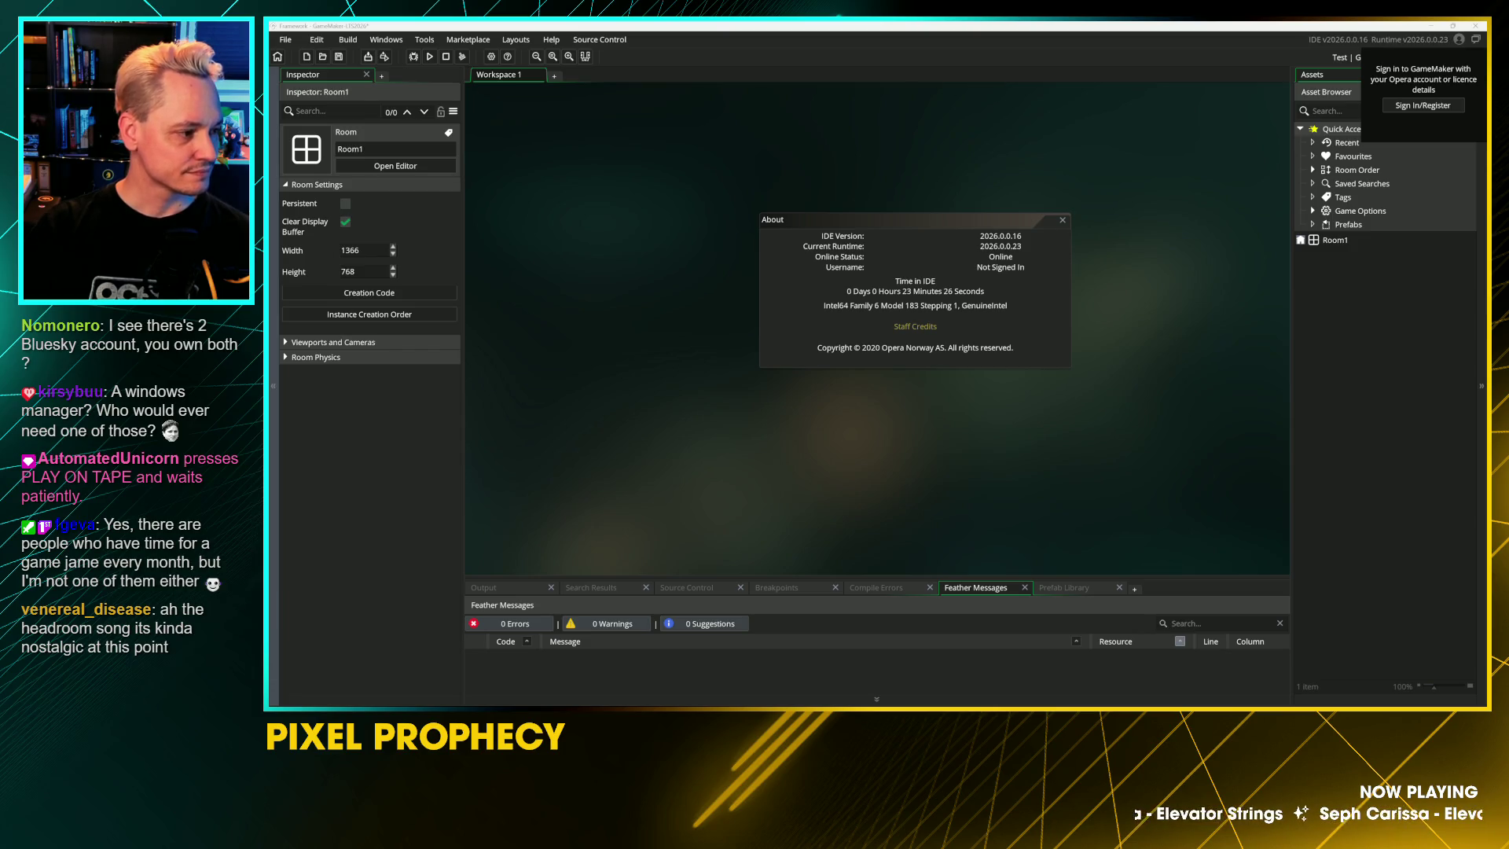
left_click(838, 311)
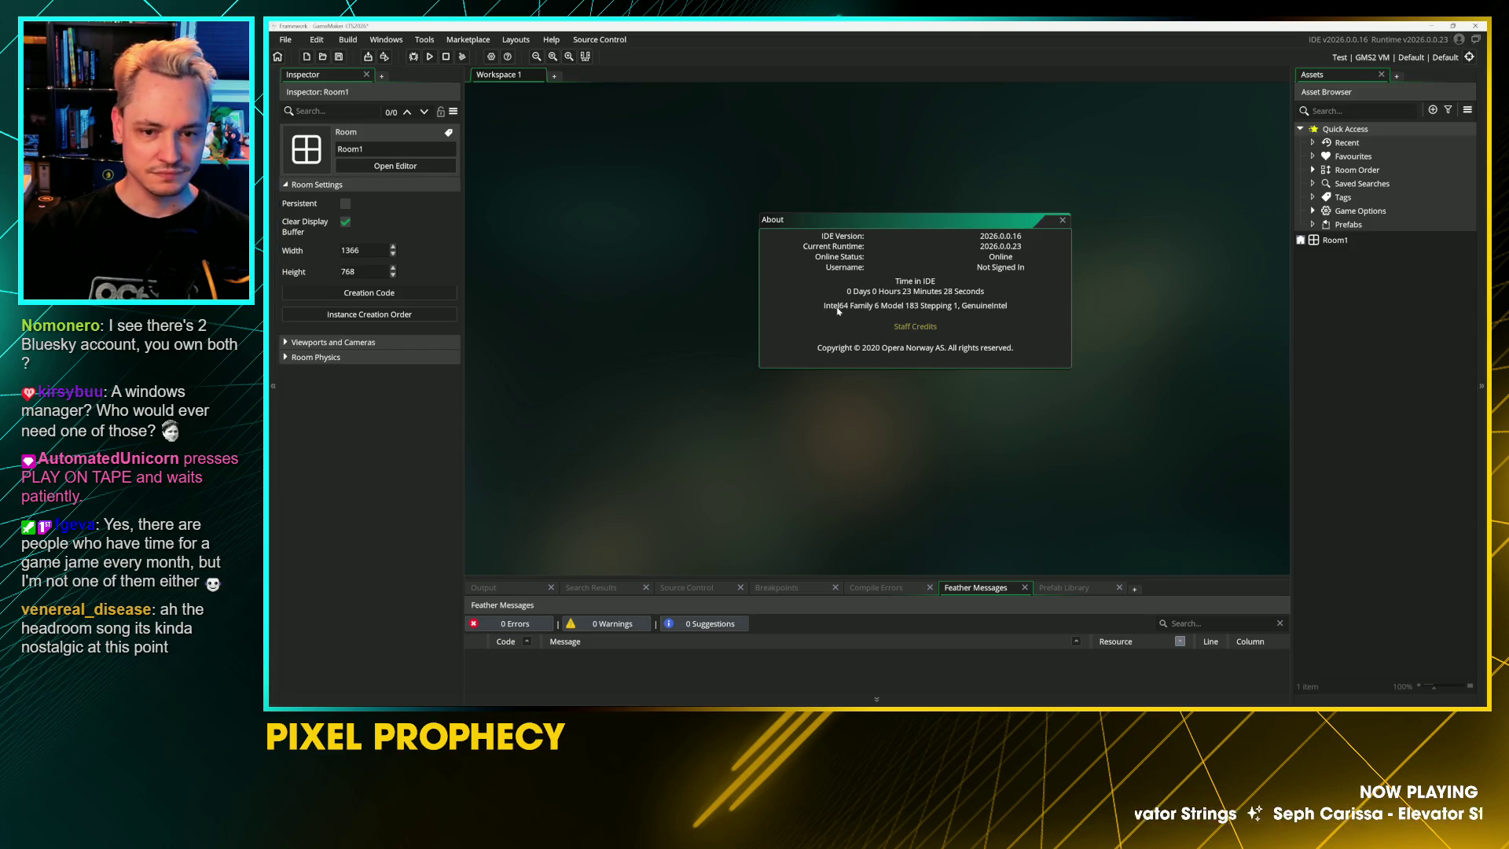
left_click(998, 275)
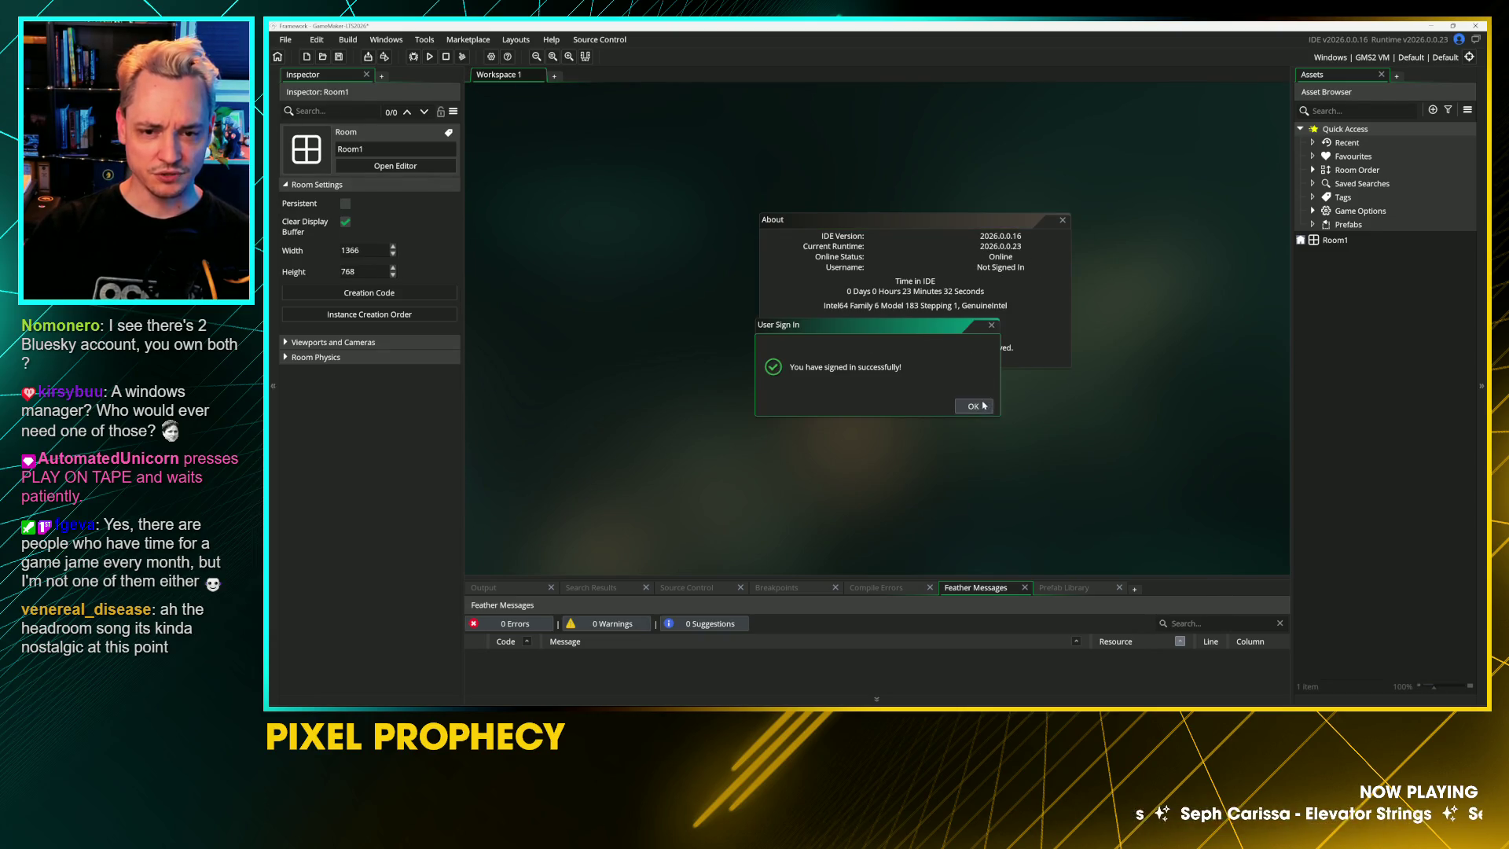
left_click(1062, 220)
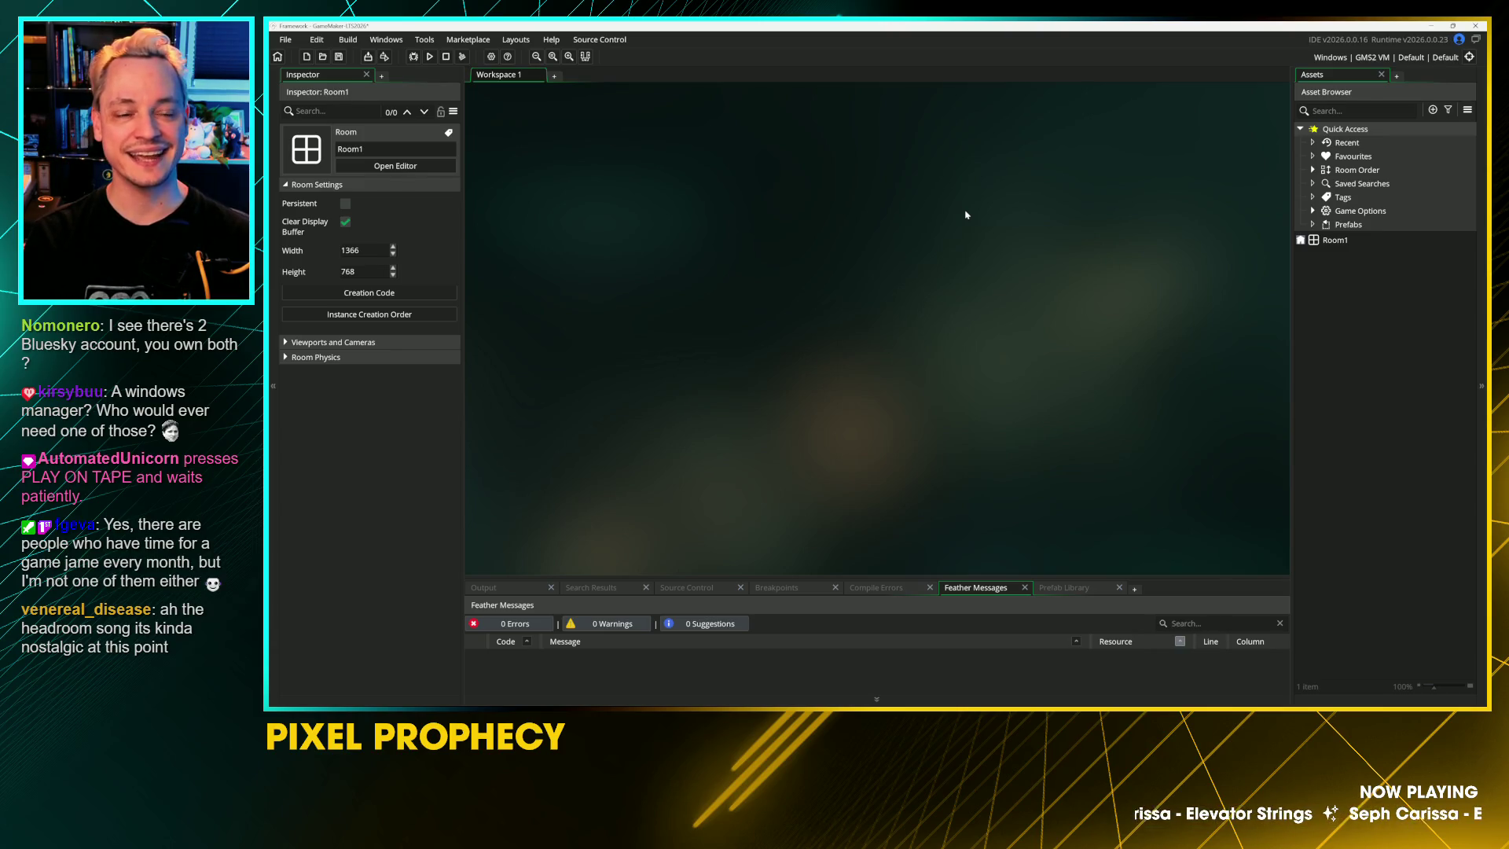
Step: Collapse Quick Access and create an asset group named Rooms
left_click(1369, 333)
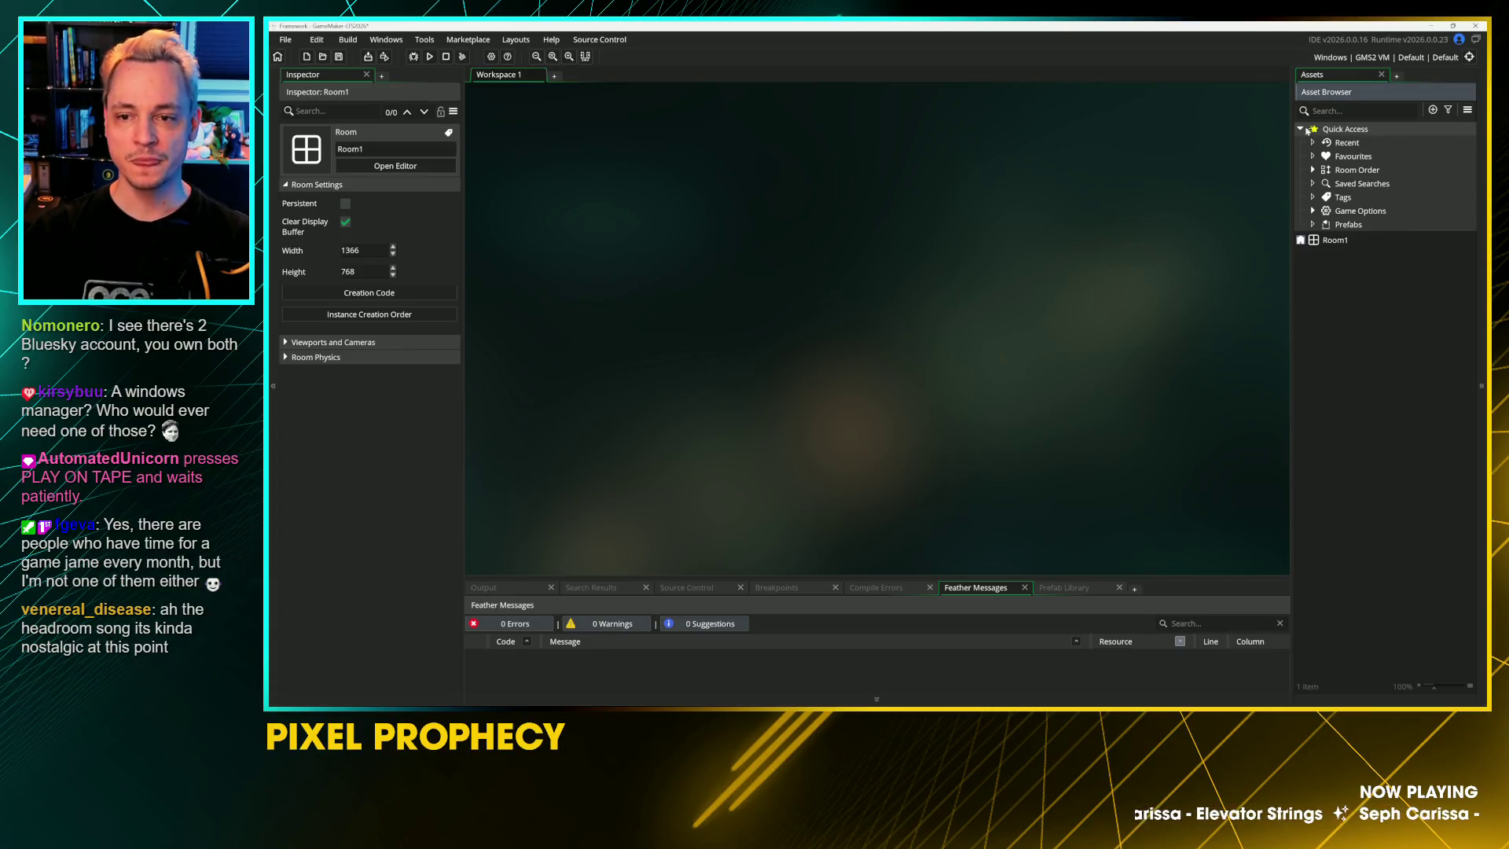
left_click(1301, 130)
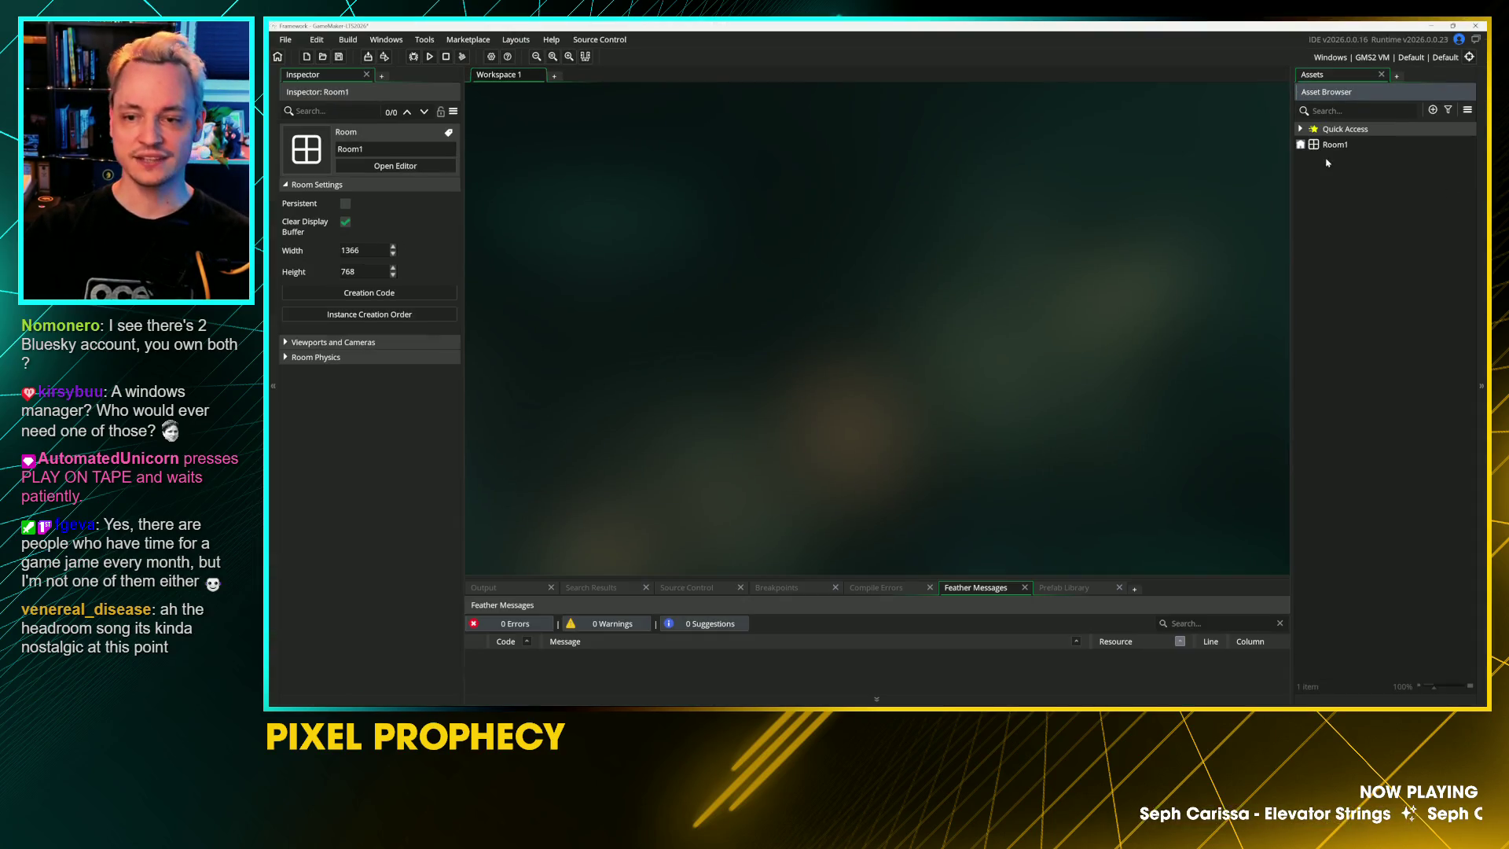
right_click(1324, 157)
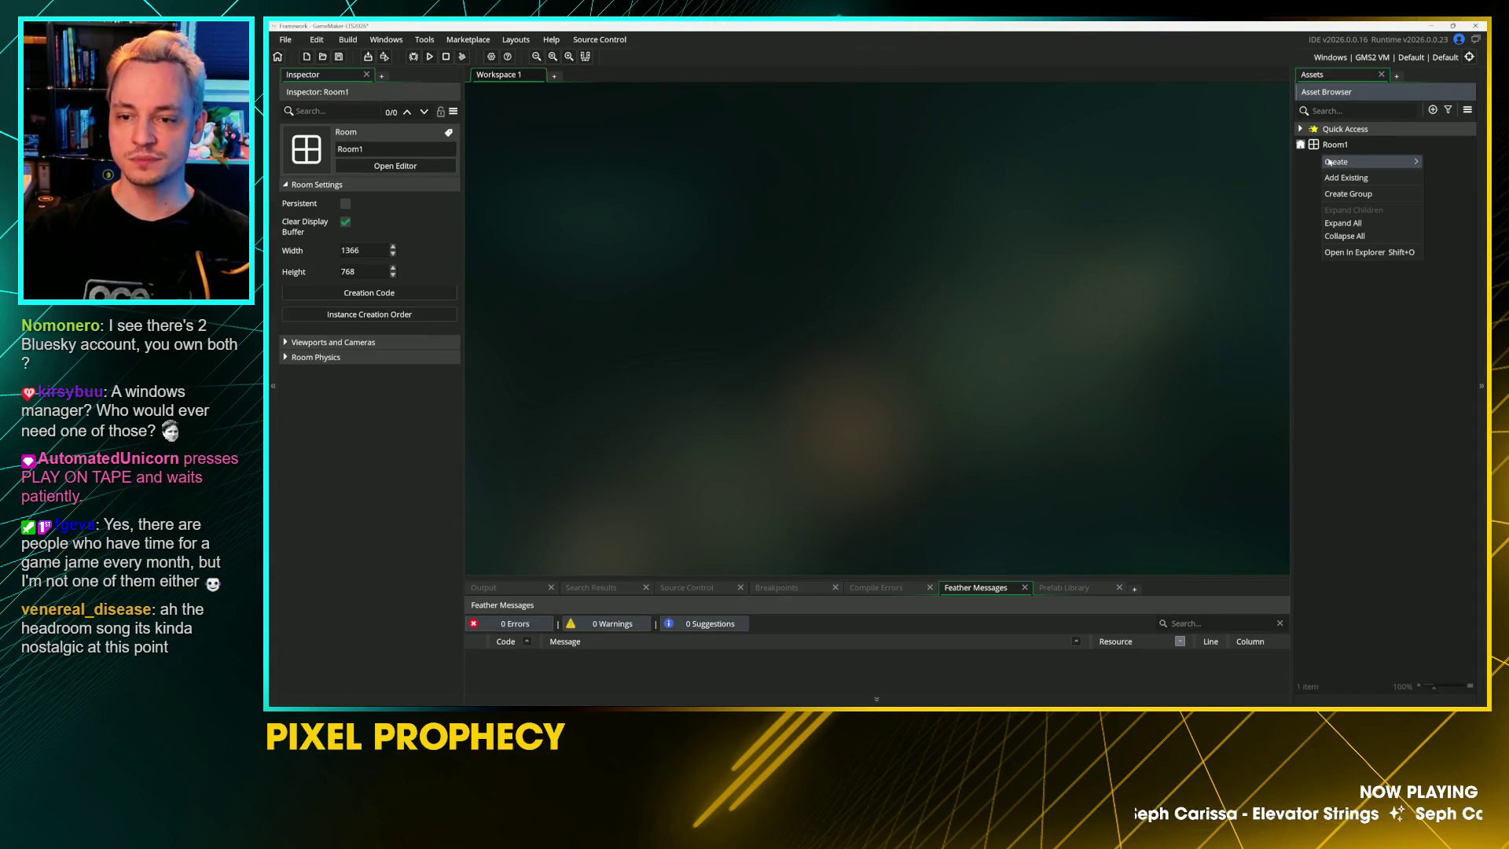
mouse_move(1336, 162)
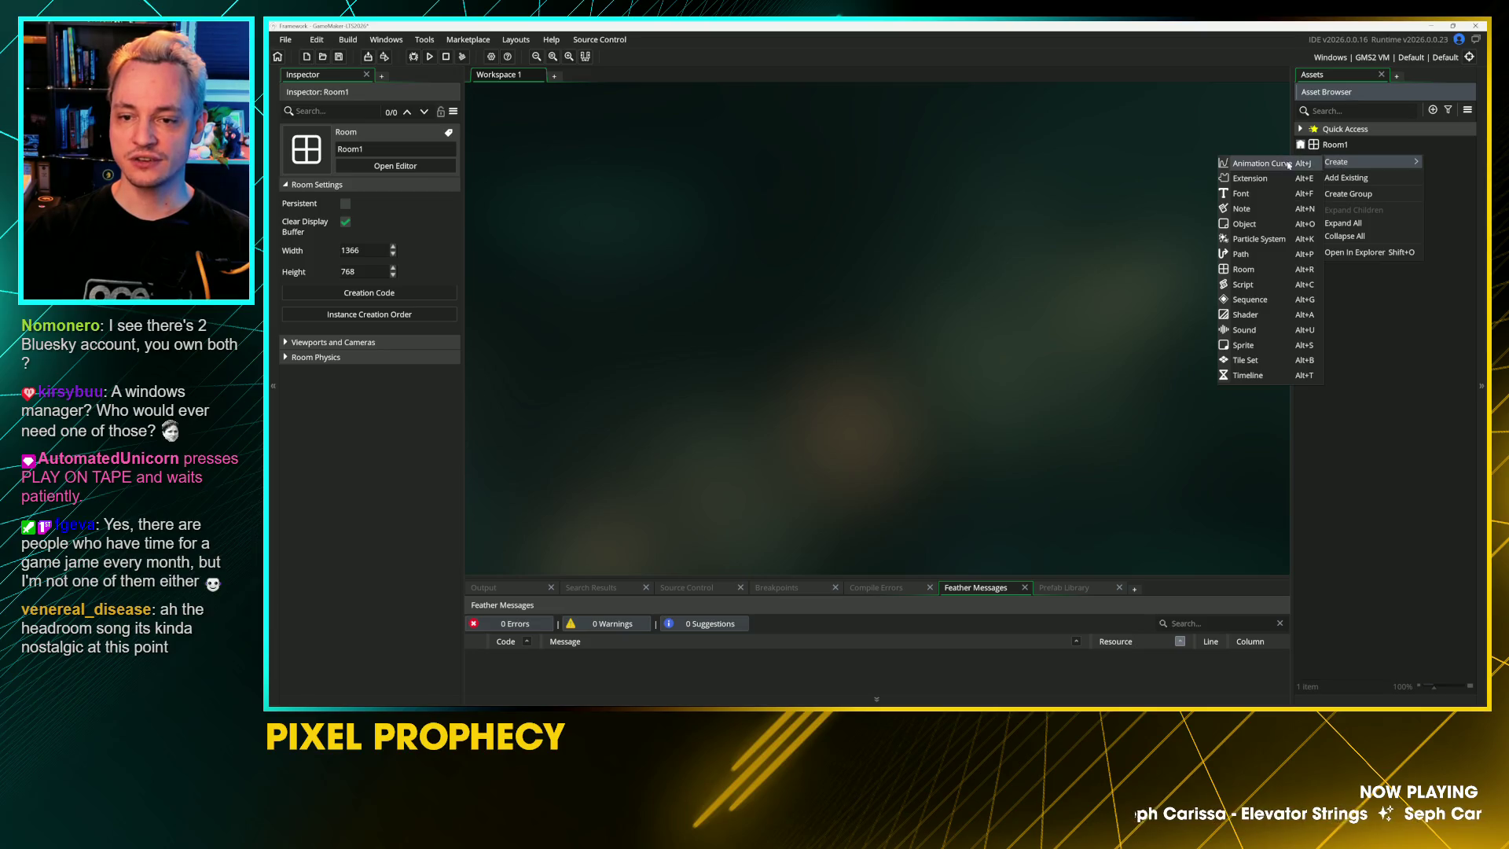
left_click(1348, 194)
type("Room")
Step: Add a second asset group named Objects
right_click(1364, 209)
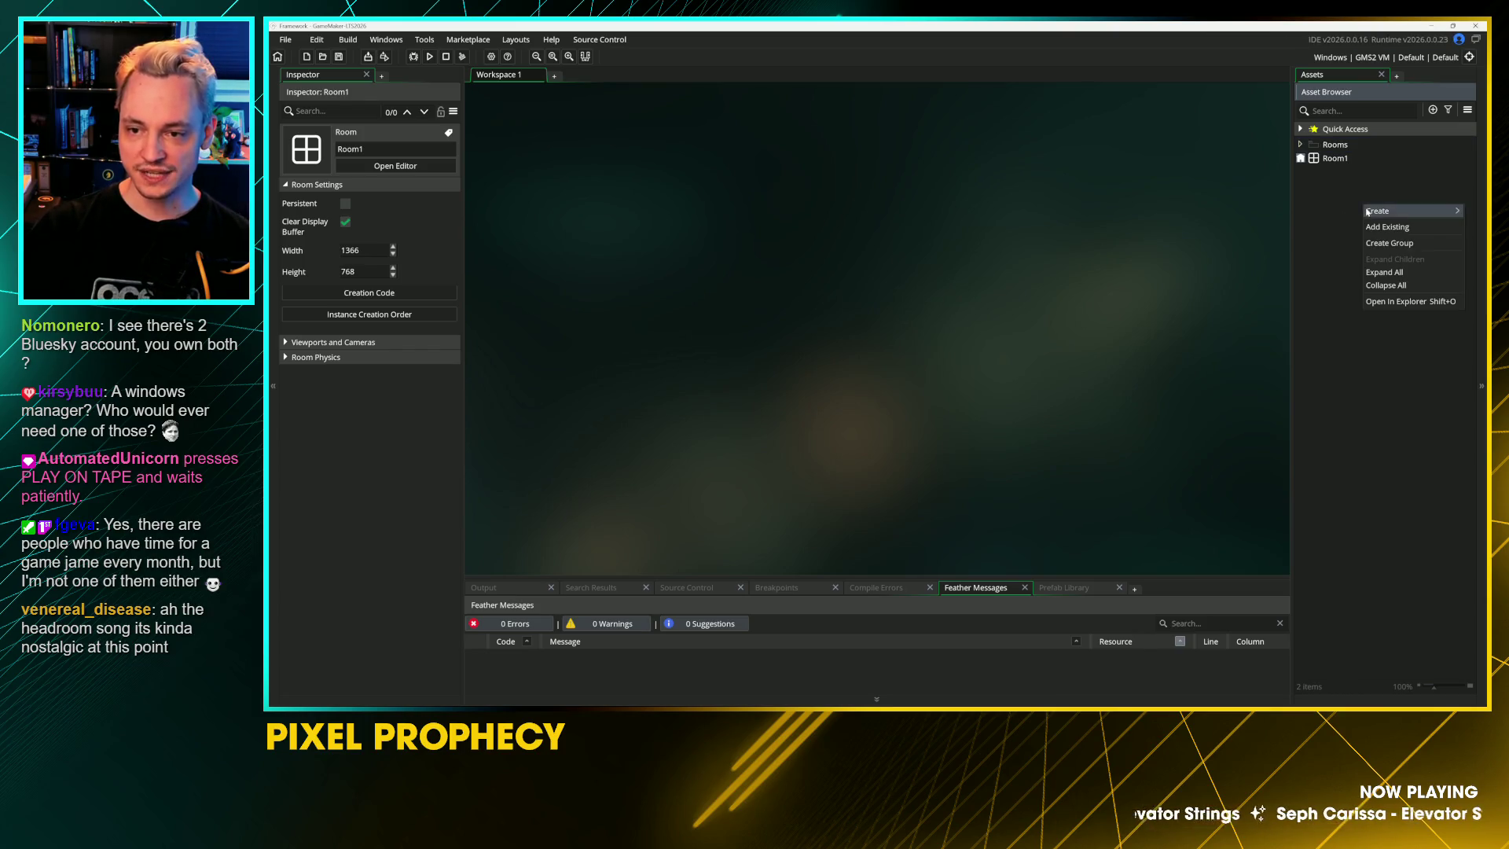
mouse_move(1367, 211)
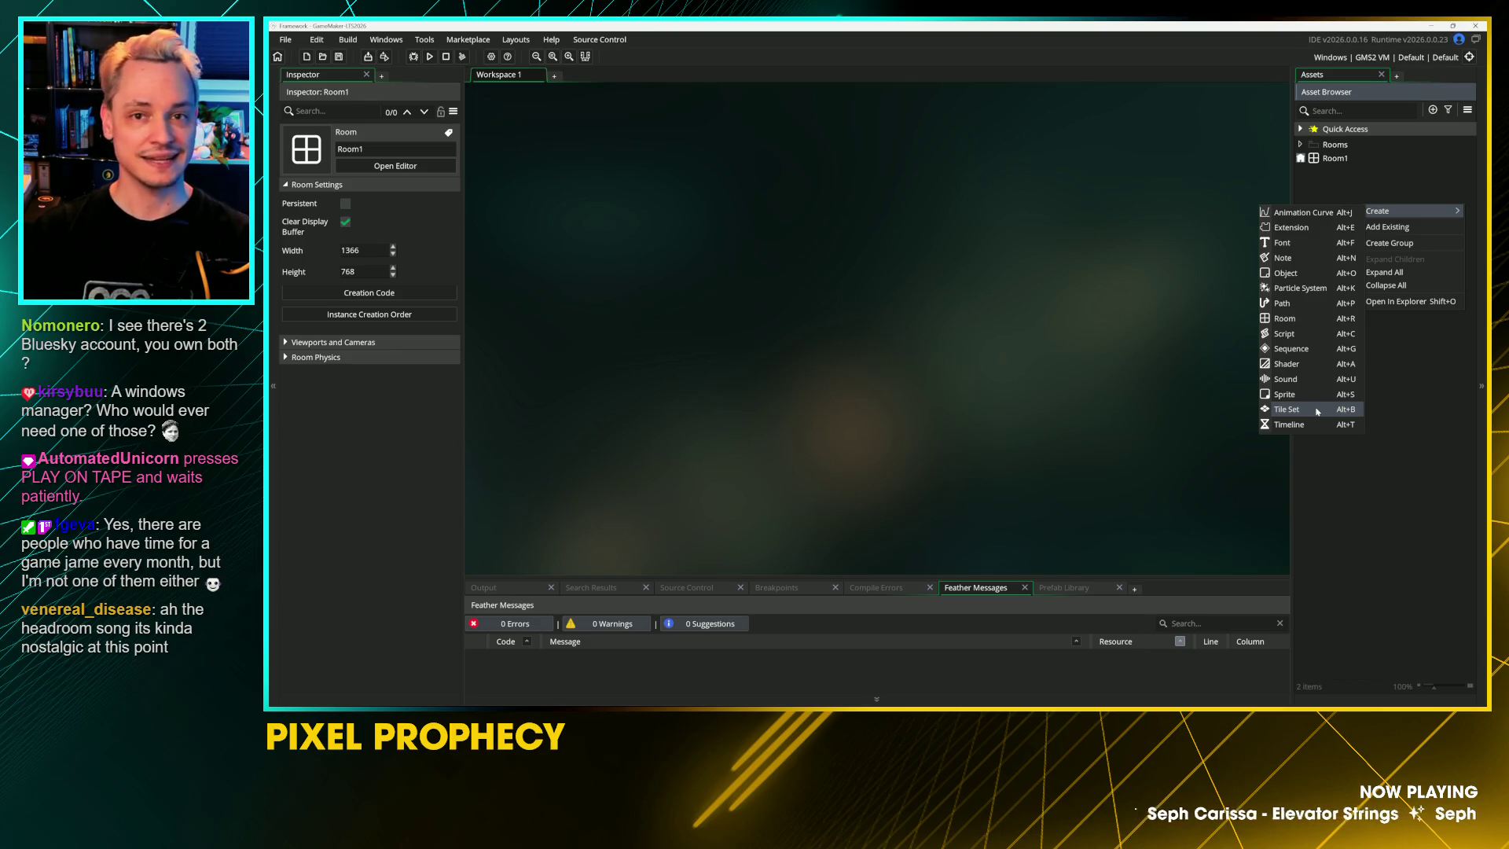
left_click(1389, 242)
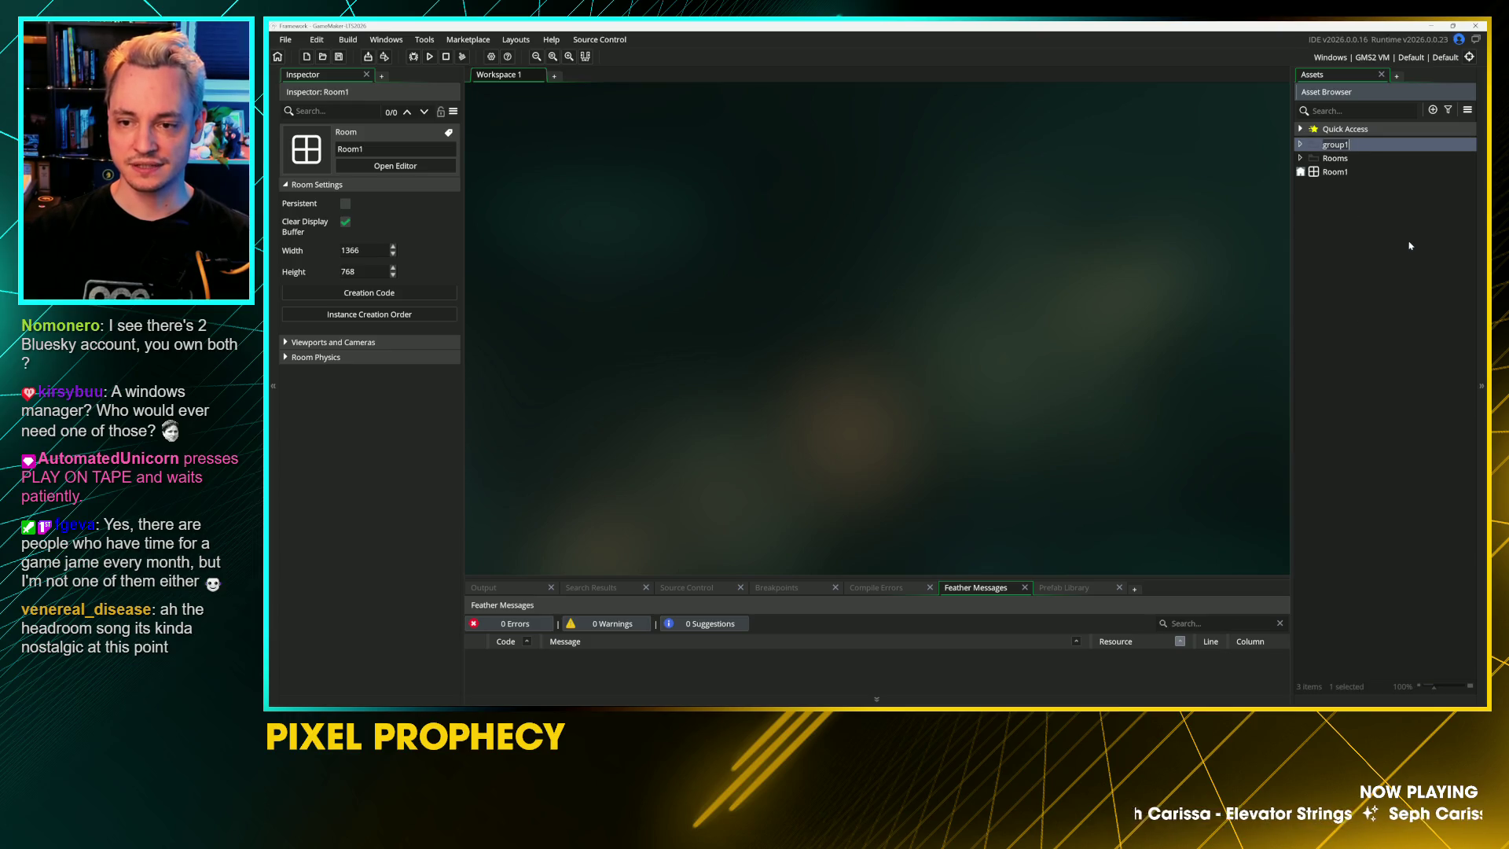
type("Objects")
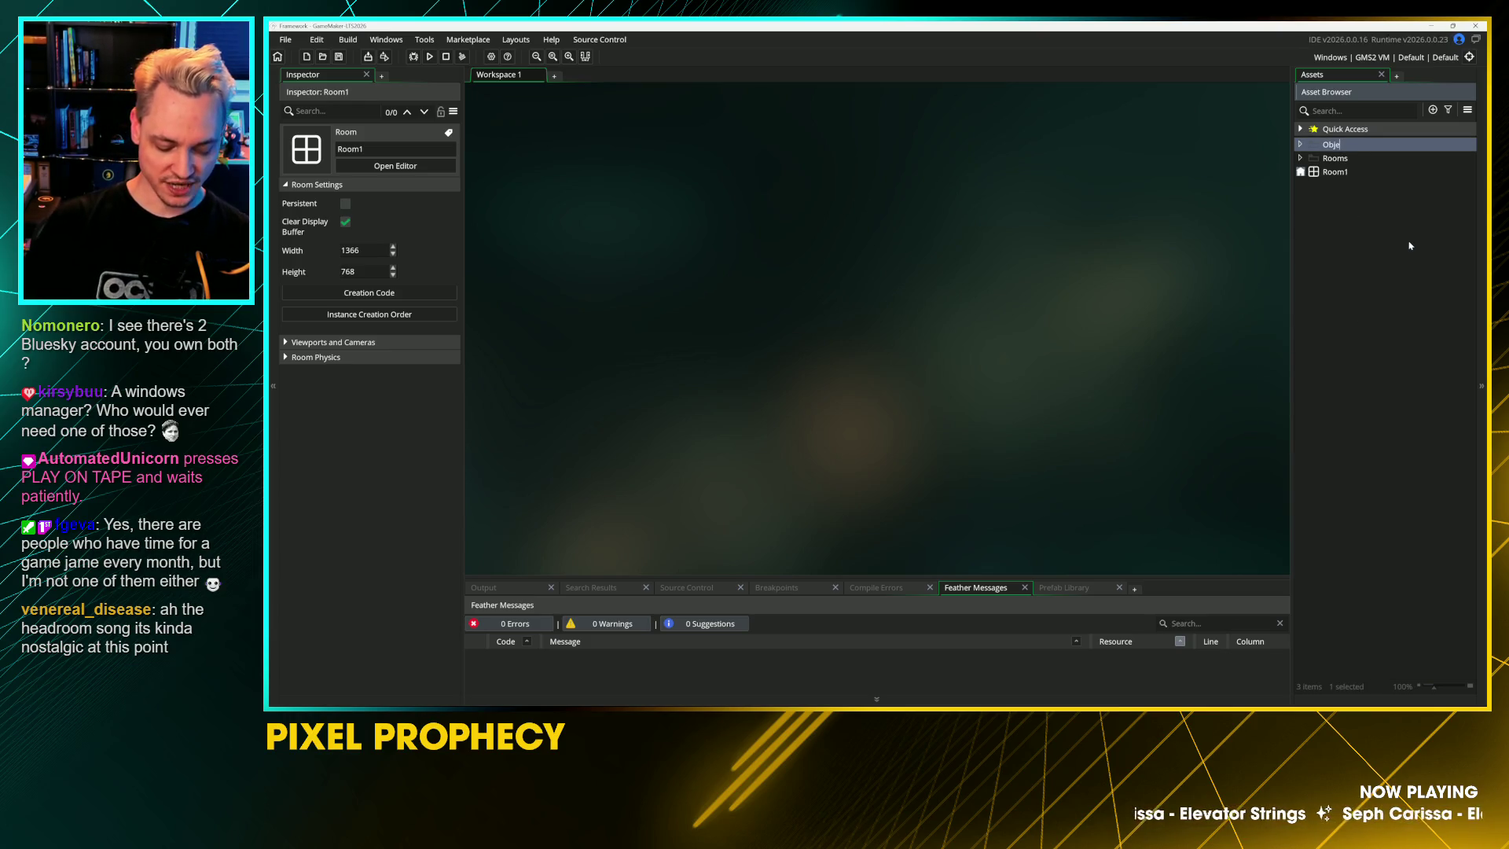
Step: Add a third asset group named Managers, then select Room1
right_click(1340, 204)
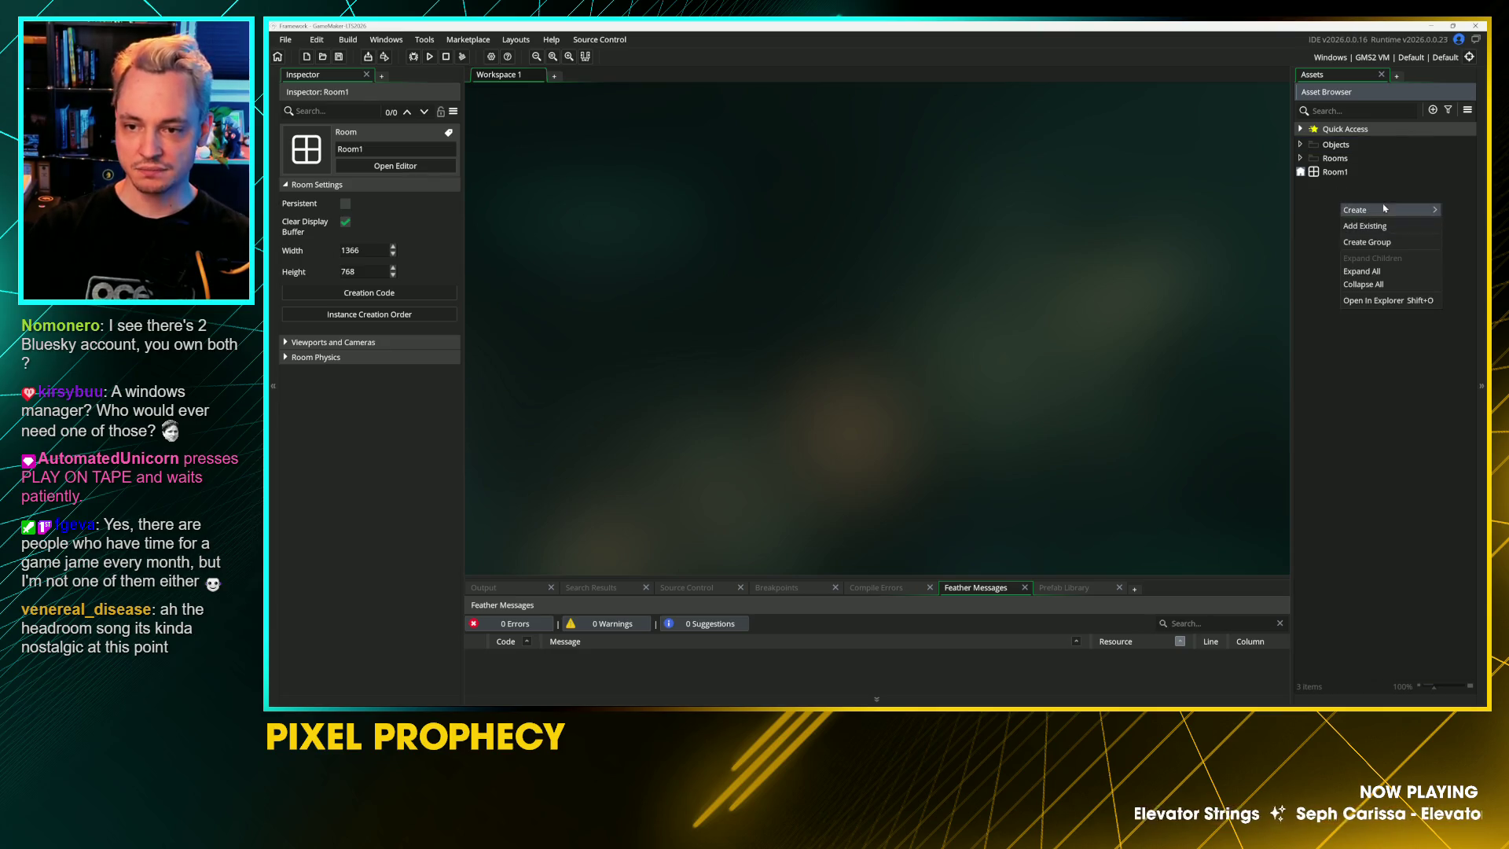
mouse_move(1353, 210)
left_click(1384, 242)
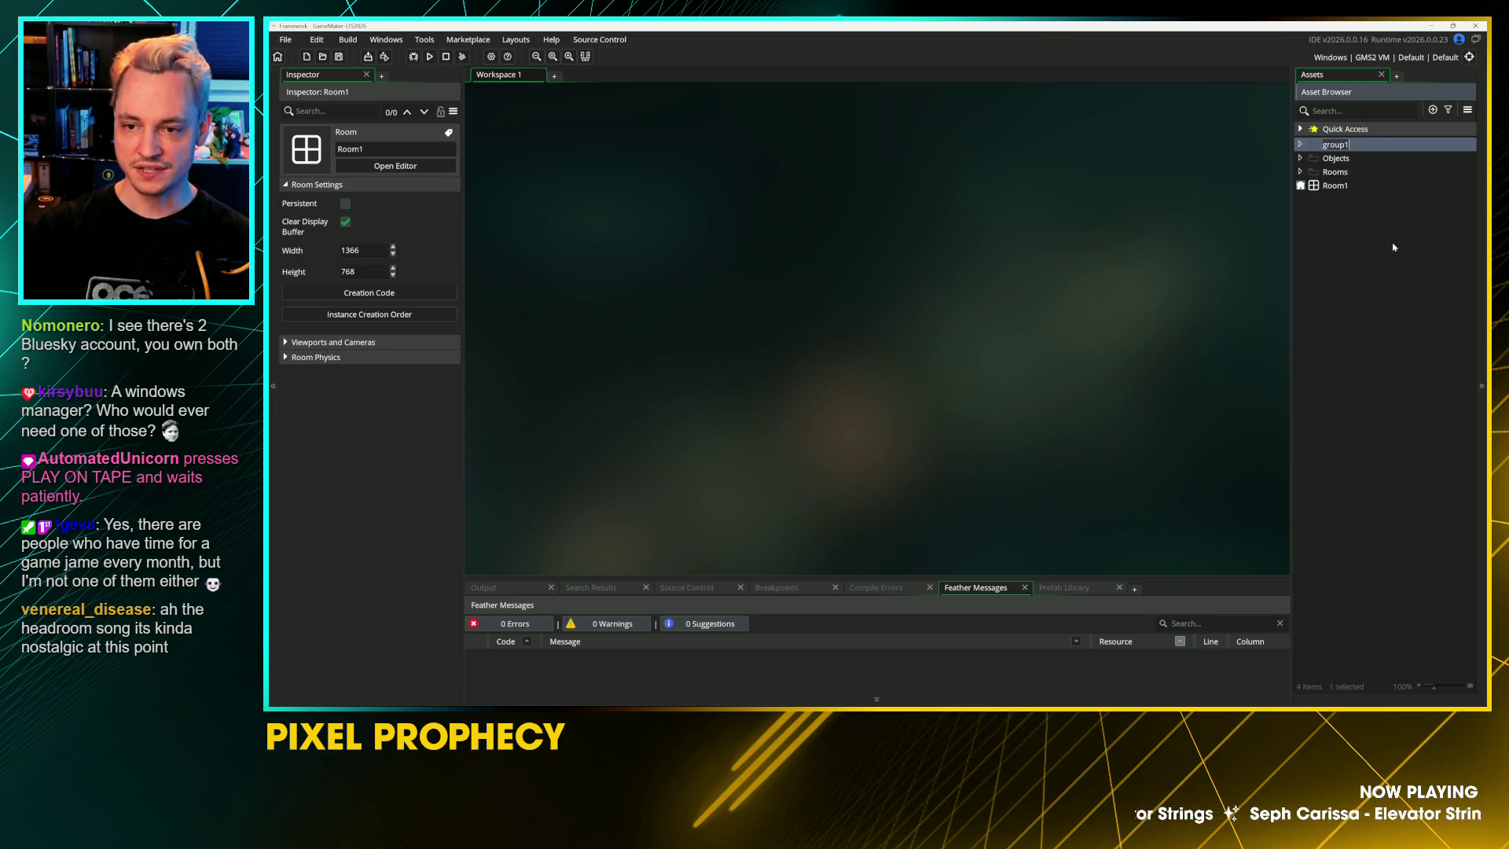
type("Managers")
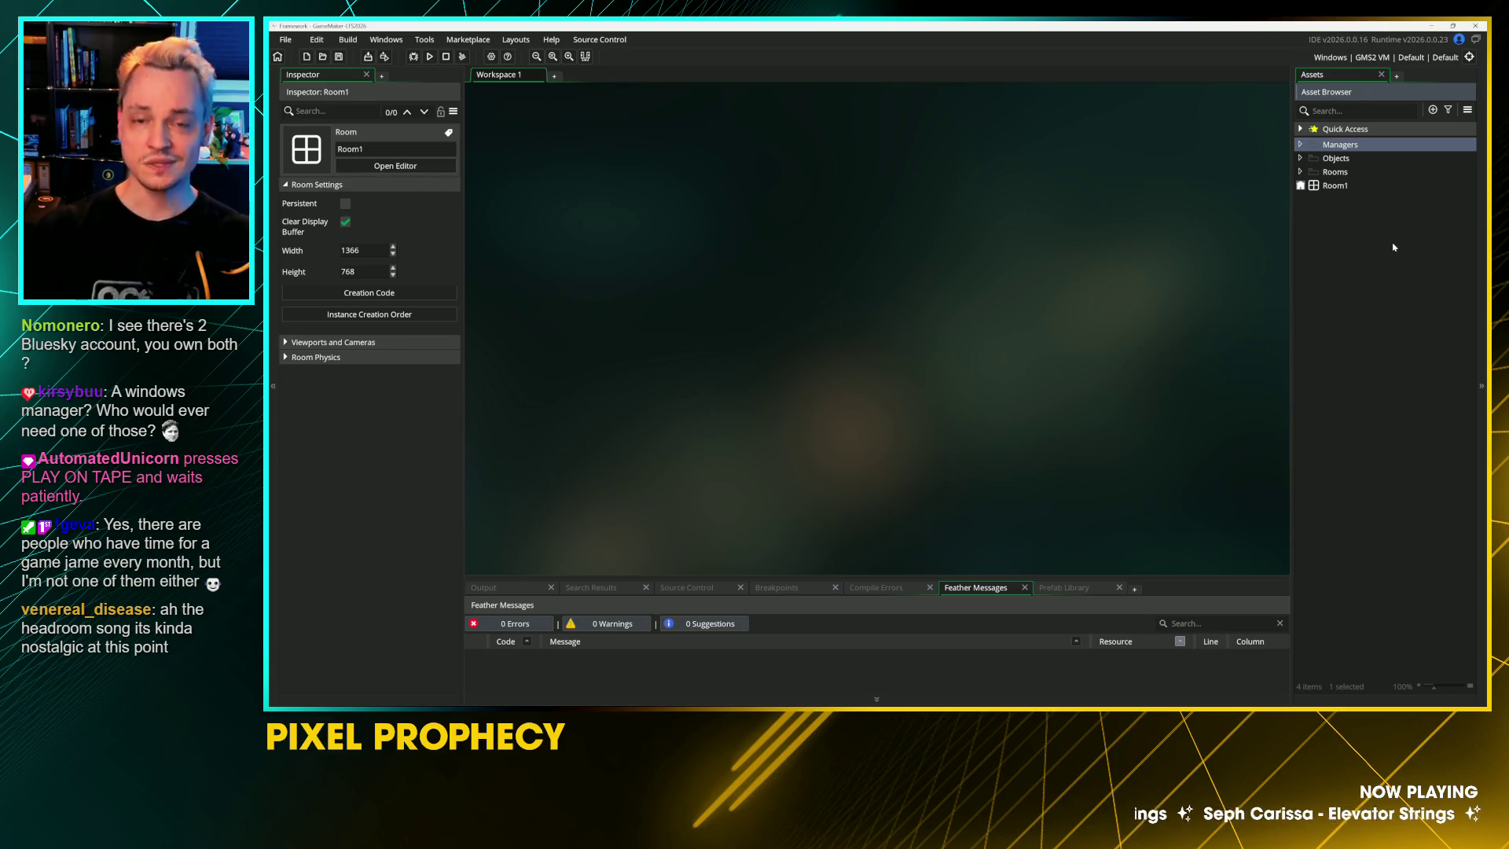
left_click(1393, 247)
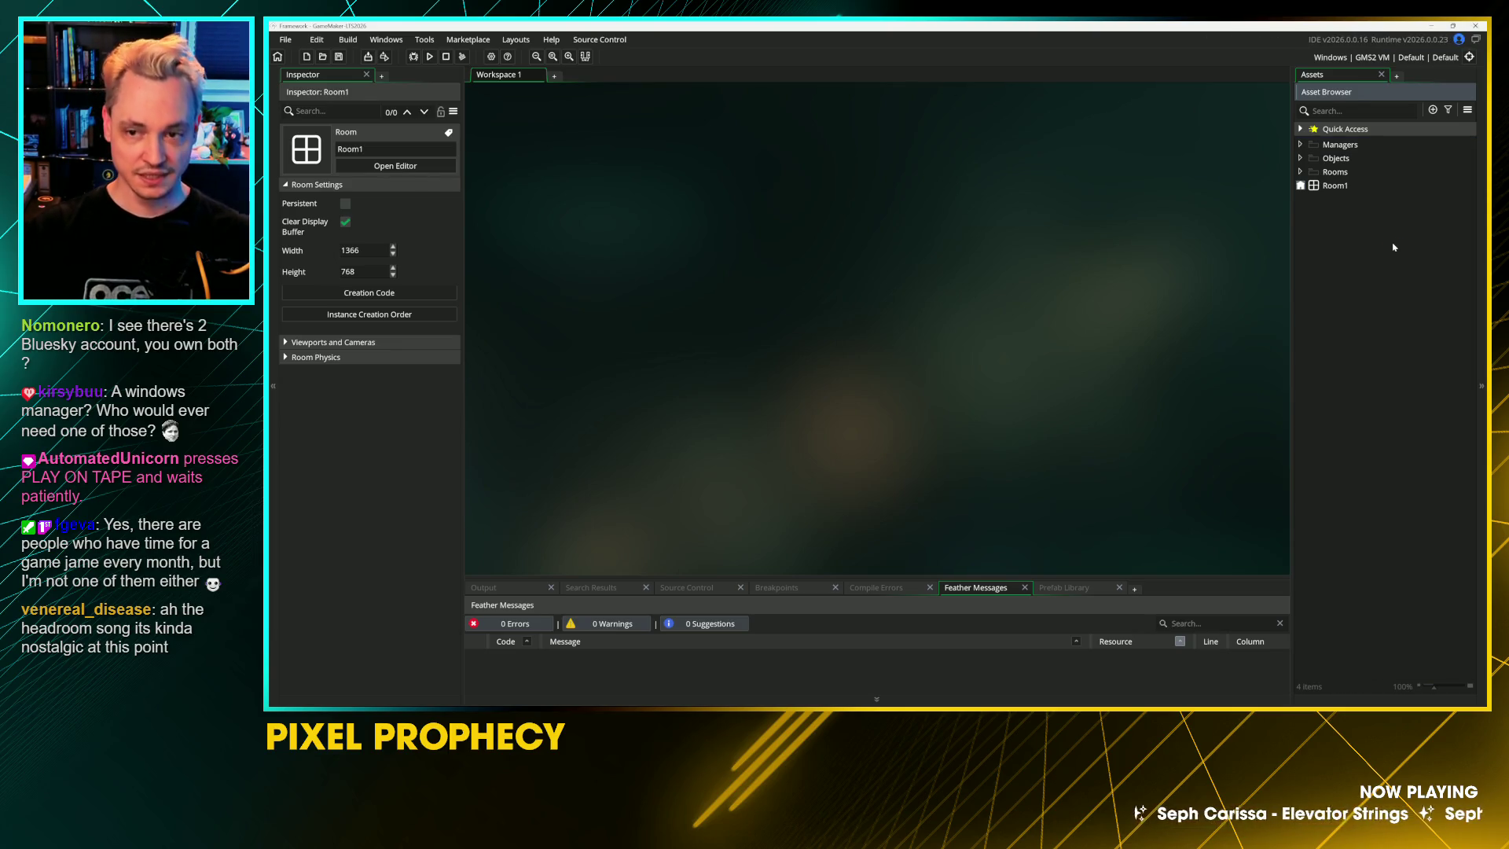
left_click(1333, 187)
Step: Open Room1 and set its width to 1920 and height to 1080, expanding Viewports and Cameras
double_click(1329, 188)
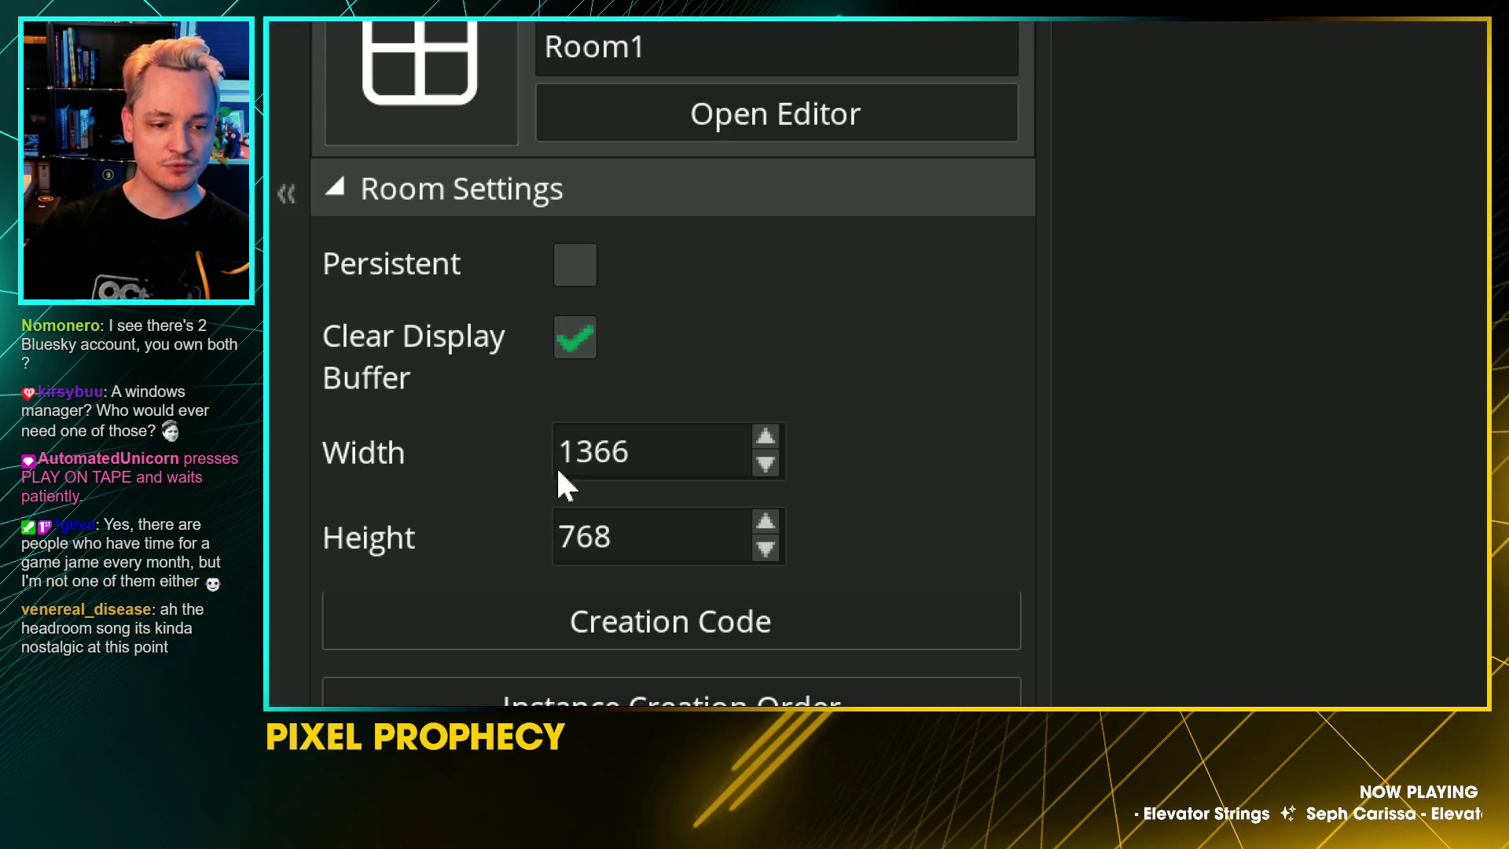
left_click(359, 449)
type("1920")
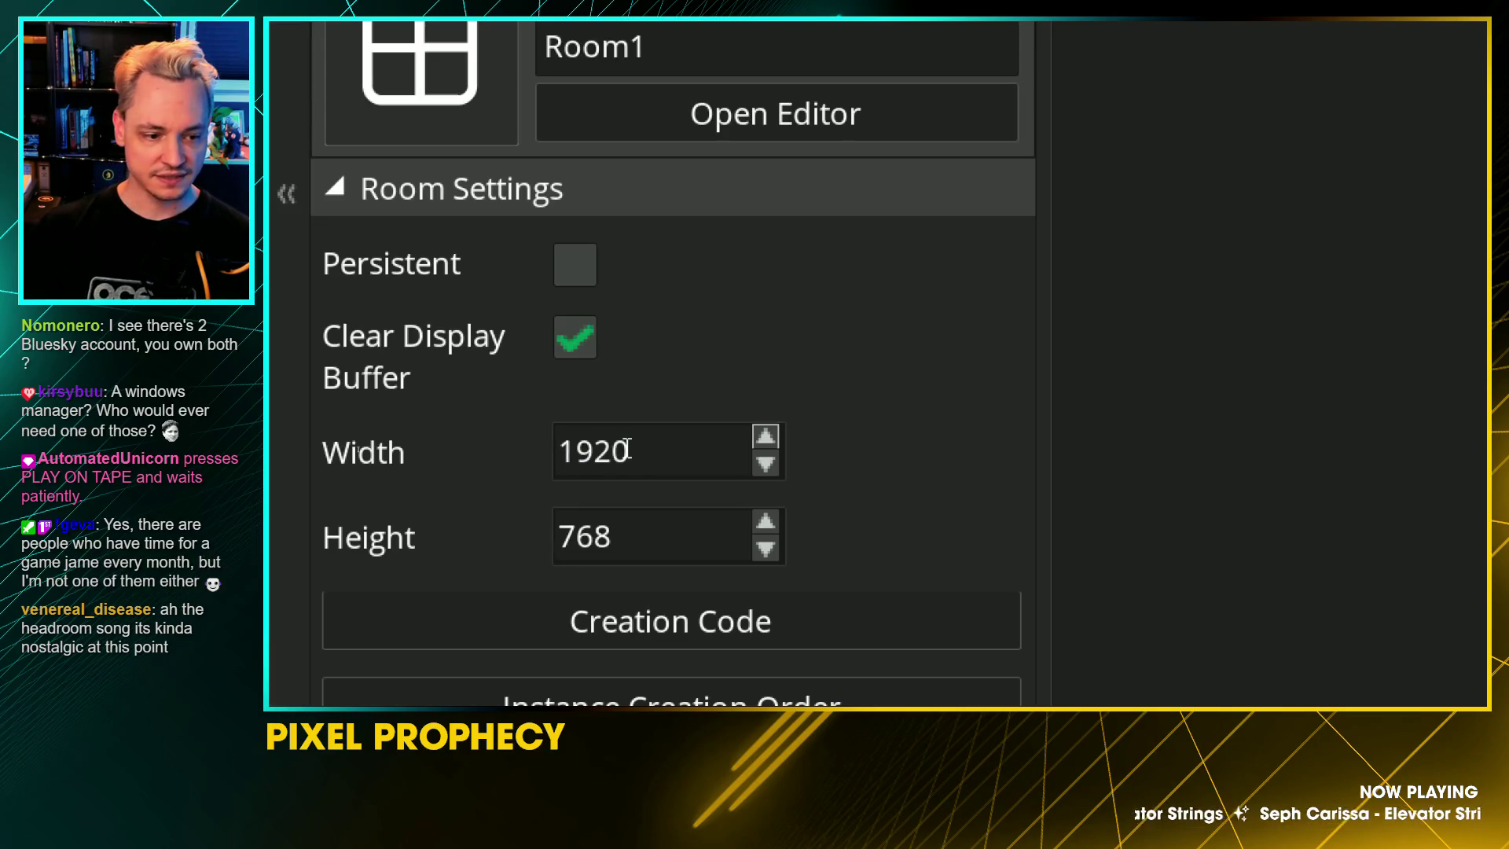
key("Tab")
type("1080")
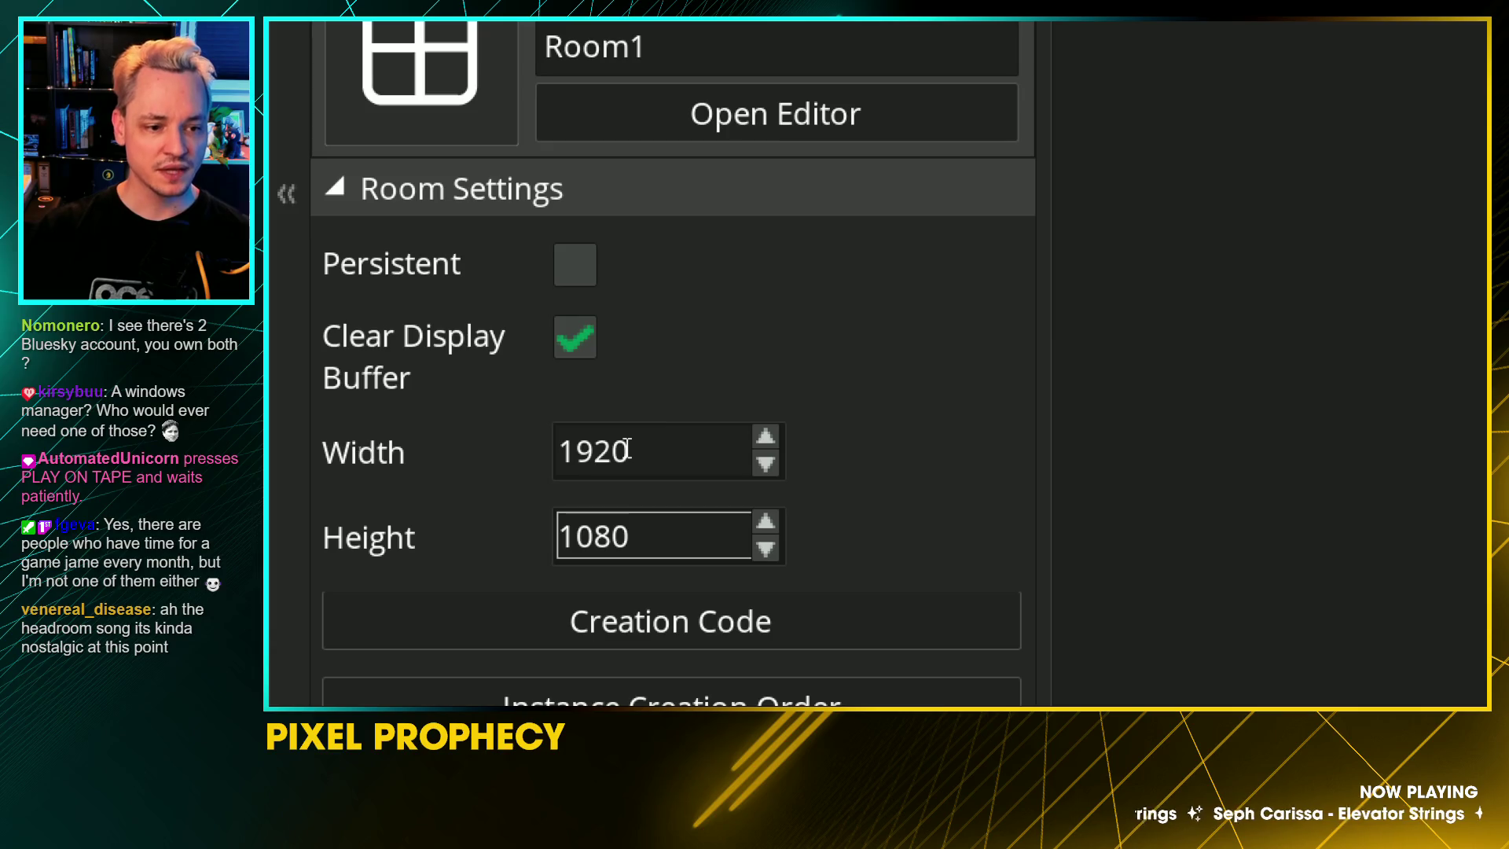
scroll(579, 616, "down", 3)
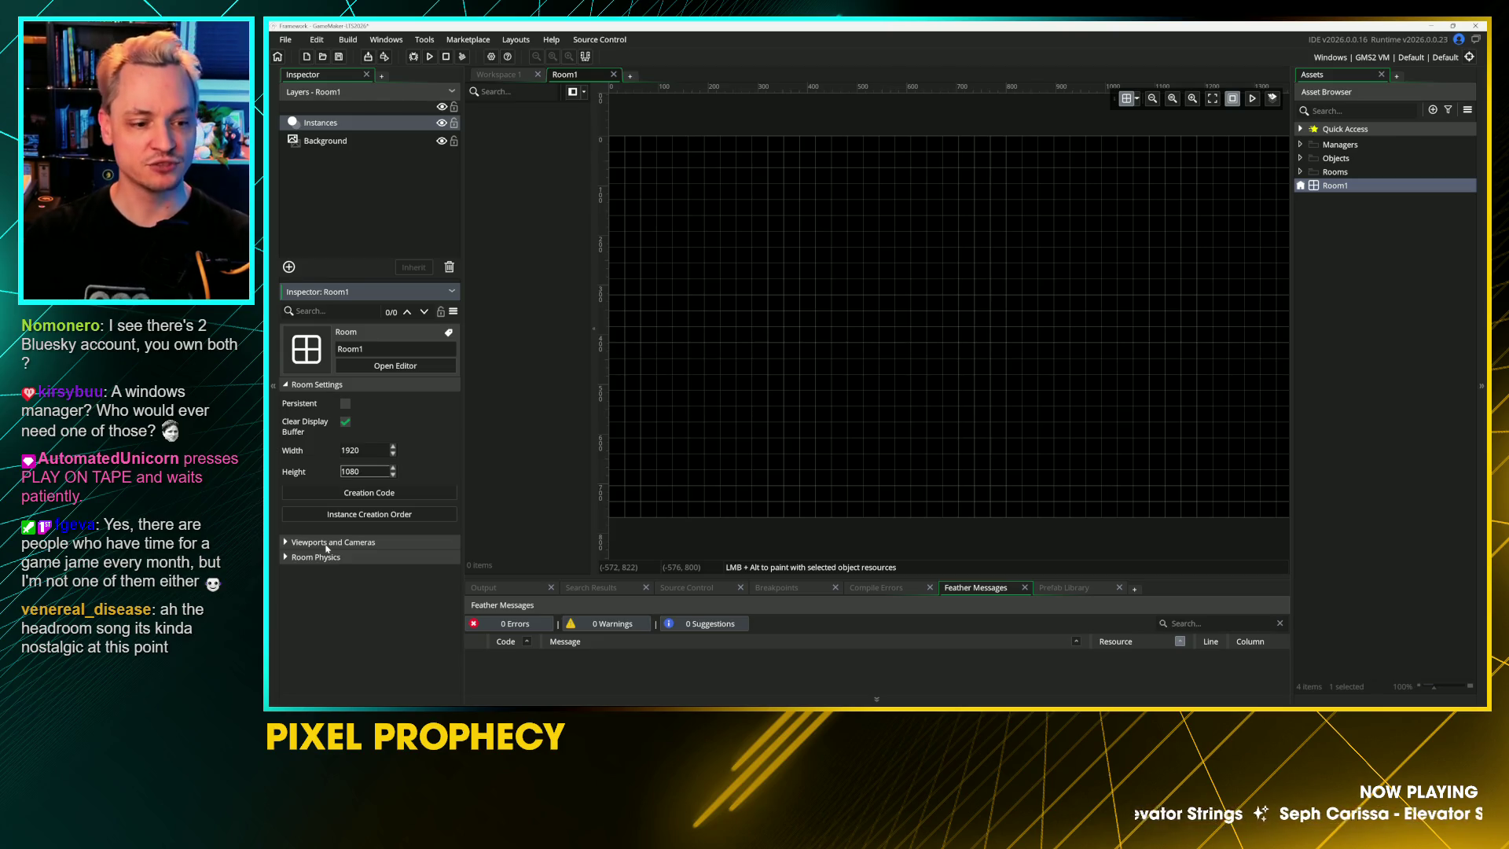
left_click(343, 543)
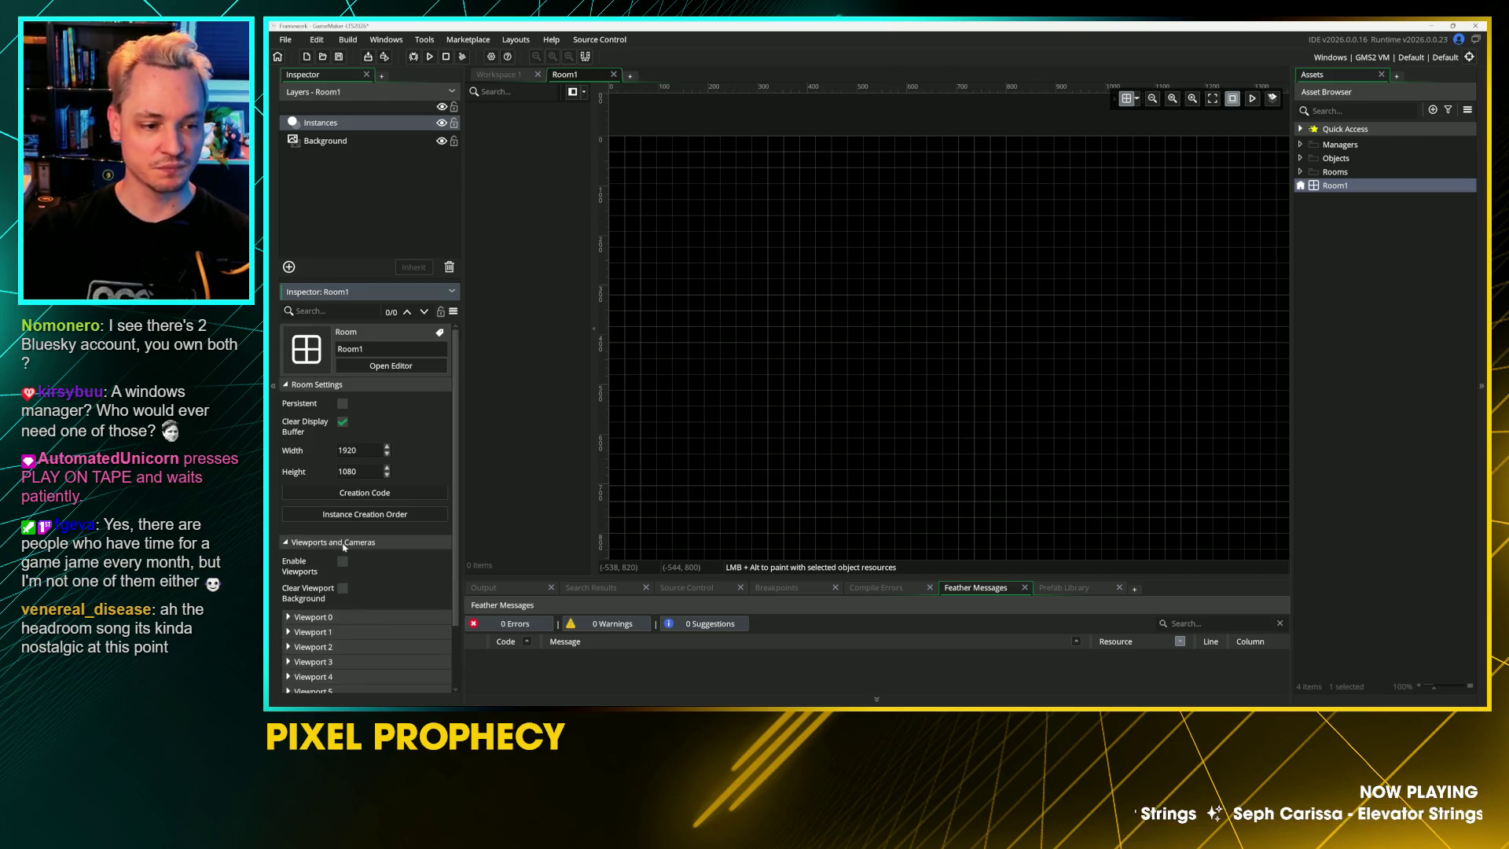
Step: Enable viewports for Room1 and make Viewport 0 visible
scroll(343, 546, "down", 1)
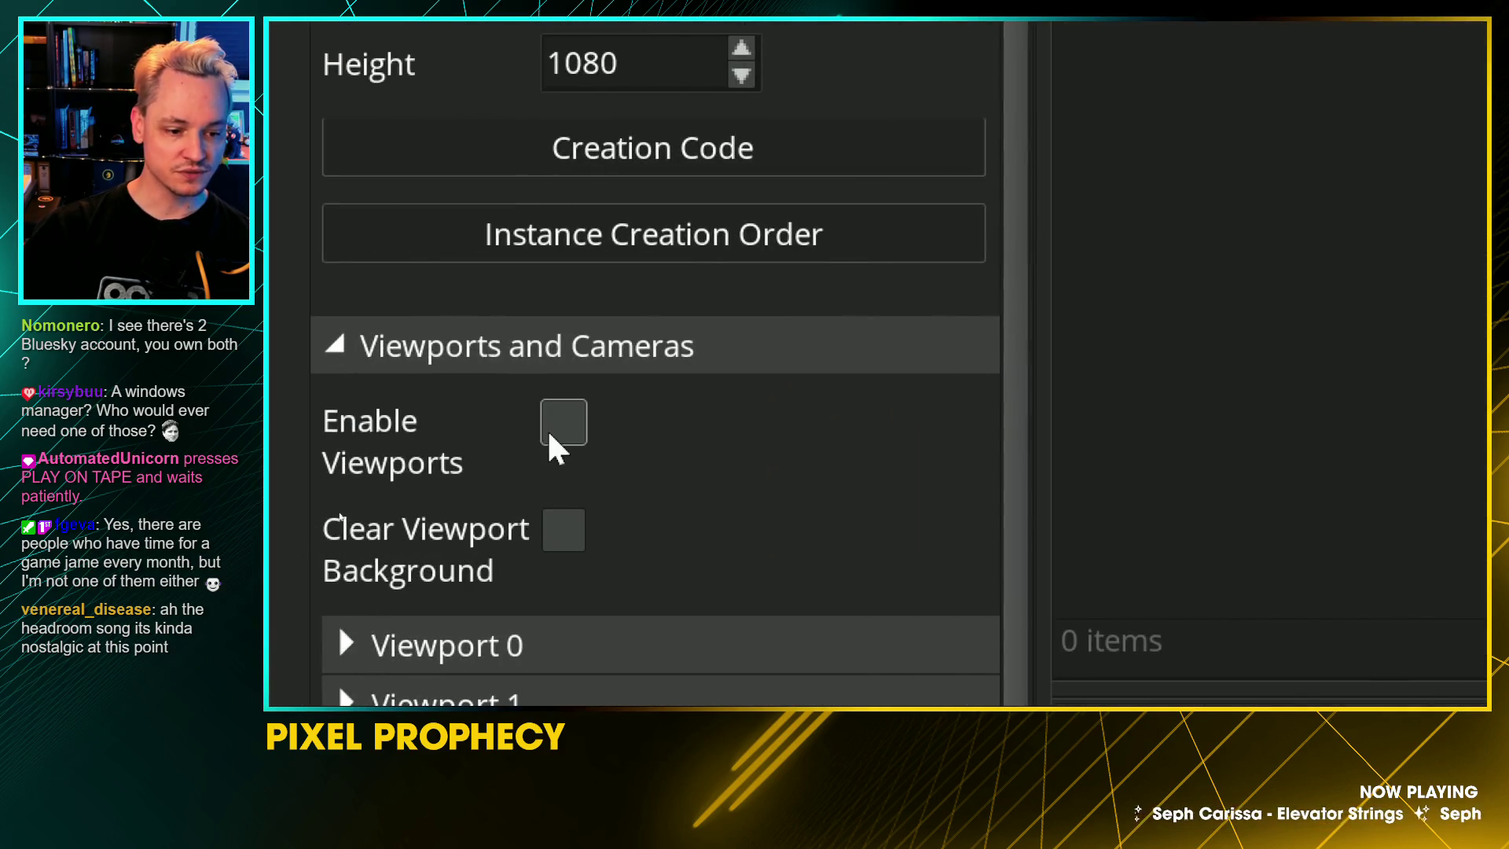
left_click(549, 437)
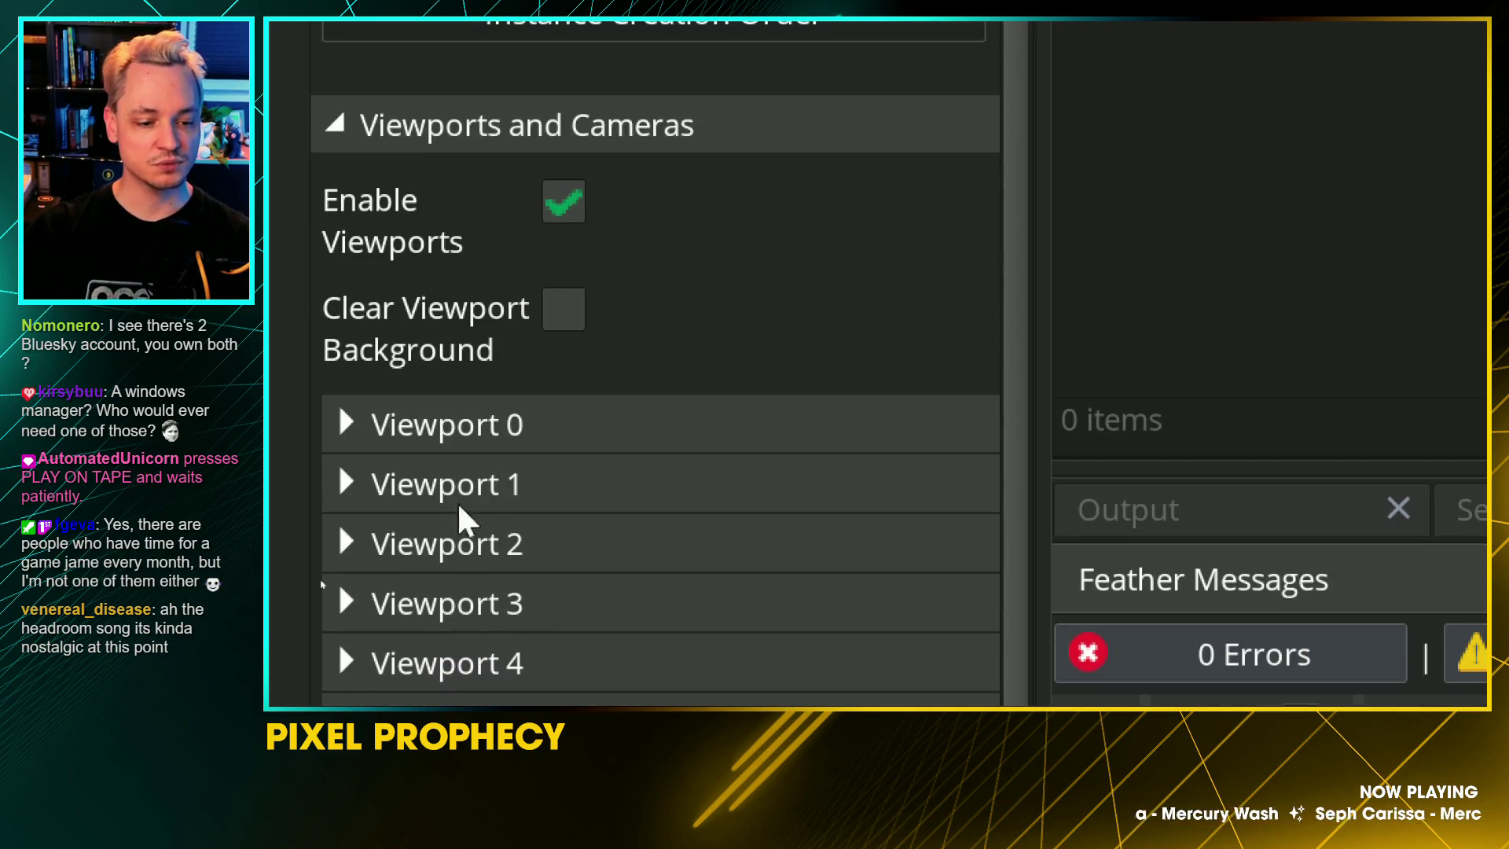
left_click(498, 440)
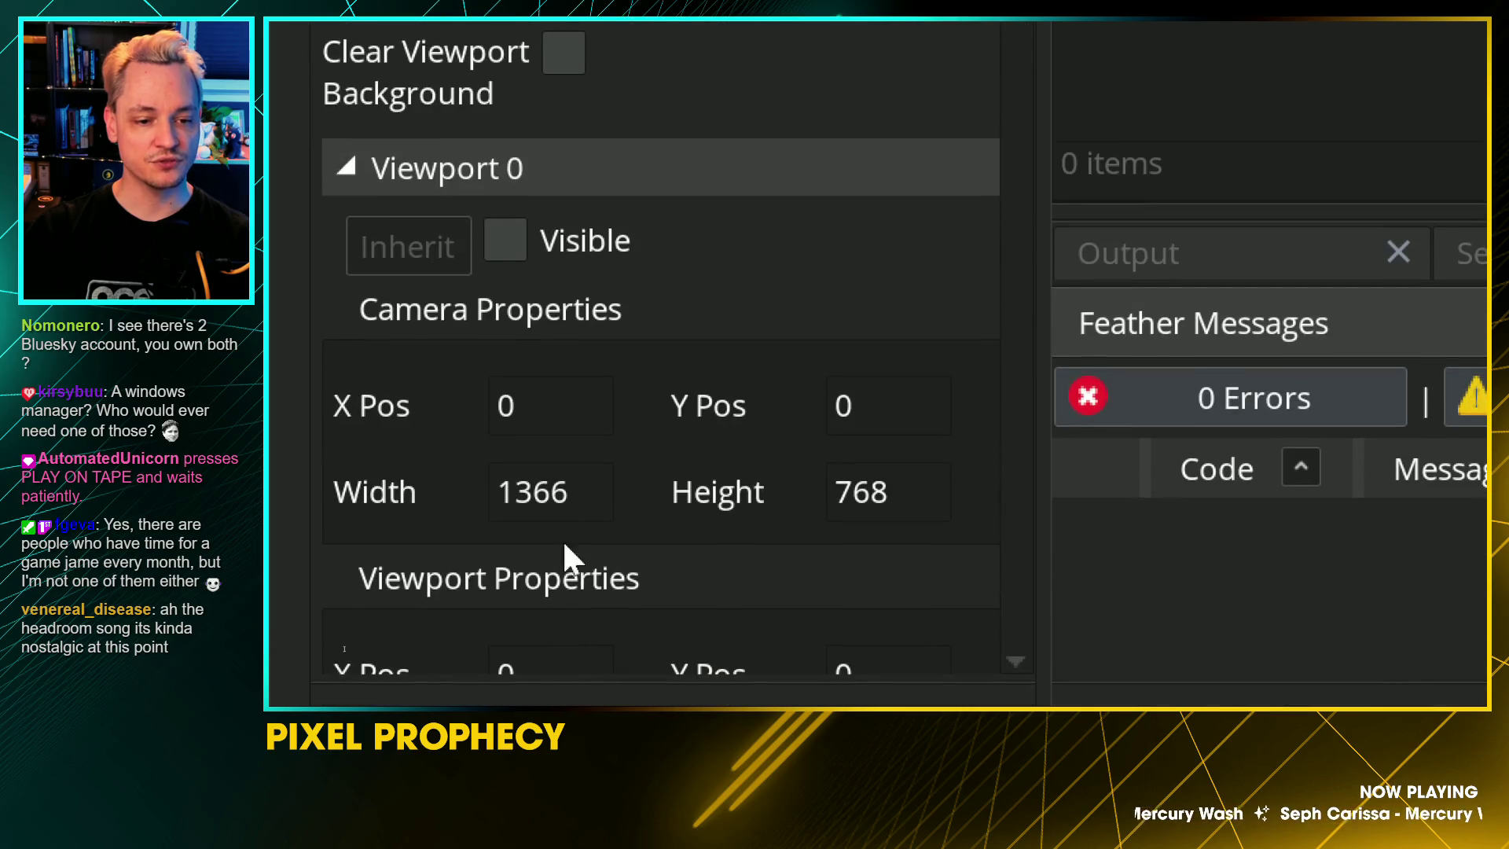
left_click(503, 240)
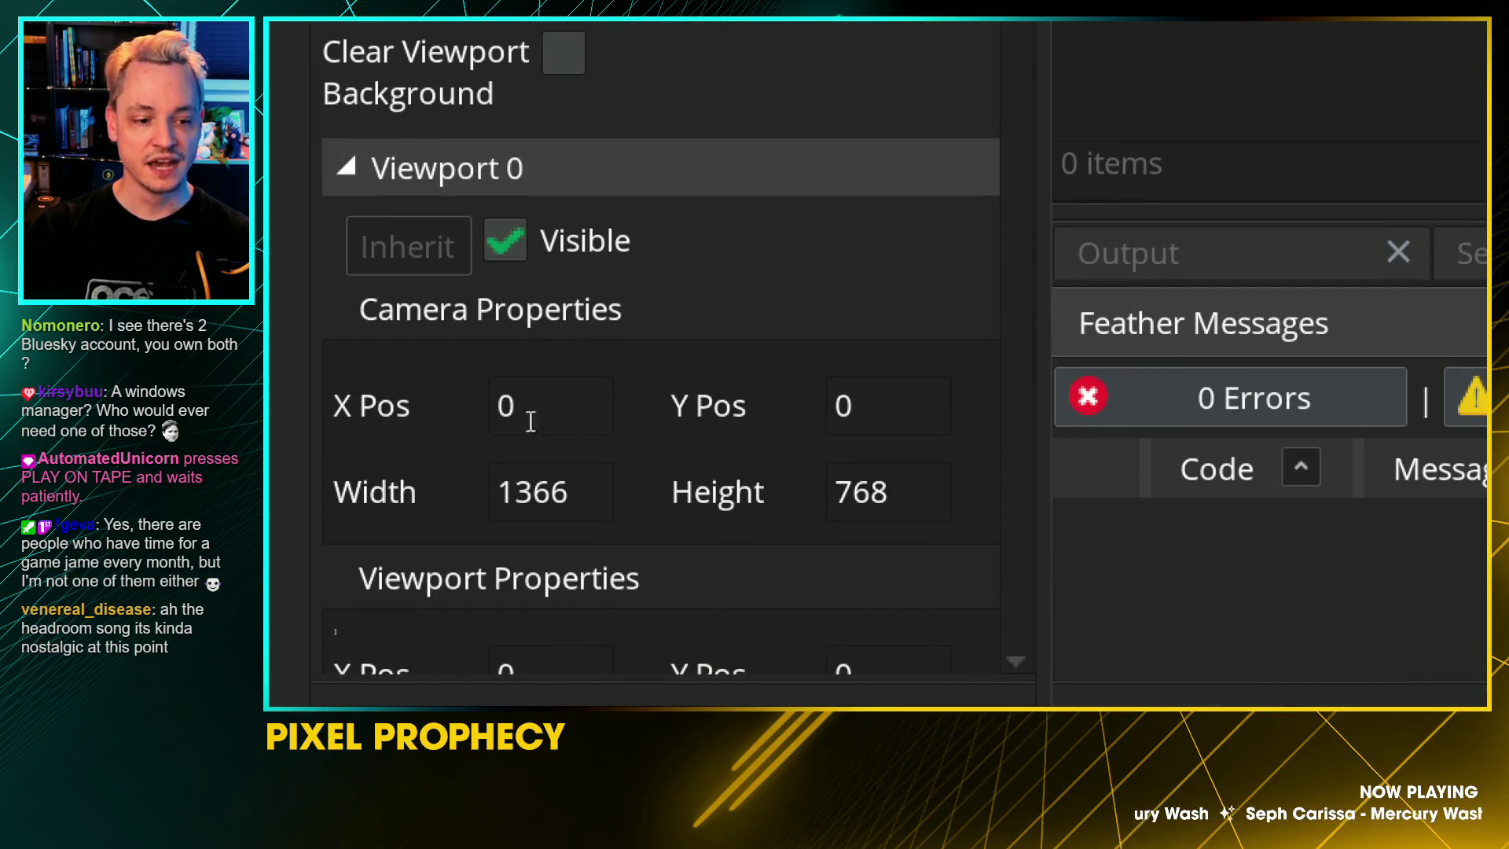
Step: Set Viewport 0's camera and viewport sizes both to 1920 by 1080
double_click(549, 488)
type("1920")
key("Tab")
type("1080")
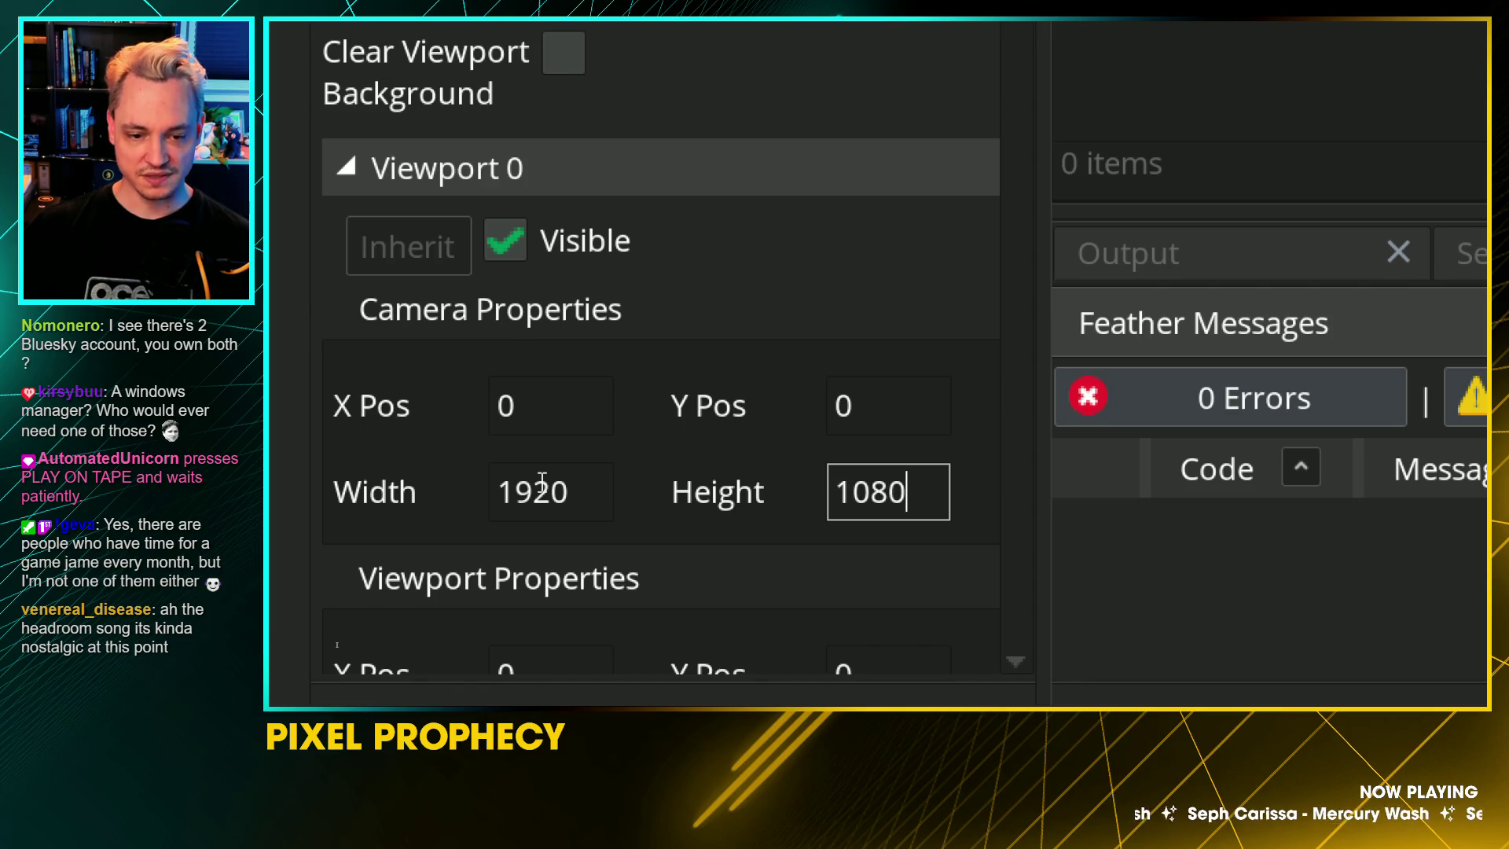
scroll(660, 587, "down", 3)
double_click(494, 588)
type("1920")
key("Tab")
type("1080")
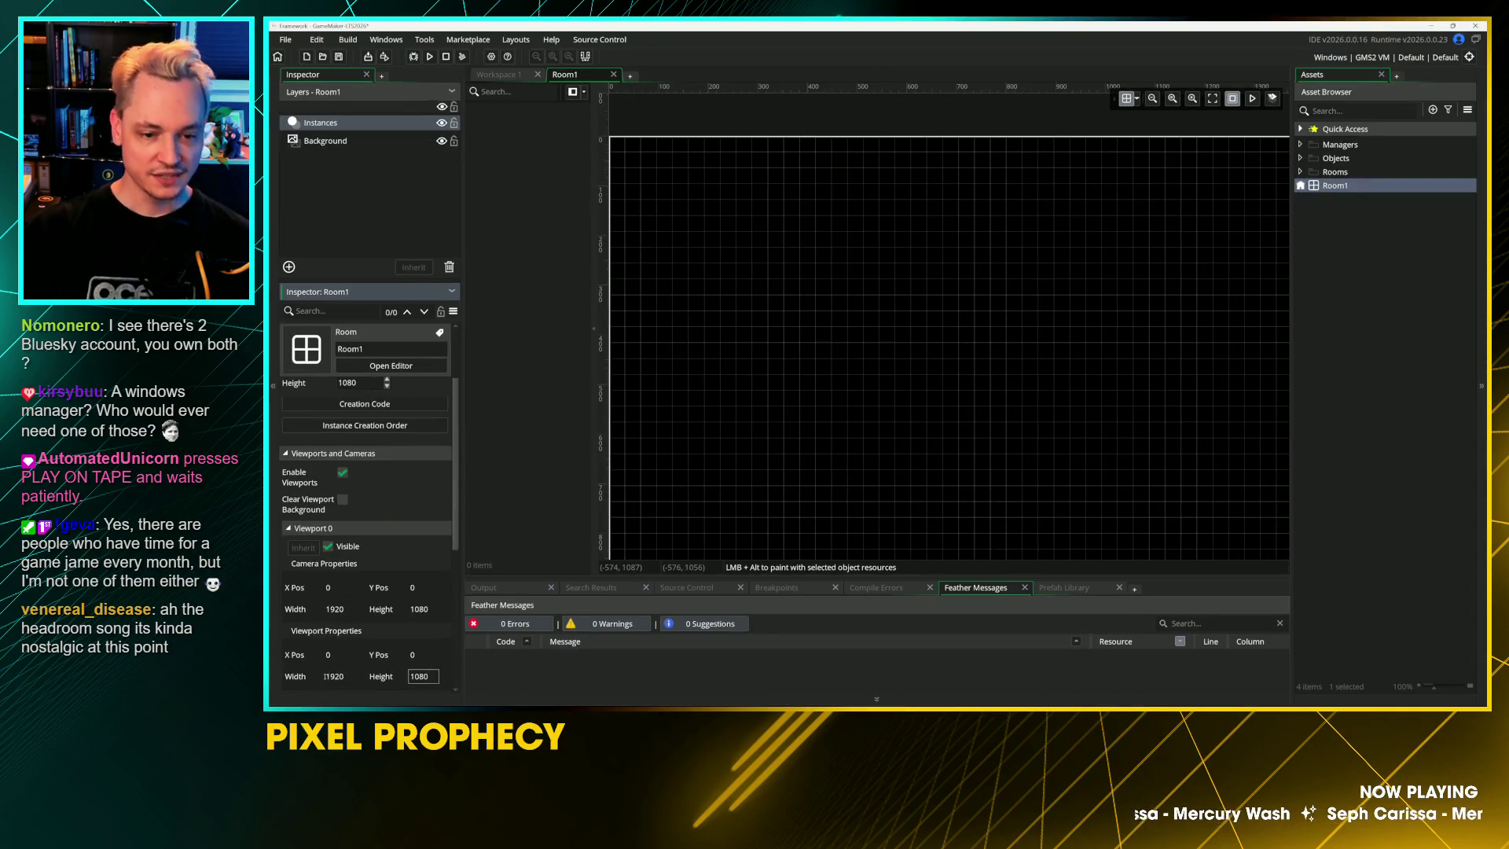
Step: Collapse the Viewport 0 settings so only the viewport list shows
mouse_move(459, 503)
left_mouse_down()
mouse_move(446, 590)
mouse_move(458, 442)
left_mouse_up()
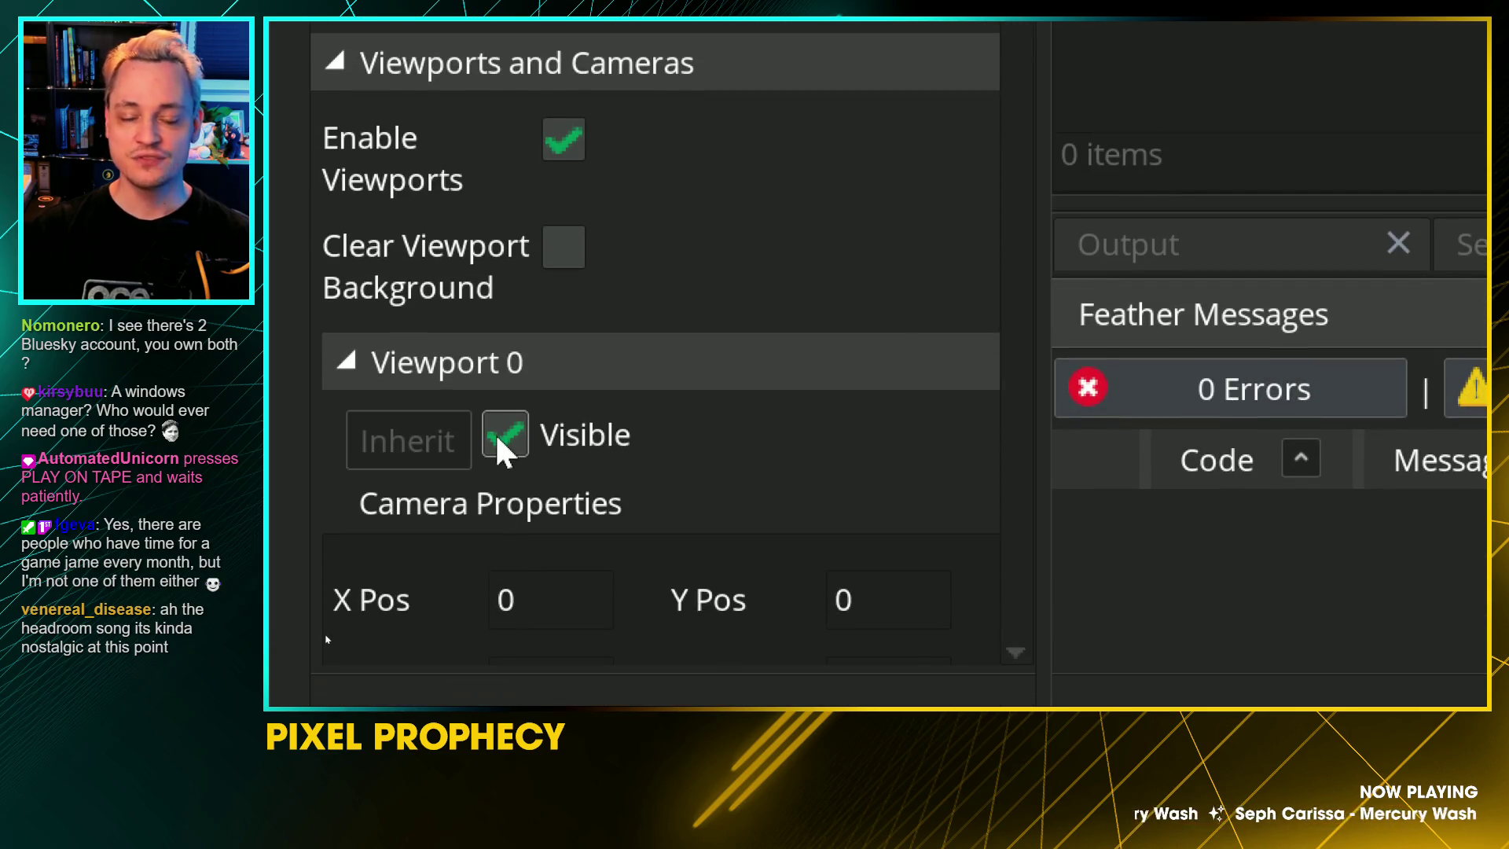
left_click(492, 363)
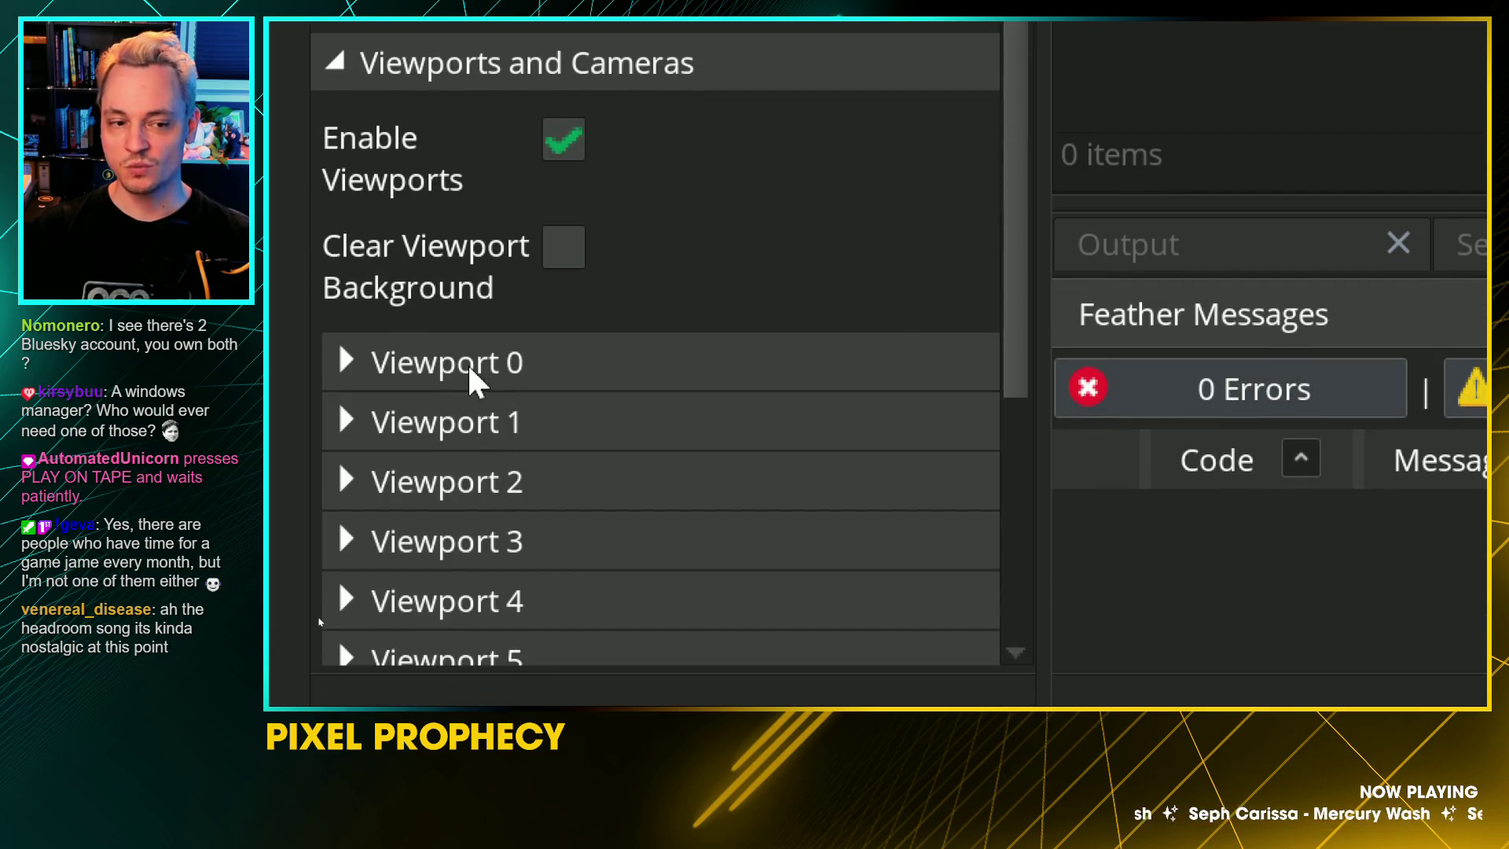
left_click(462, 361)
left_click(461, 362)
left_click(481, 418)
left_click(503, 360)
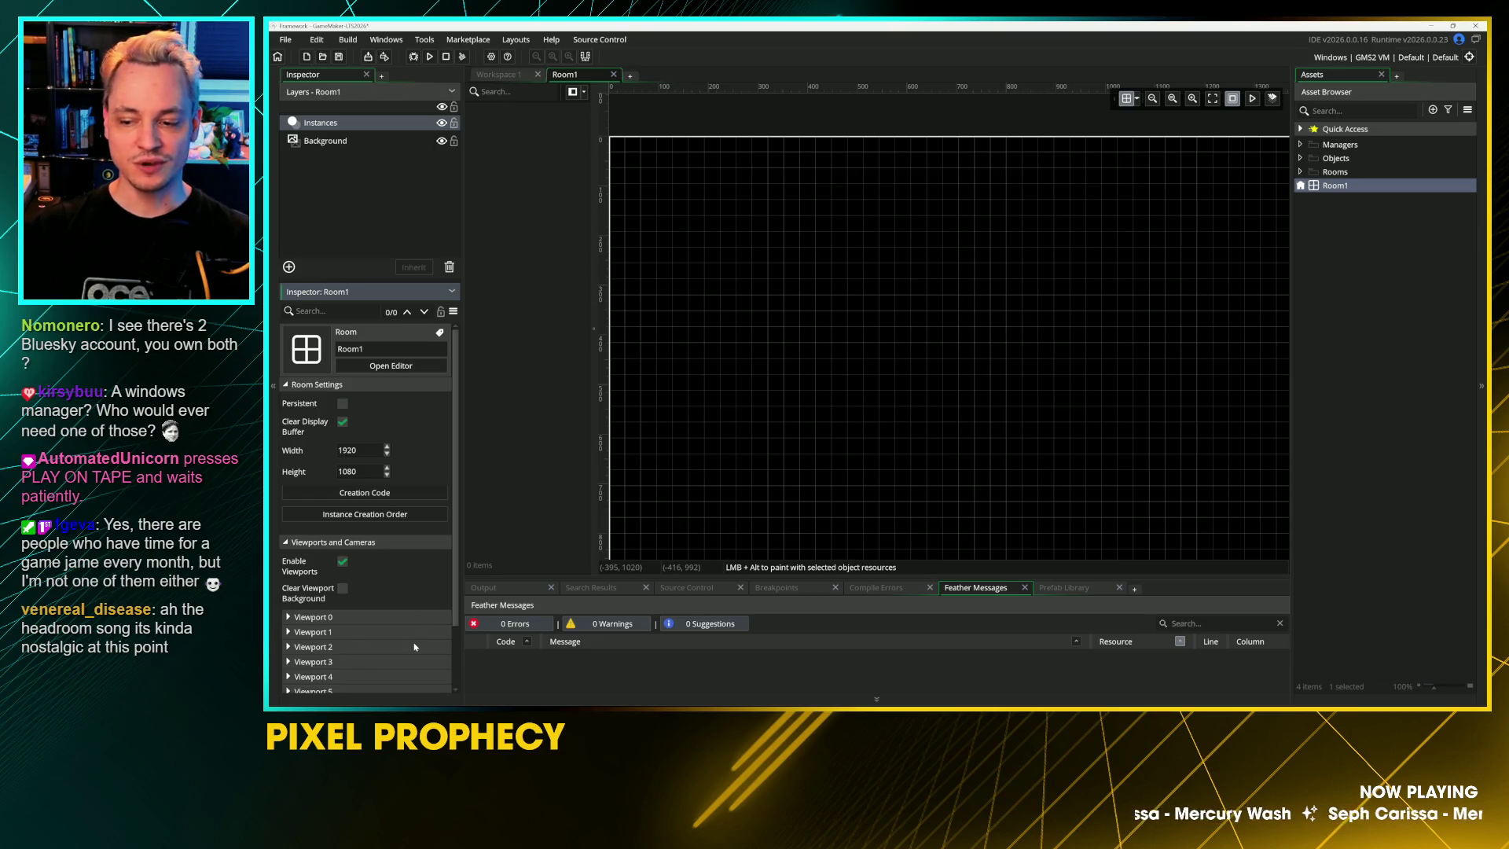
scroll(811, 414, "down", 1)
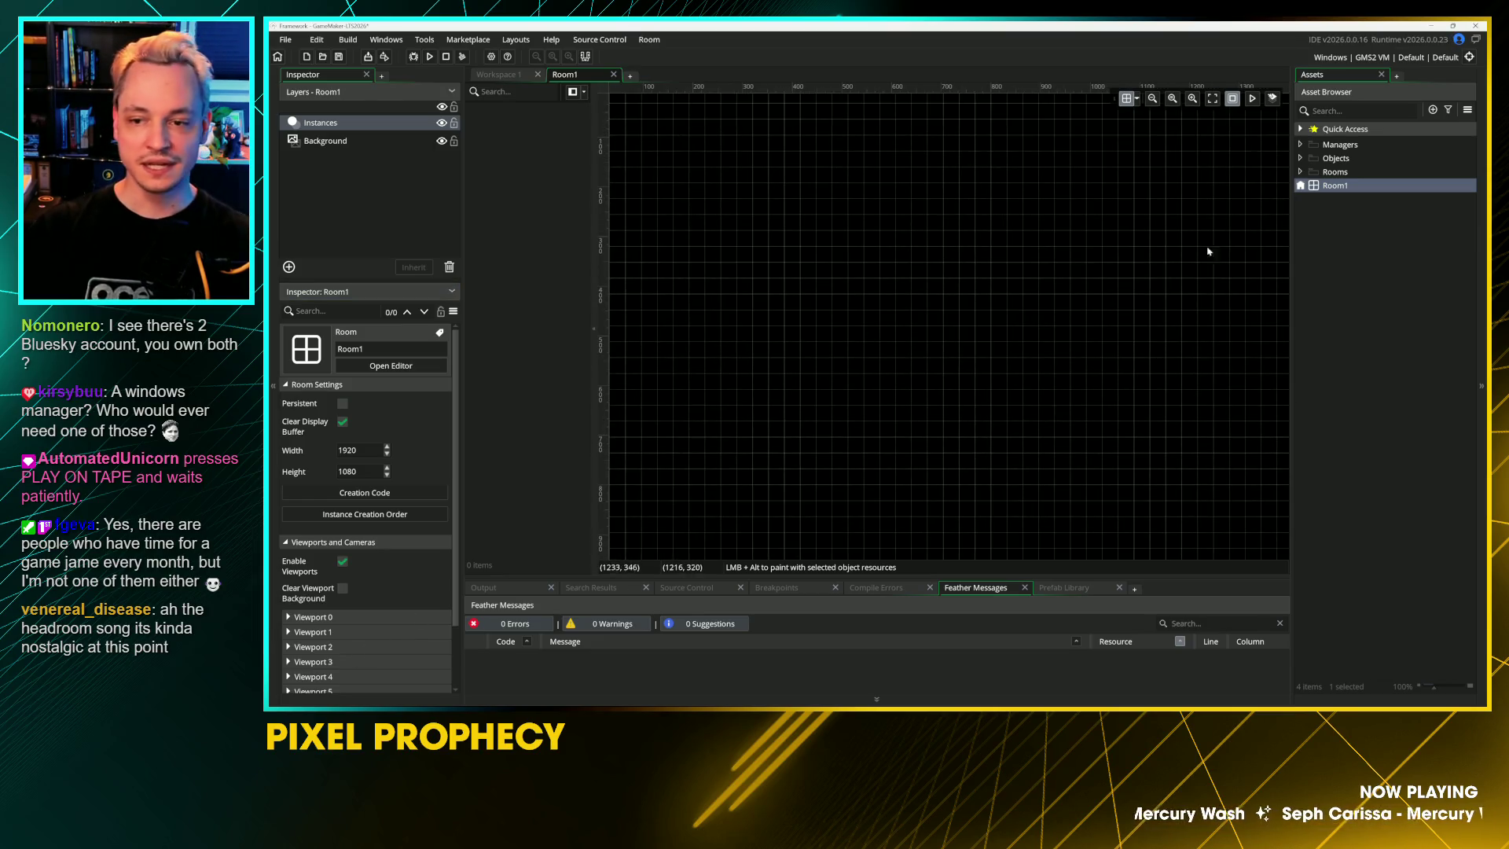
Step: Rename the Room1 asset to rm_init using F2
left_click(1324, 189)
key("F2")
type("rm_init")
key("Return")
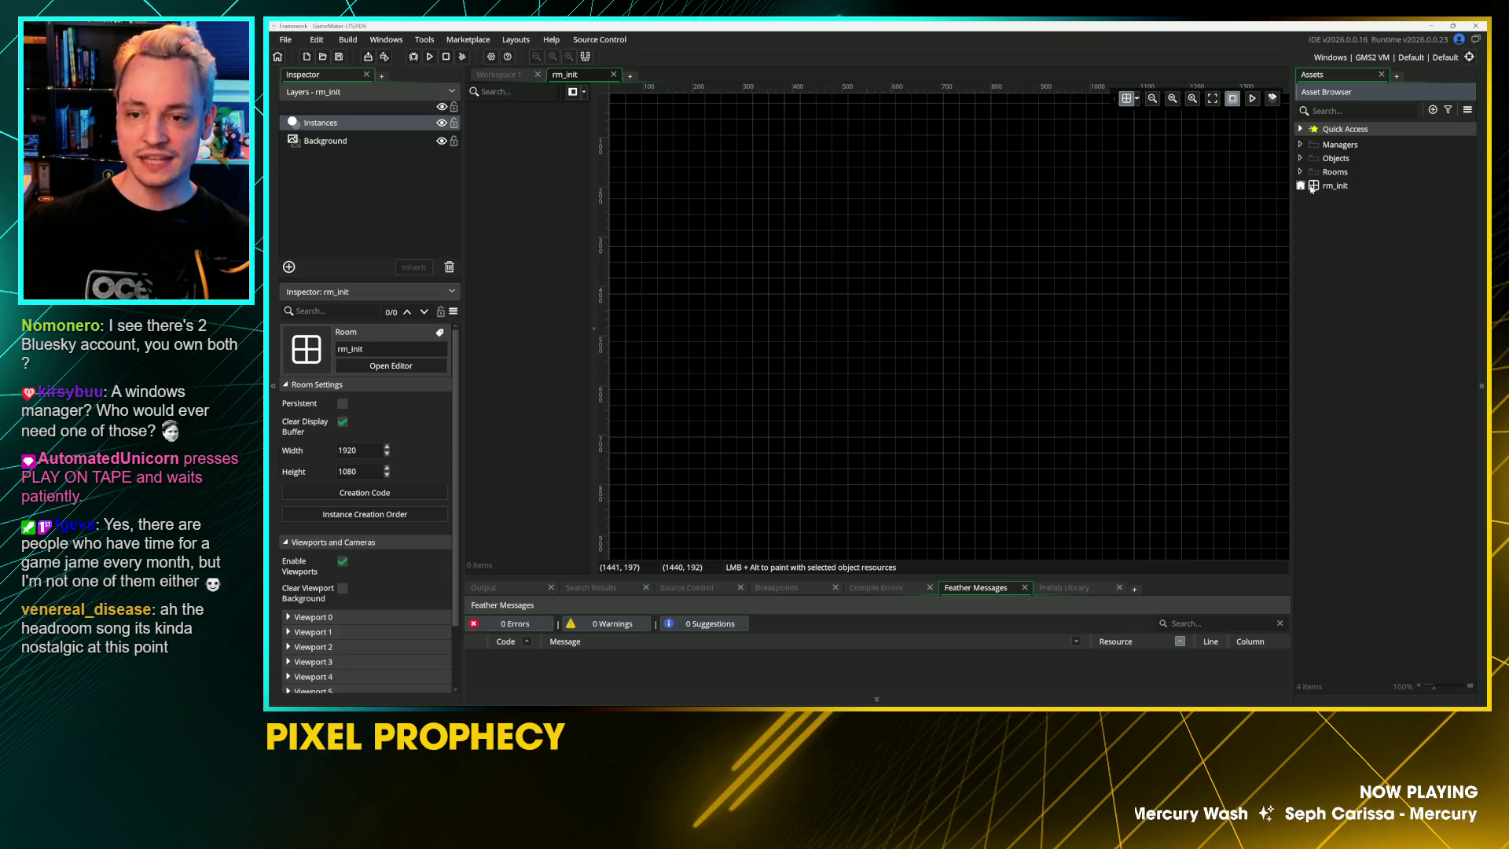
left_click(1196, 260)
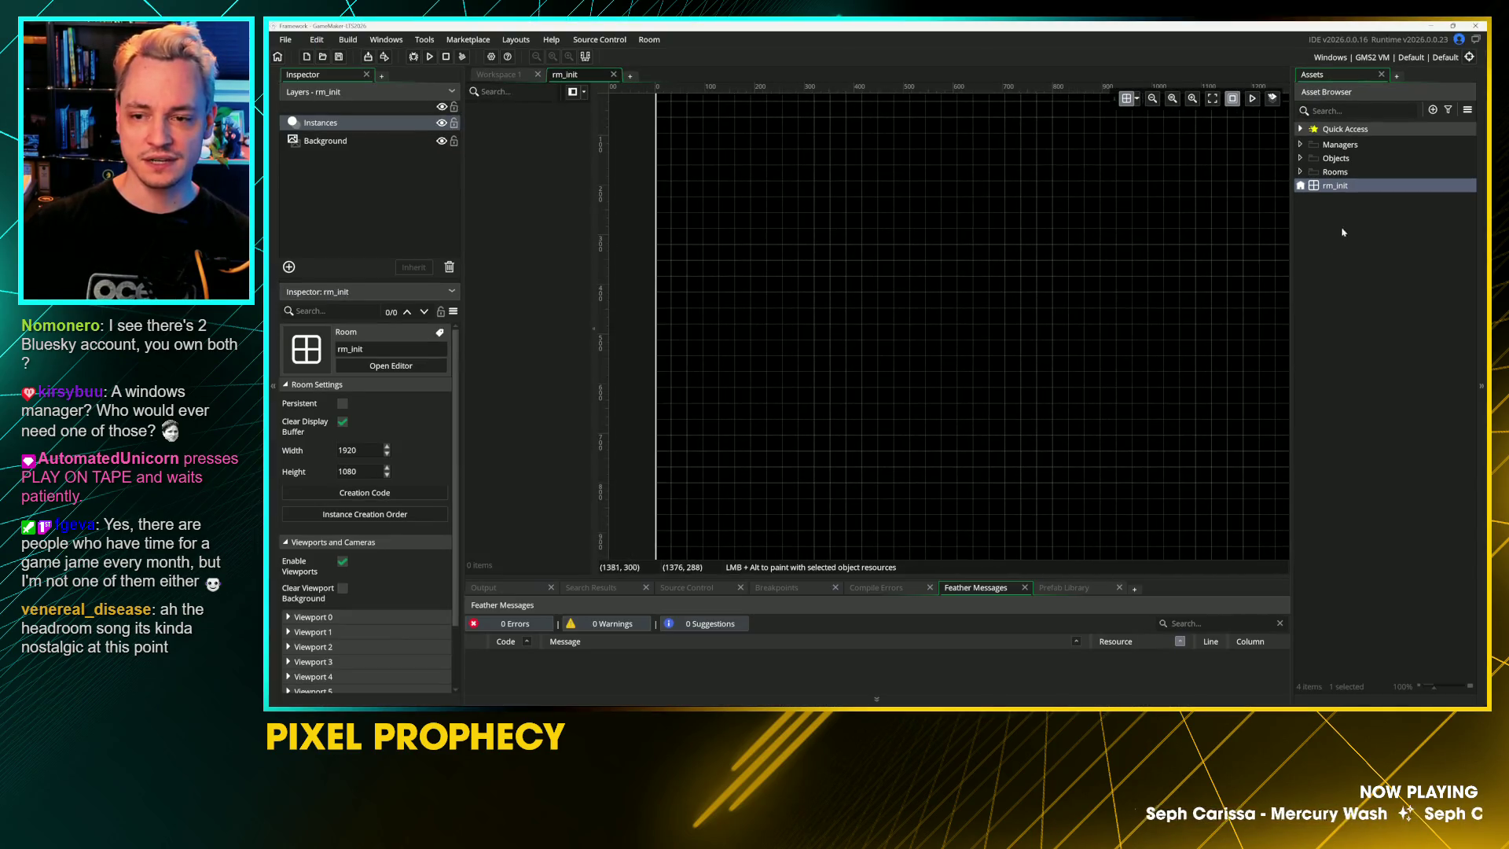
Step: Duplicate rm_init, name the copy rm_main, and open it in the room editor
right_click(1337, 190)
right_click(1336, 188)
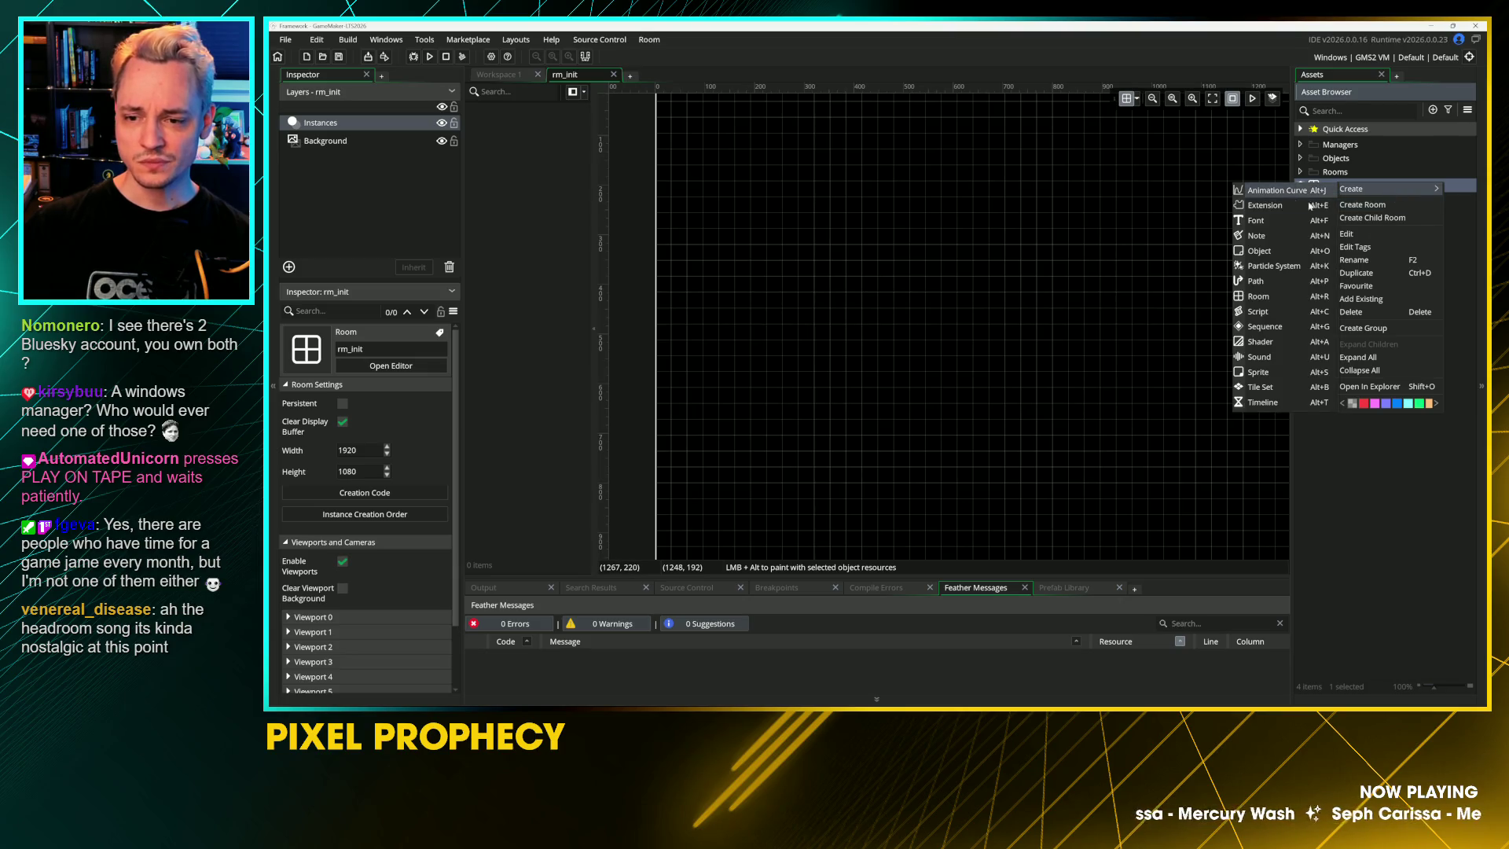
left_click(1356, 273)
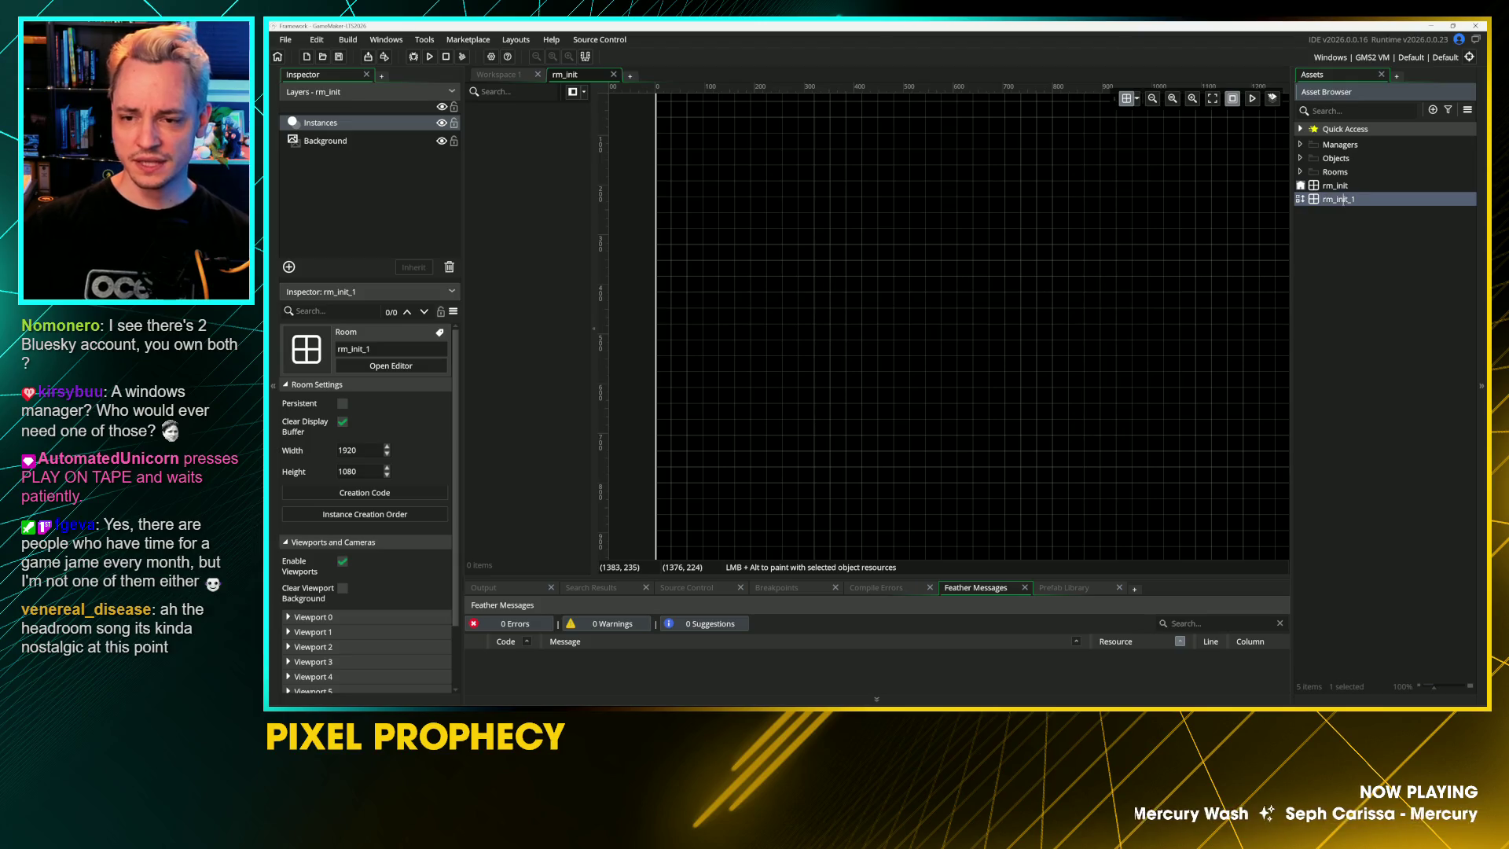
type("rm_main")
key("Return")
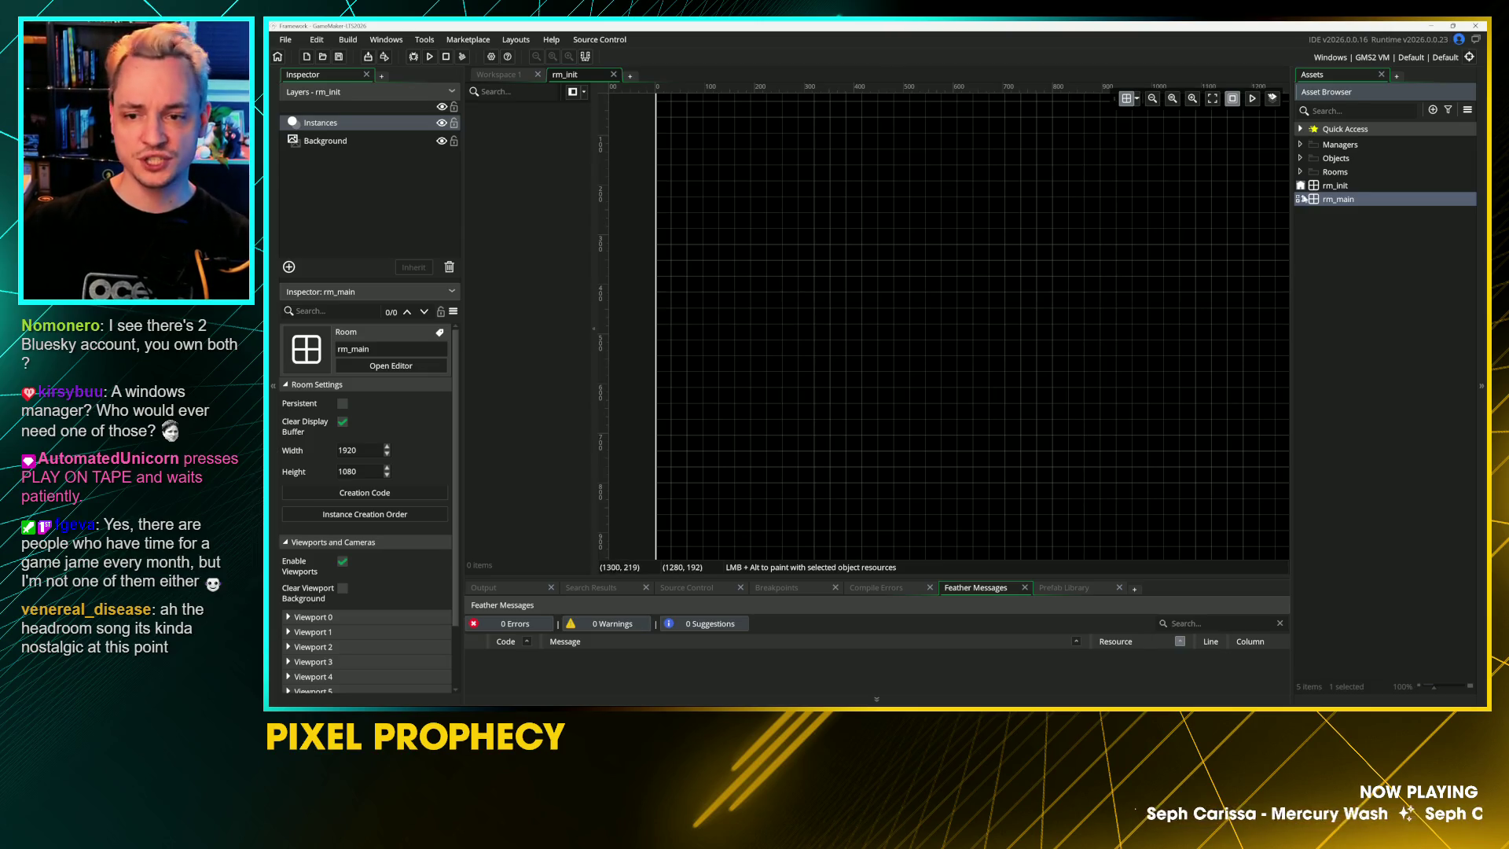
double_click(1325, 199)
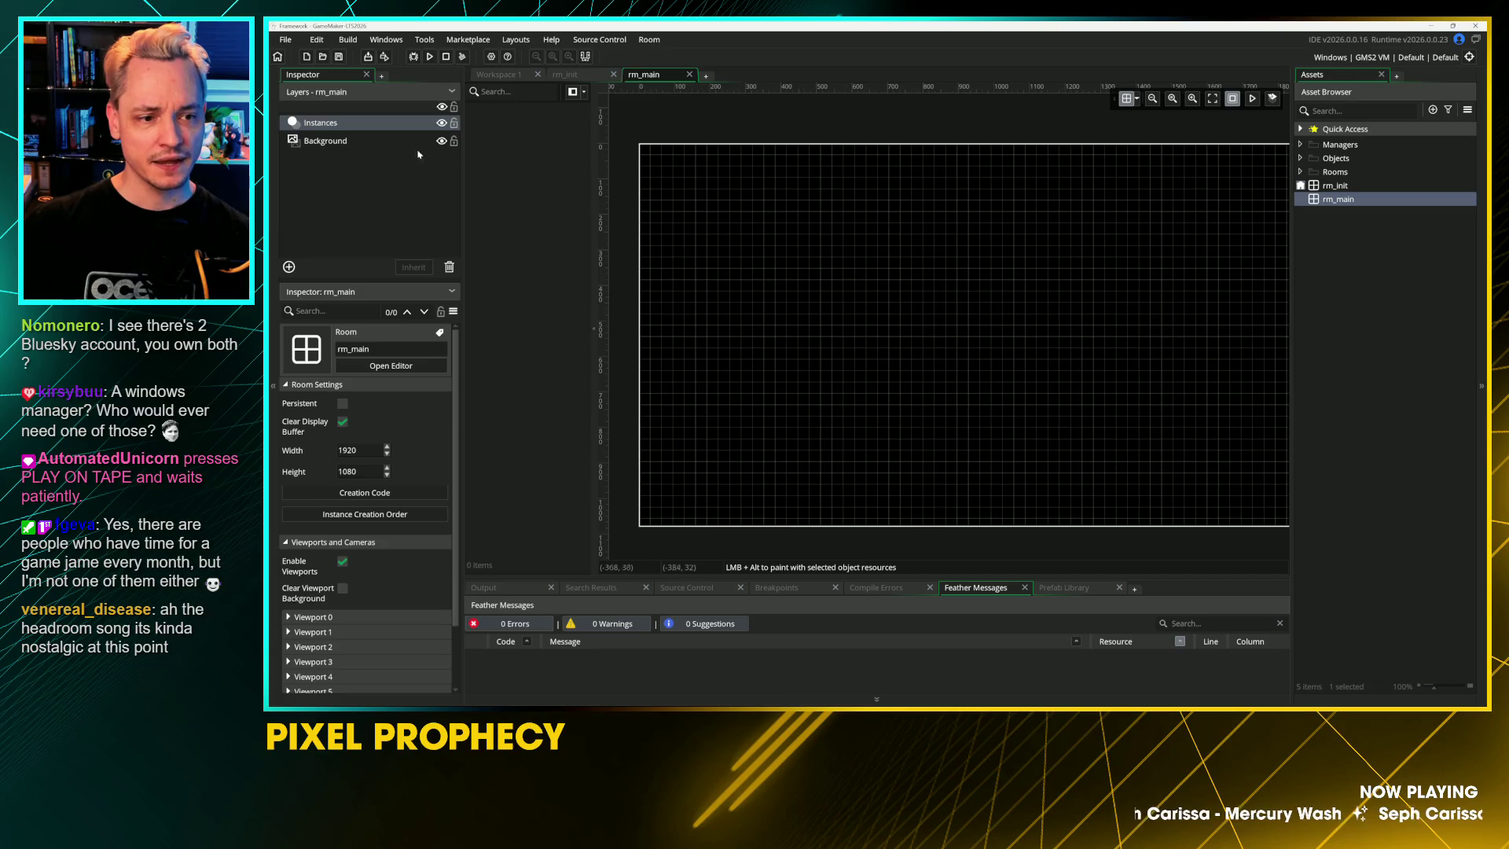
Step: Set rm_main's Background layer colour to blue, then reopen rm_init
left_click(325, 140)
left_click(375, 523)
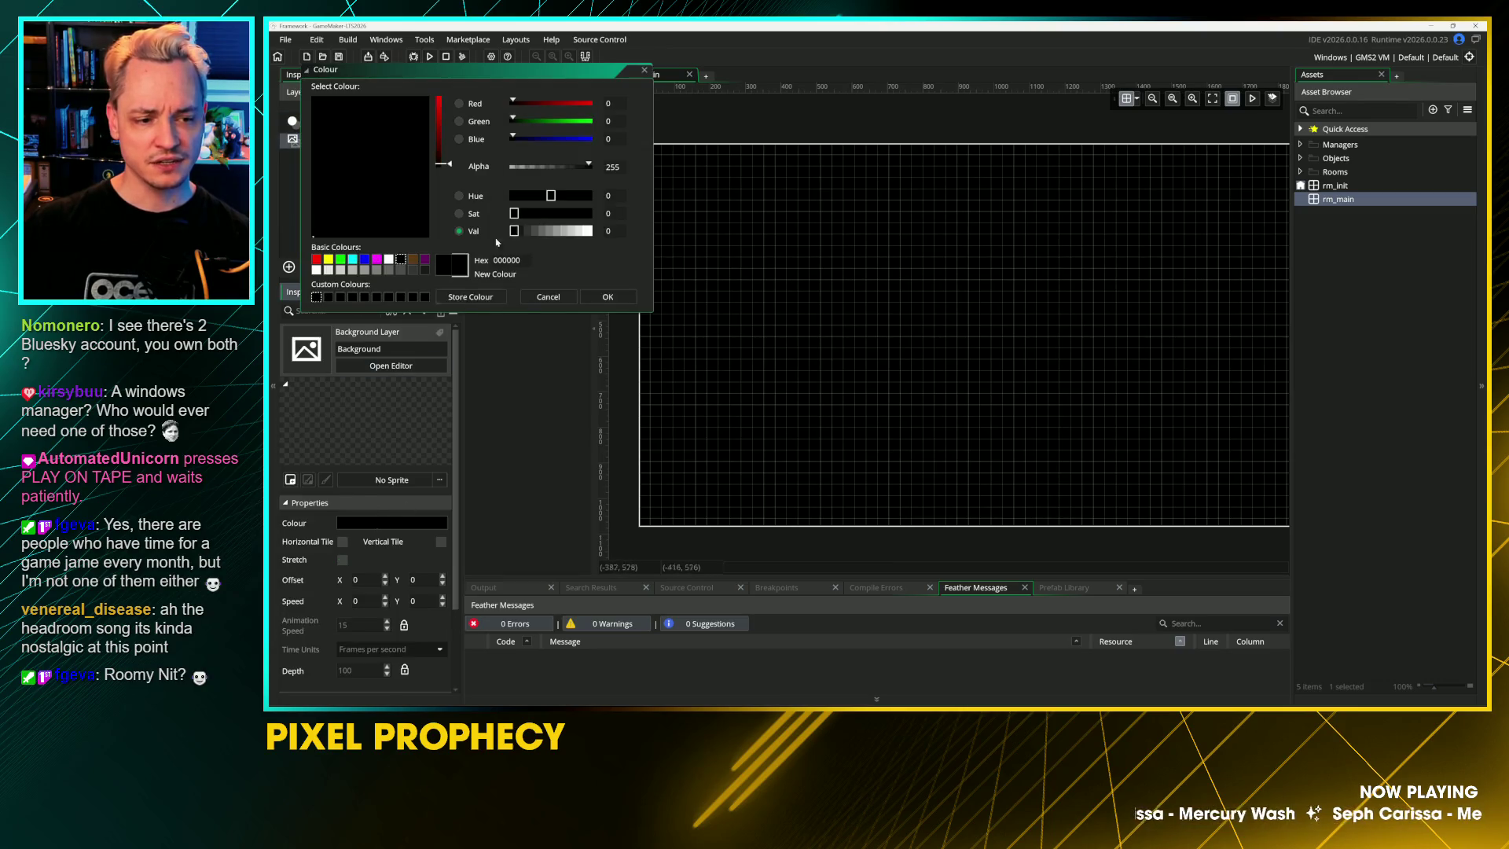
mouse_move(439, 157)
left_mouse_down()
mouse_move(440, 110)
mouse_move(442, 140)
left_mouse_up()
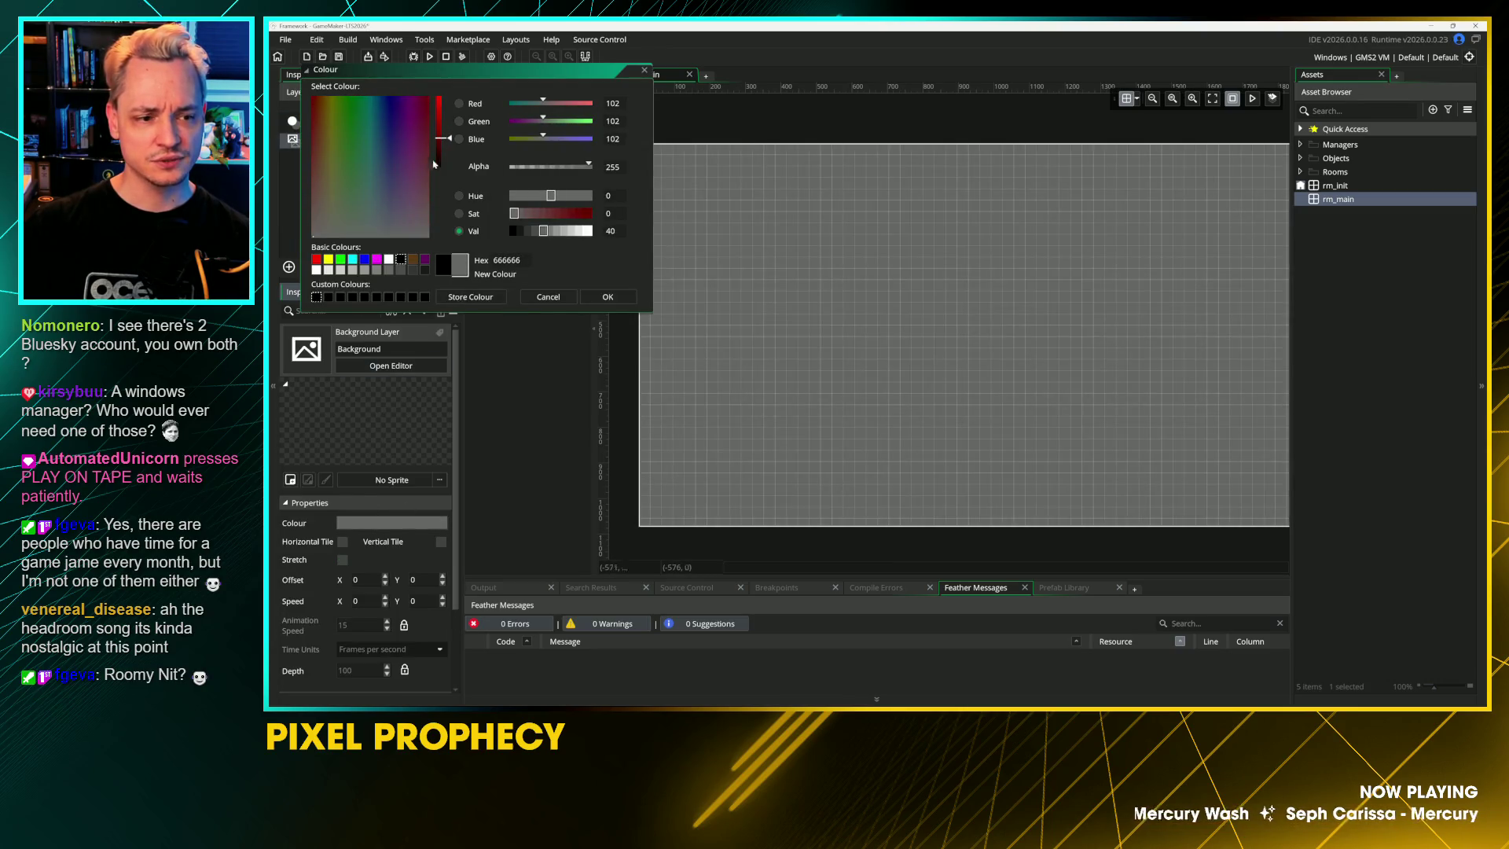
left_click(364, 260)
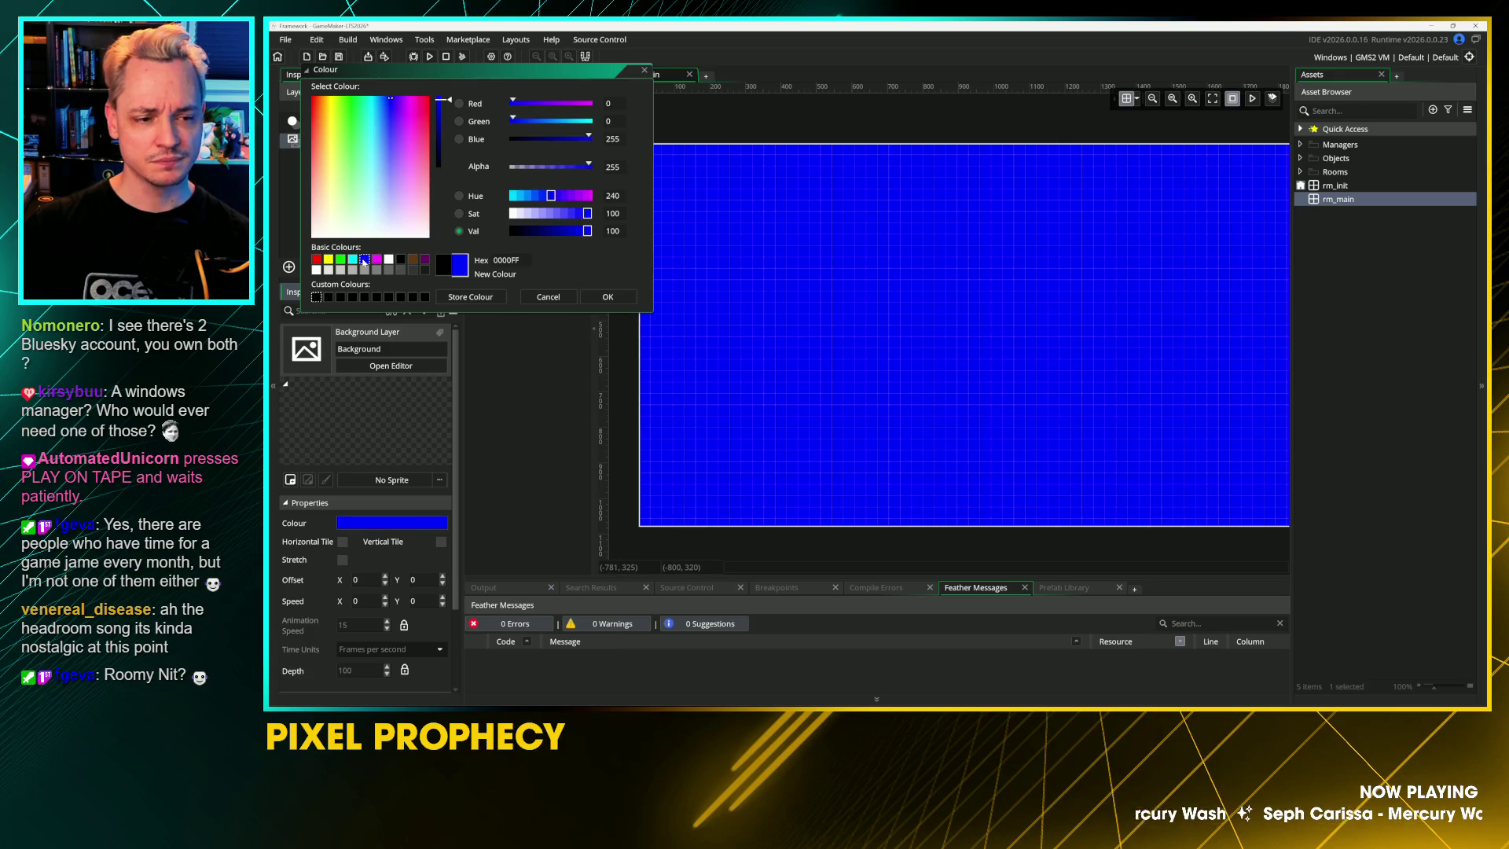
left_click(569, 230)
left_click(607, 296)
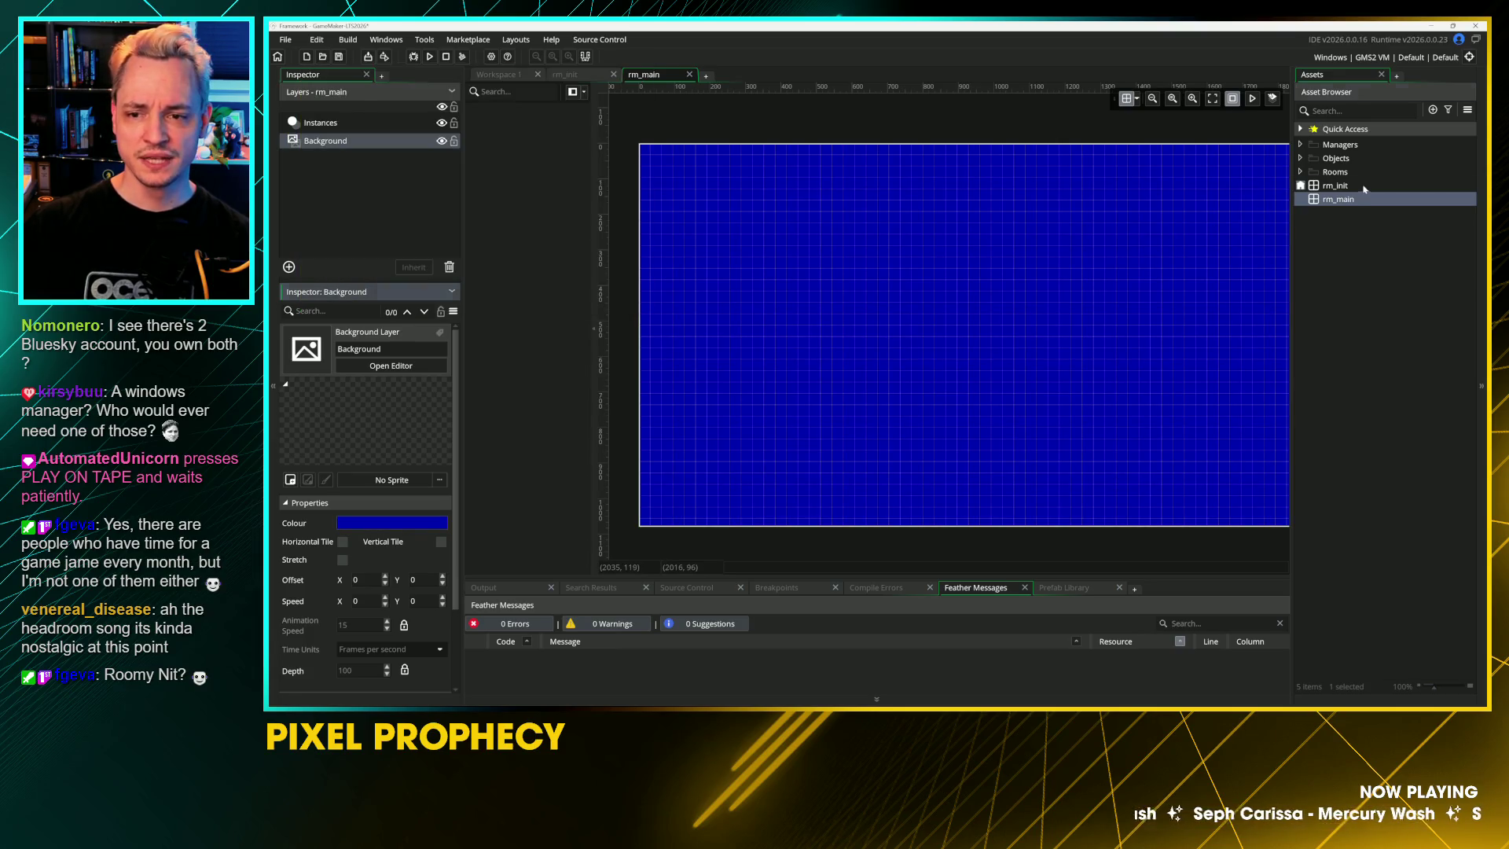
double_click(1363, 187)
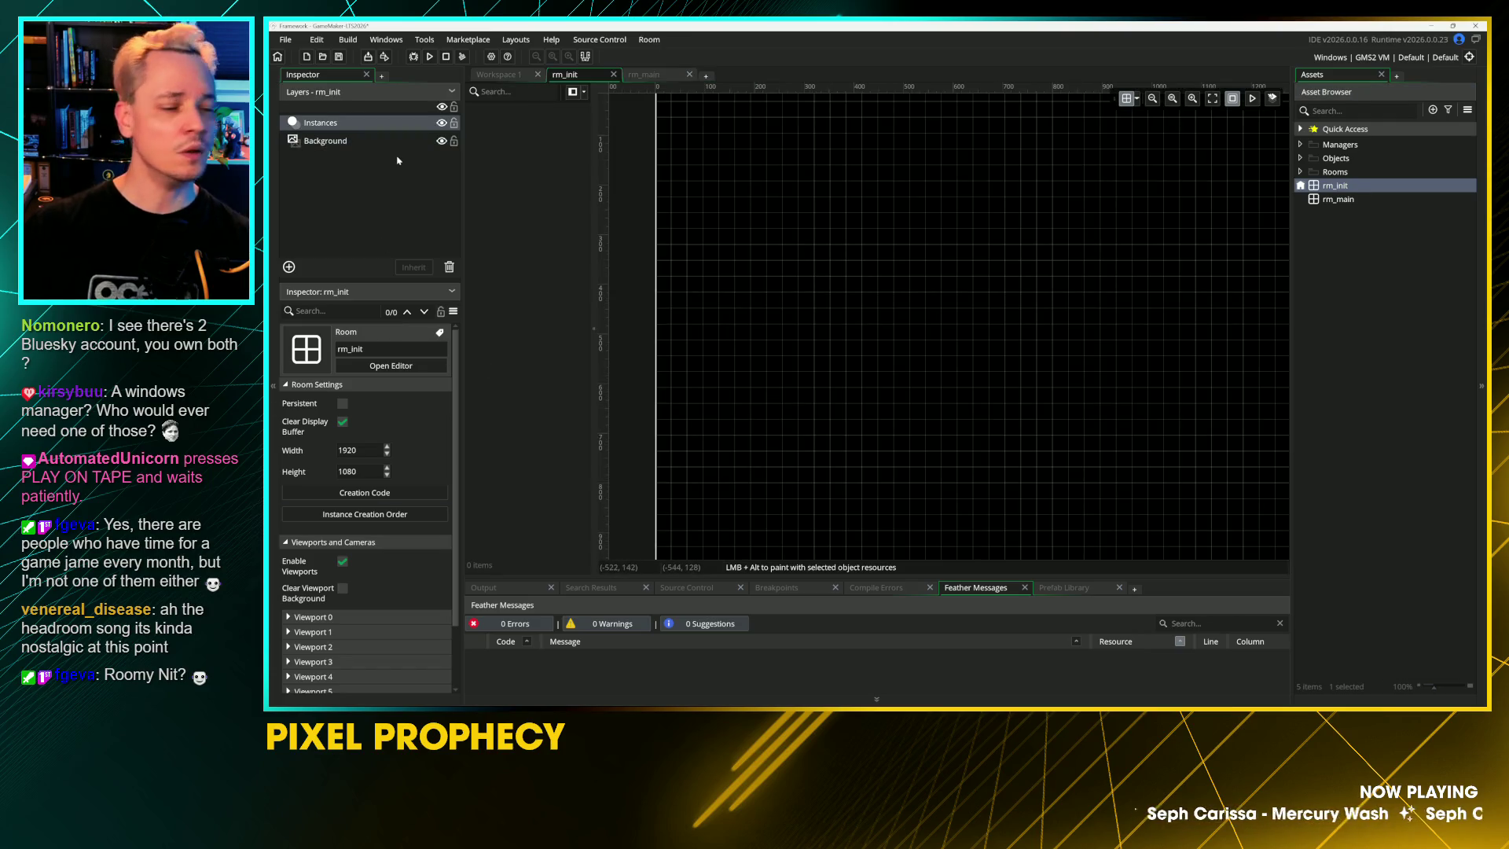
Step: Set rm_init's Background layer colour to a dark grey
left_click(370, 141)
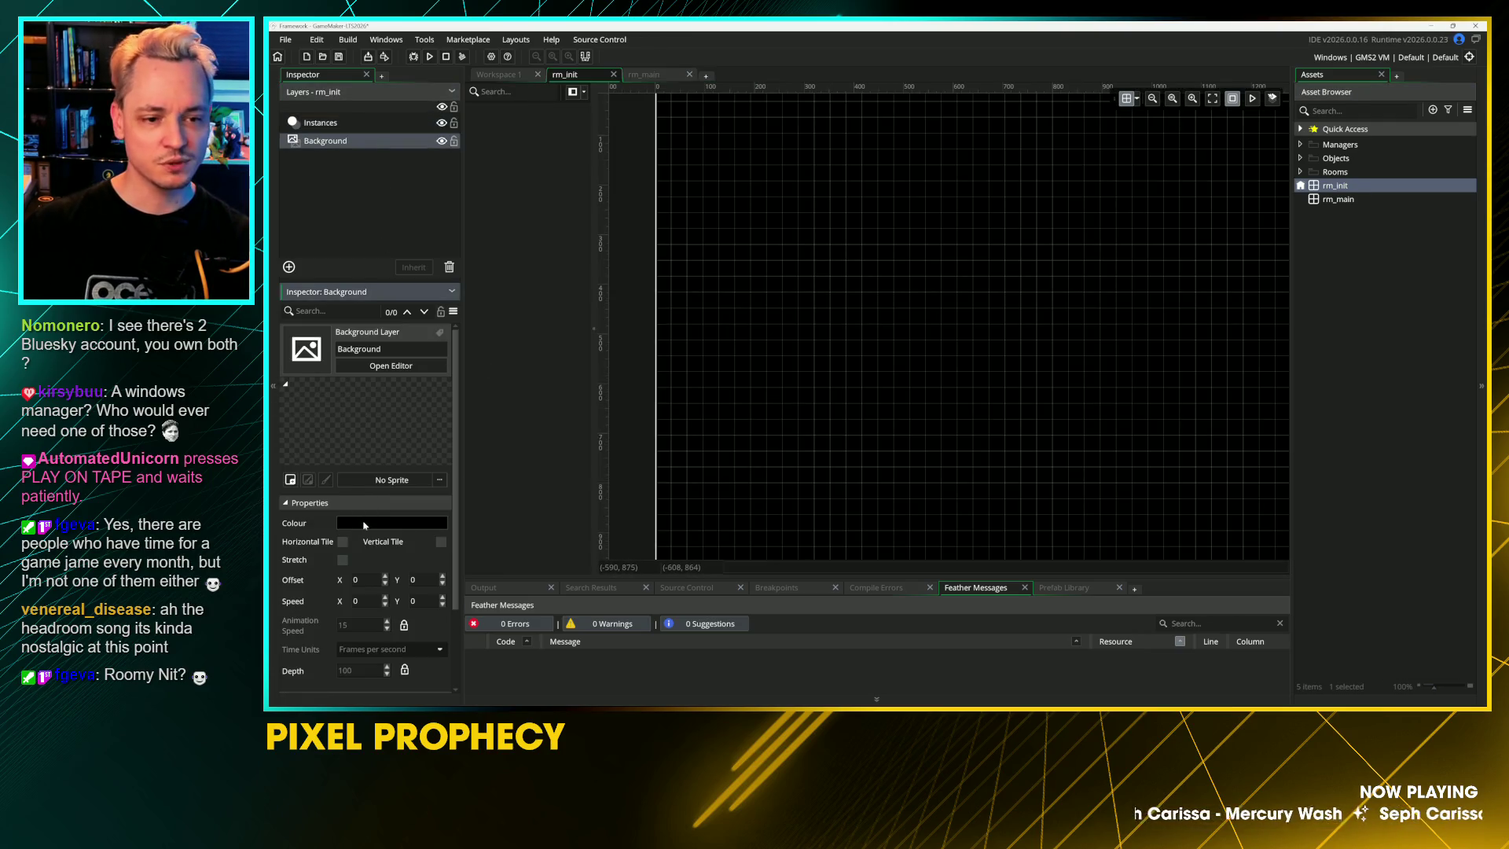
left_click(364, 524)
left_click(560, 230)
left_click(543, 230)
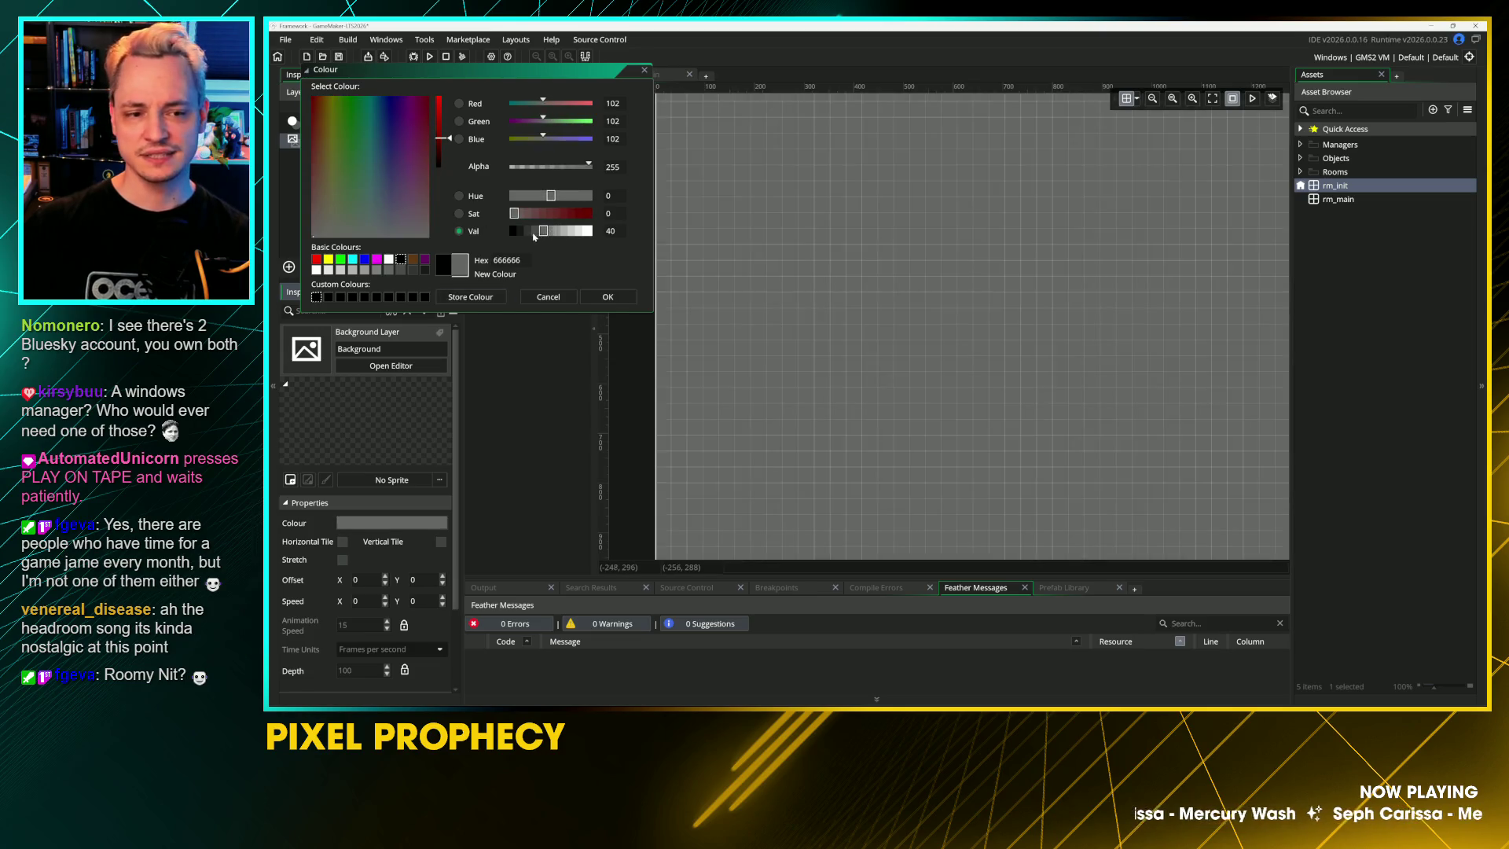
left_click(533, 231)
left_click(607, 296)
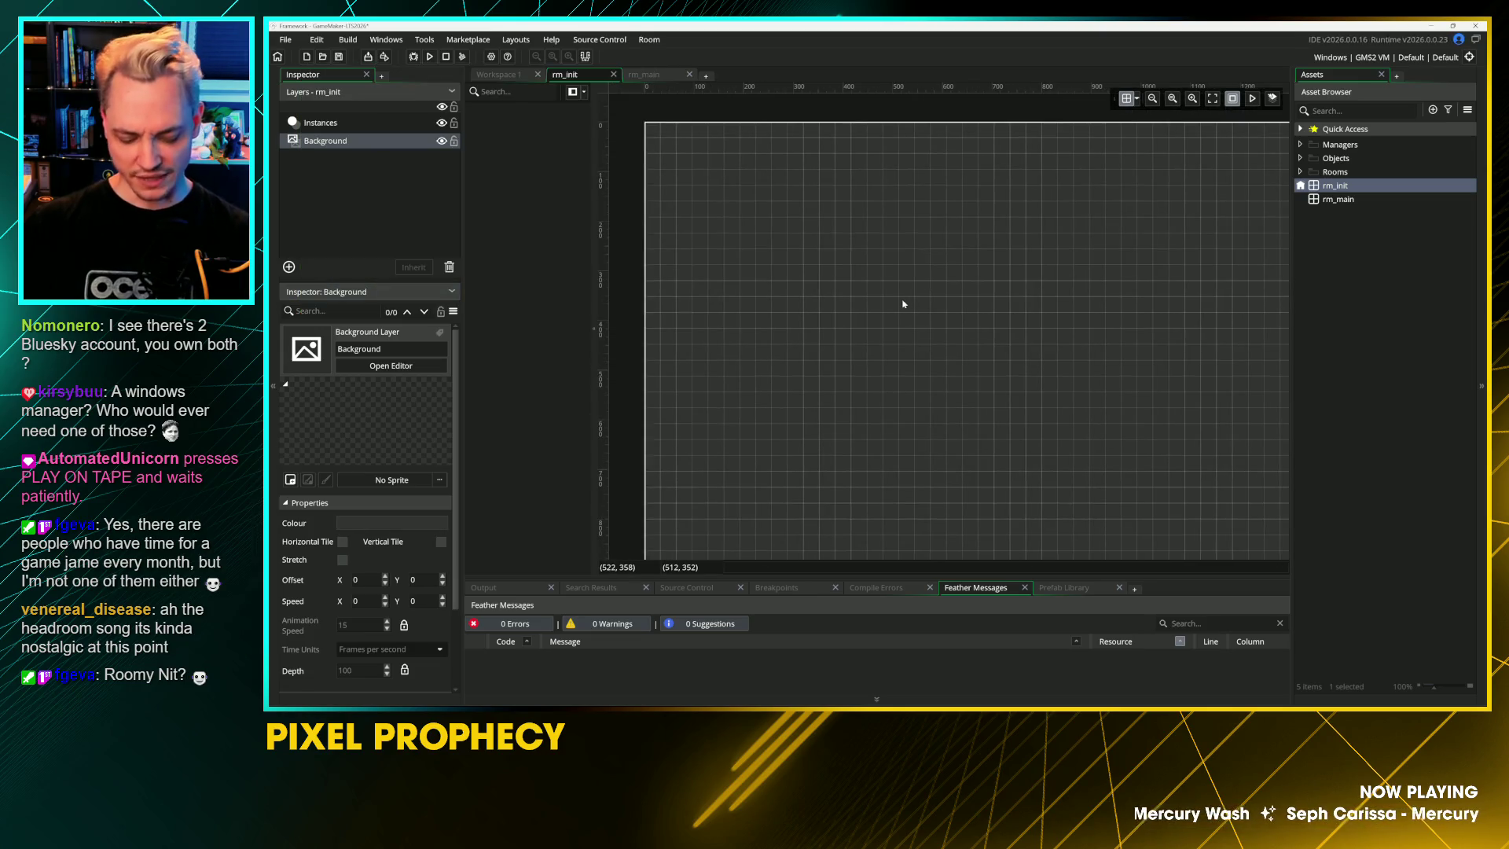
Step: Run the game with F5, close its window, and recentre the room view
key("F5")
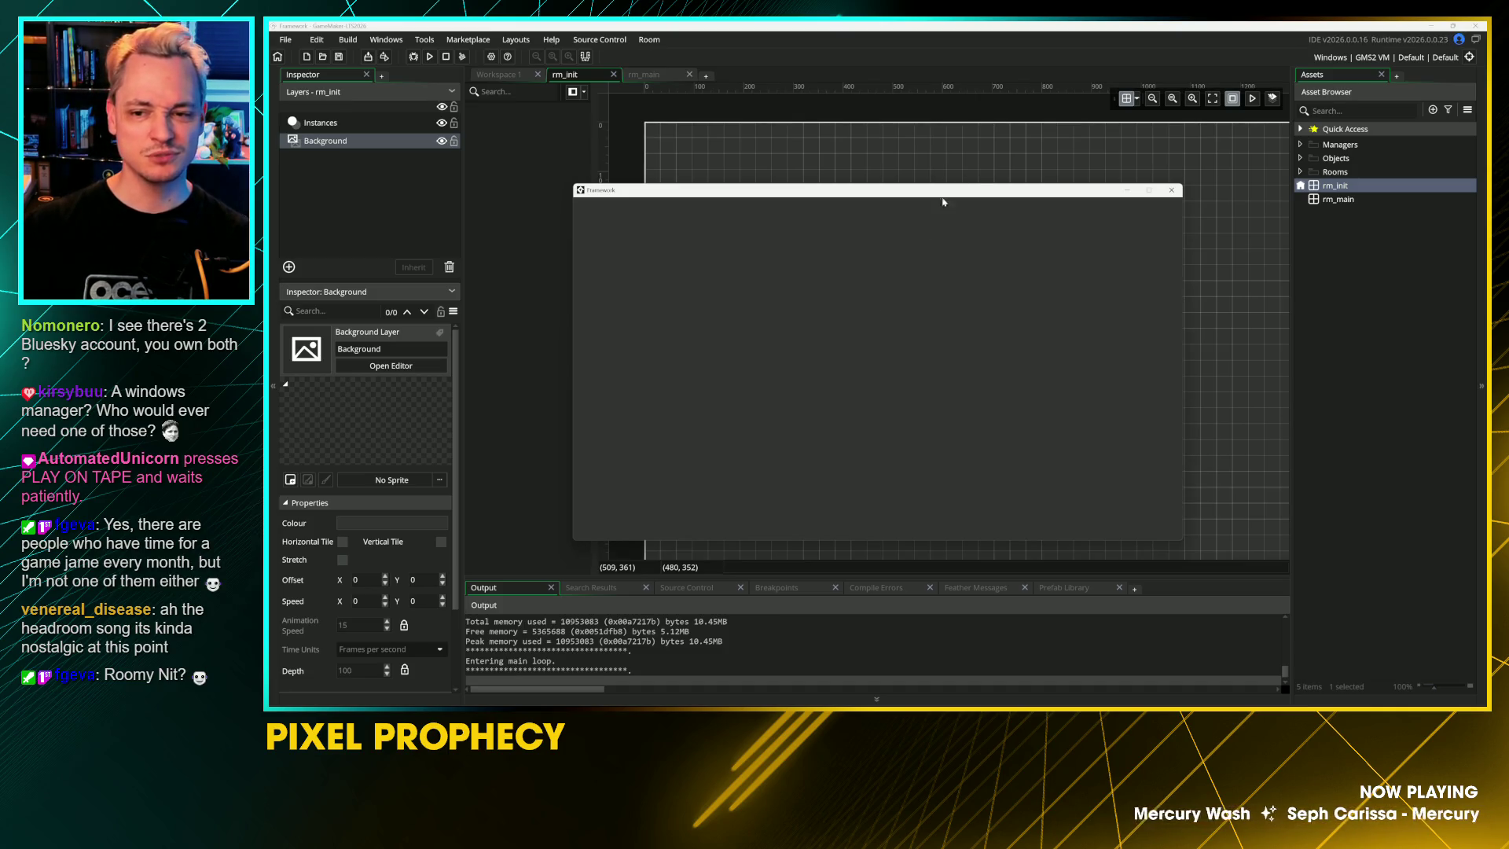
mouse_move(935, 184)
left_mouse_down()
mouse_move(978, 143)
mouse_move(963, 146)
left_mouse_up()
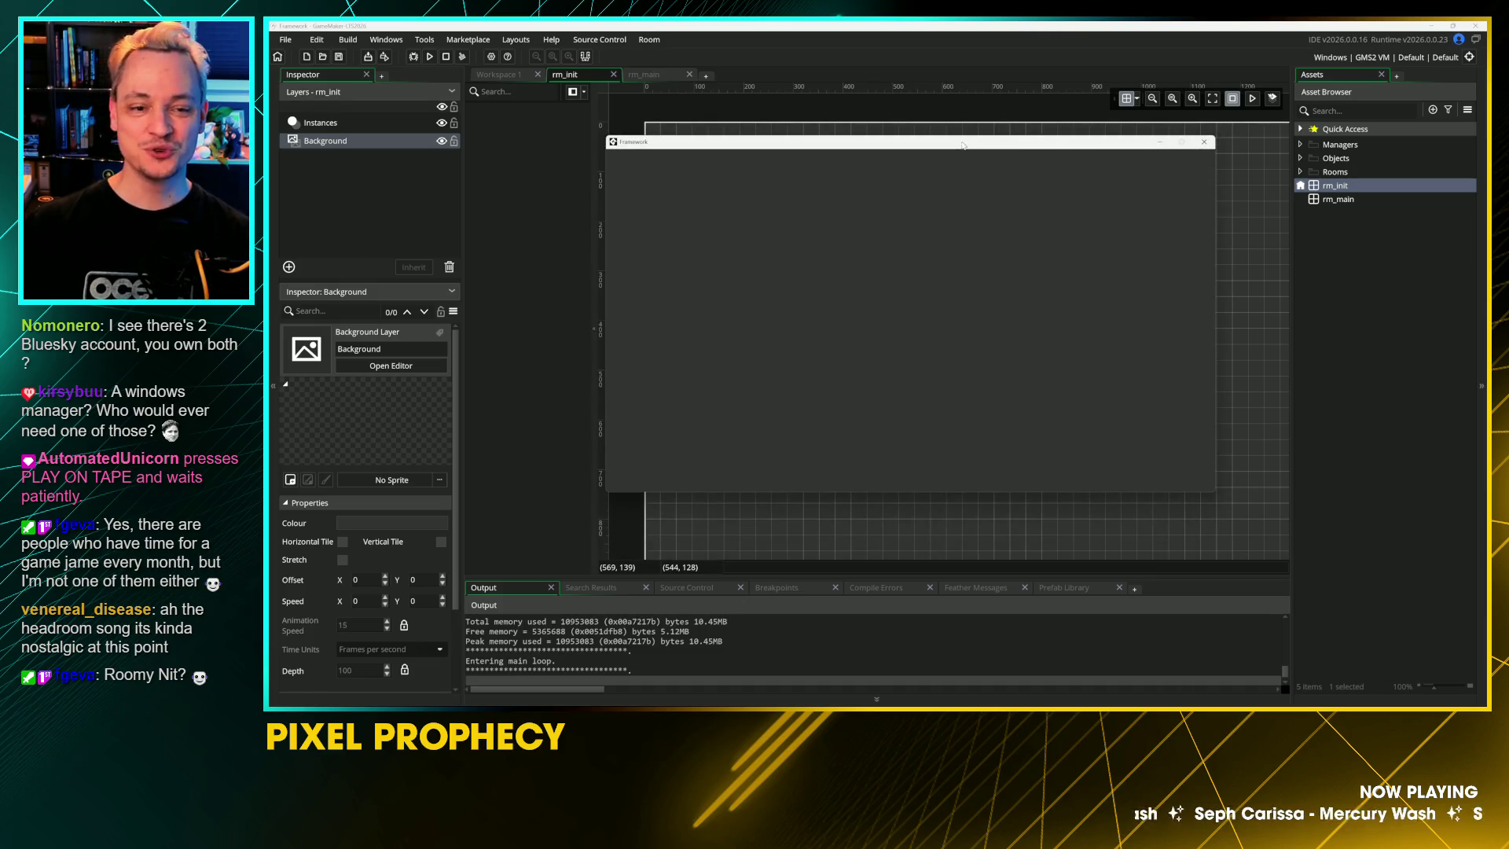
left_click(1204, 141)
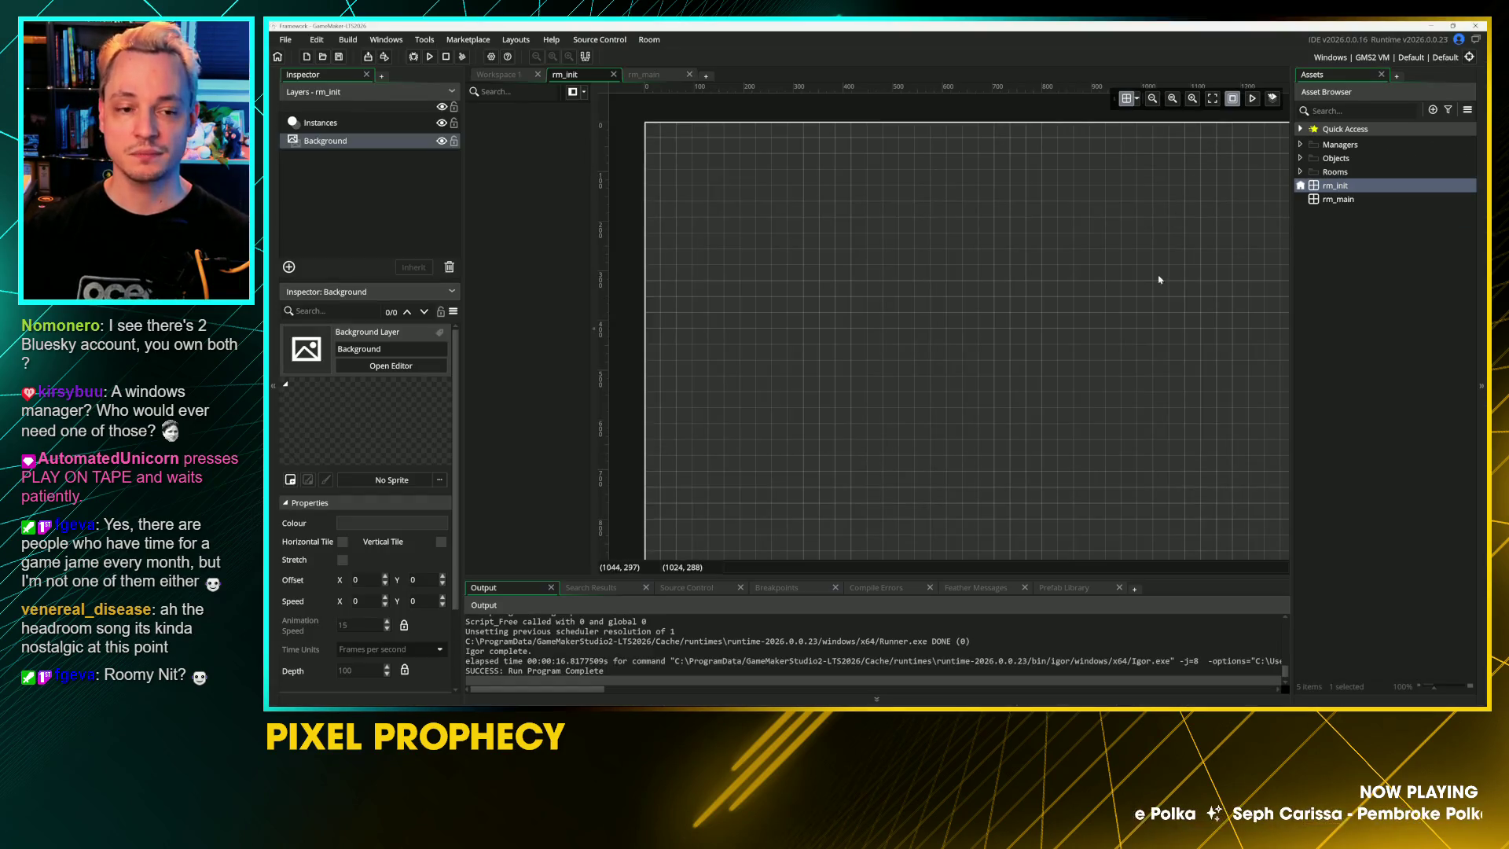
mouse_move(1141, 289)
left_mouse_down()
mouse_move(1071, 233)
mouse_move(1059, 301)
mouse_move(1098, 284)
left_mouse_up()
Step: Create a new object named mgr_init in the Managers group, then reopen rm_init
left_click(1376, 147)
right_click(1376, 147)
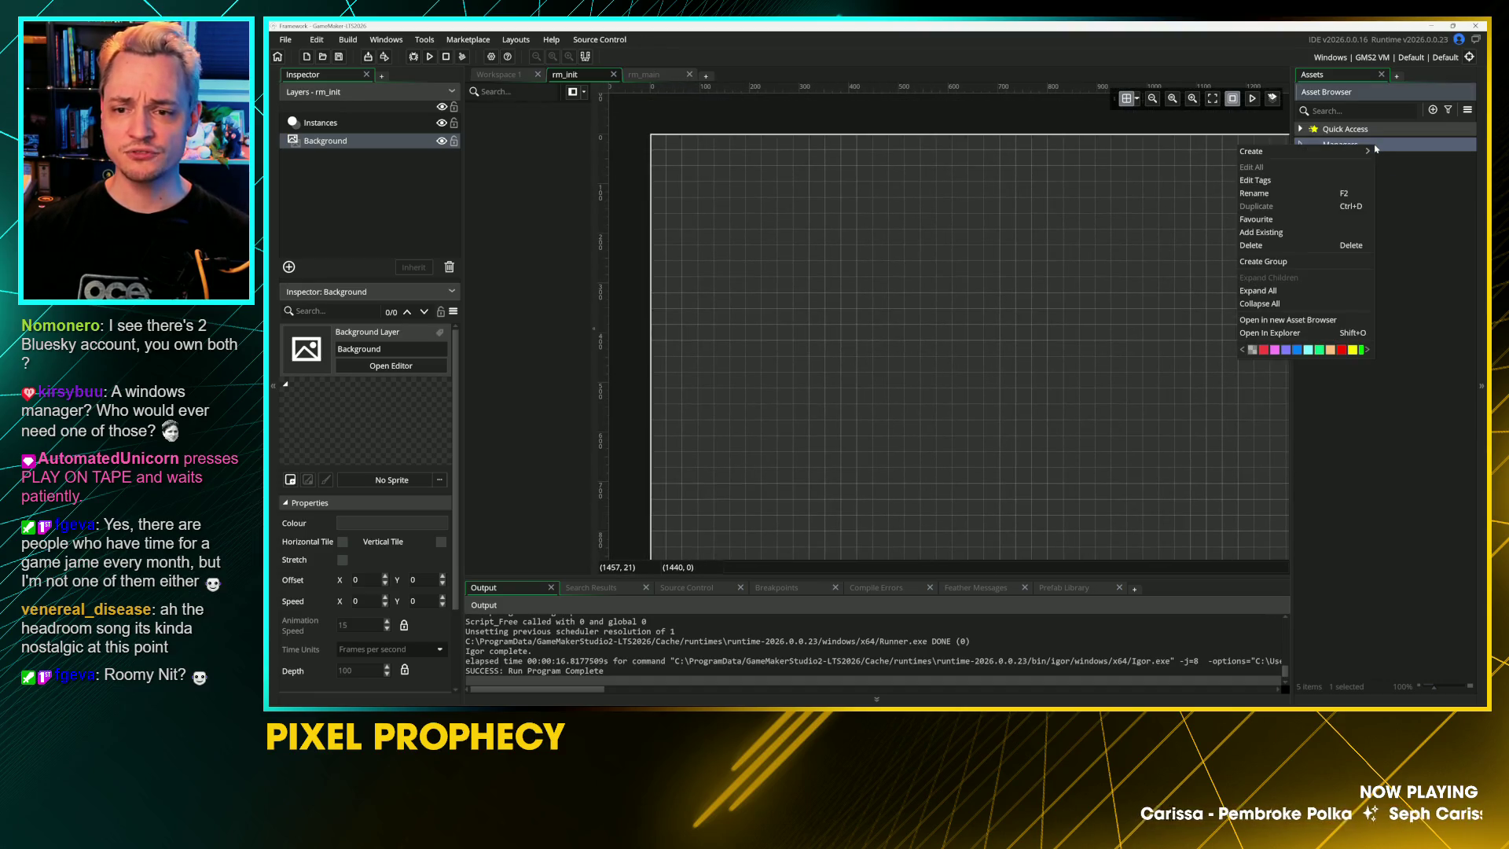
mouse_move(1348, 155)
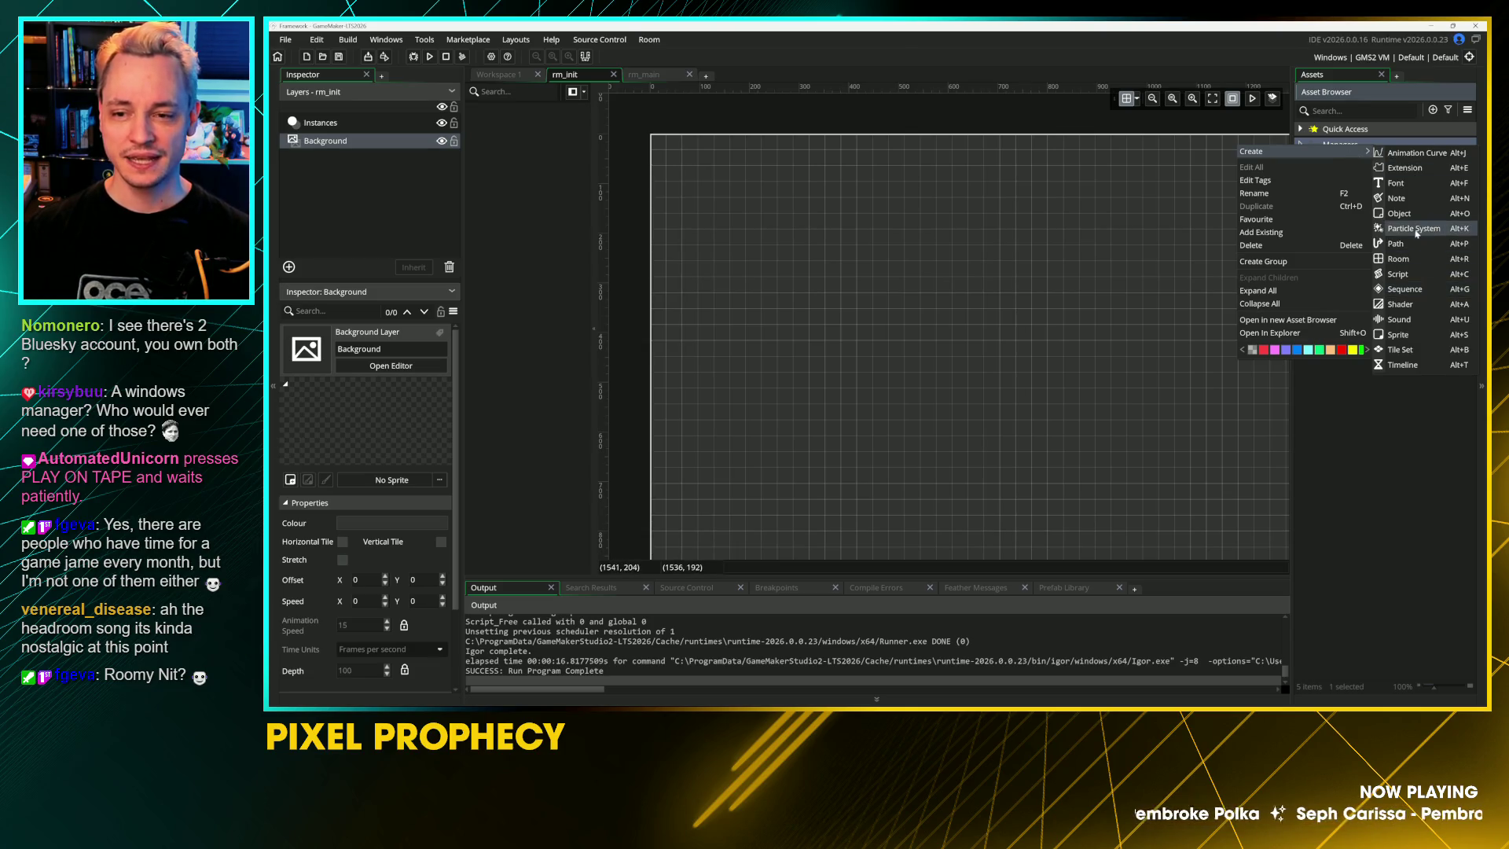
left_click(1399, 213)
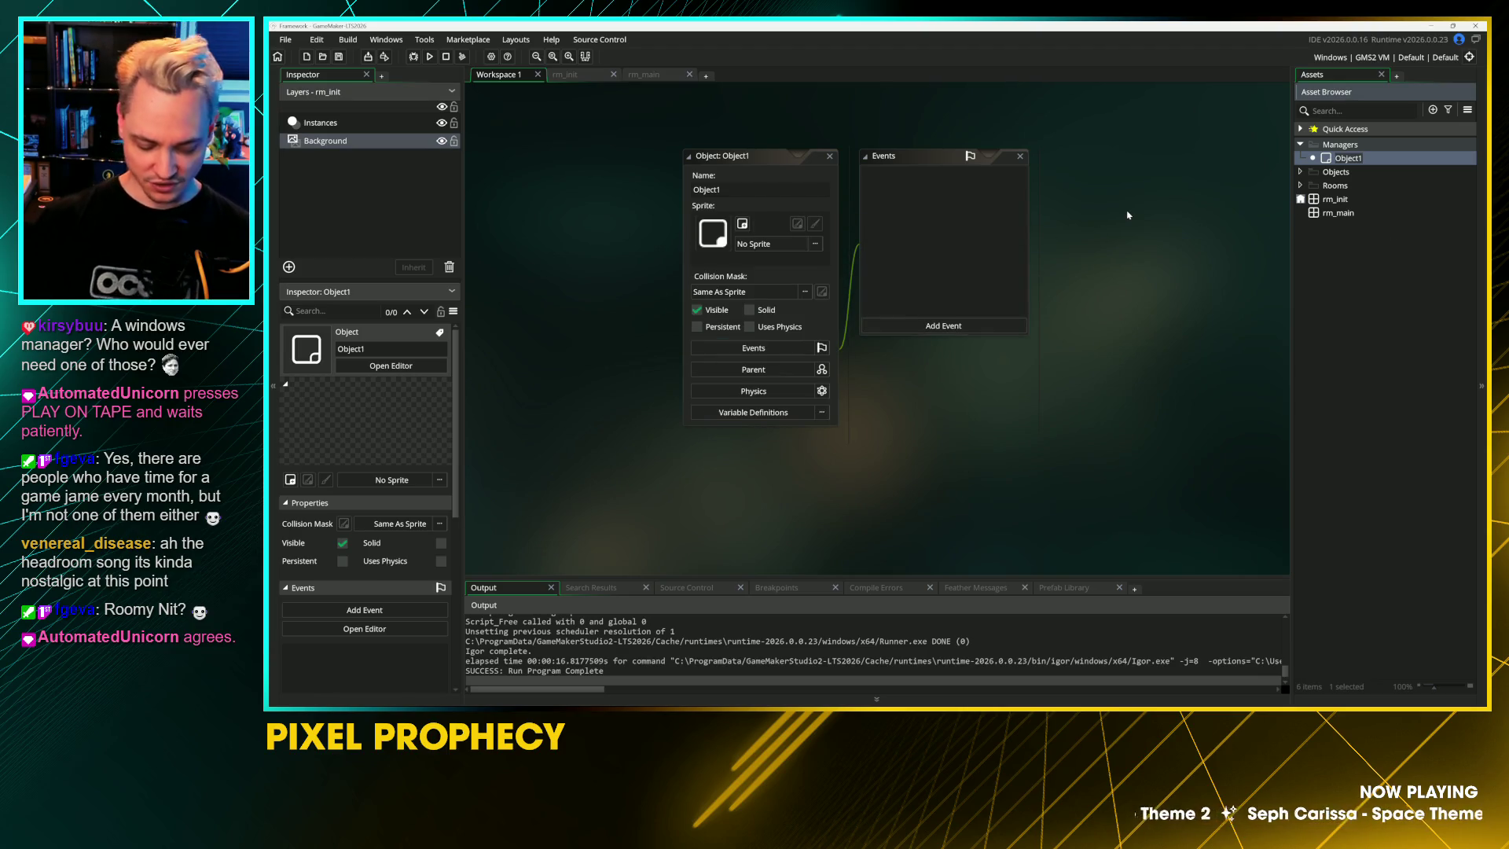
type("ctrl")
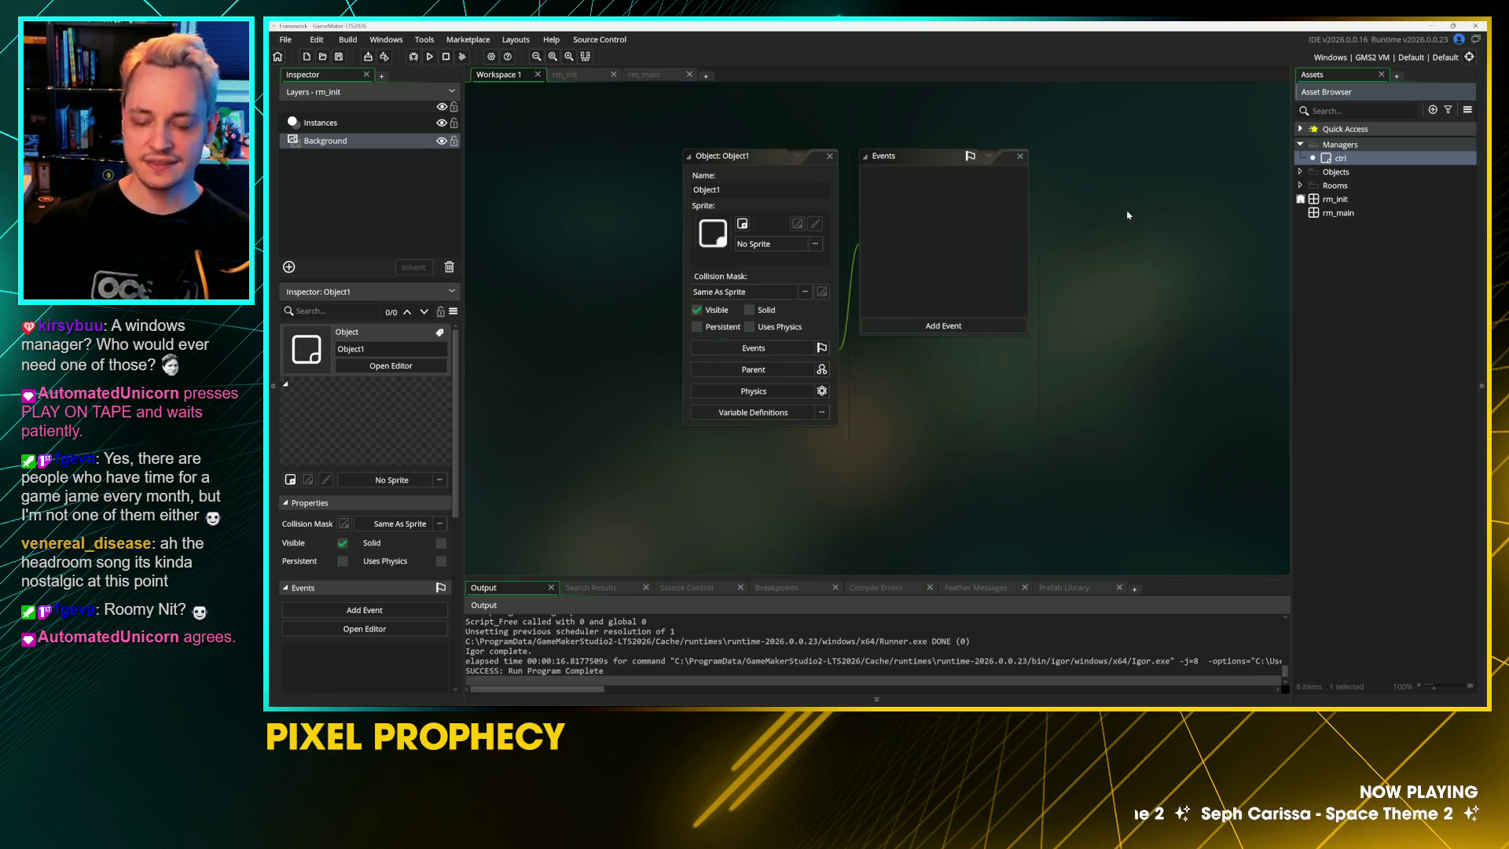
key("BackSpace")
key("BackSpace")
key("BackSpace")
type("mgr_ub")
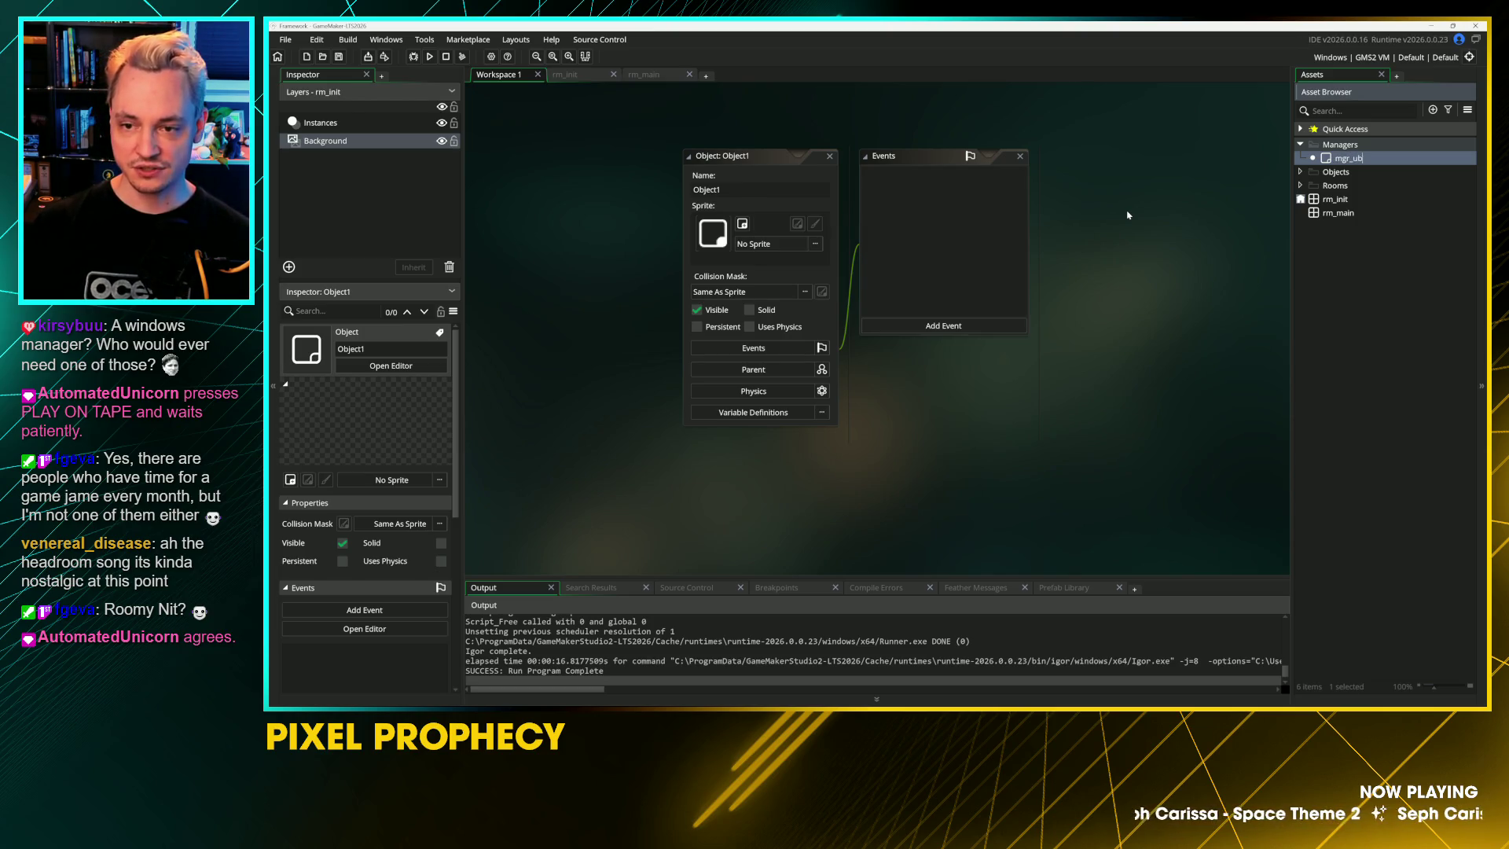
key("BackSpace")
key("BackSpace")
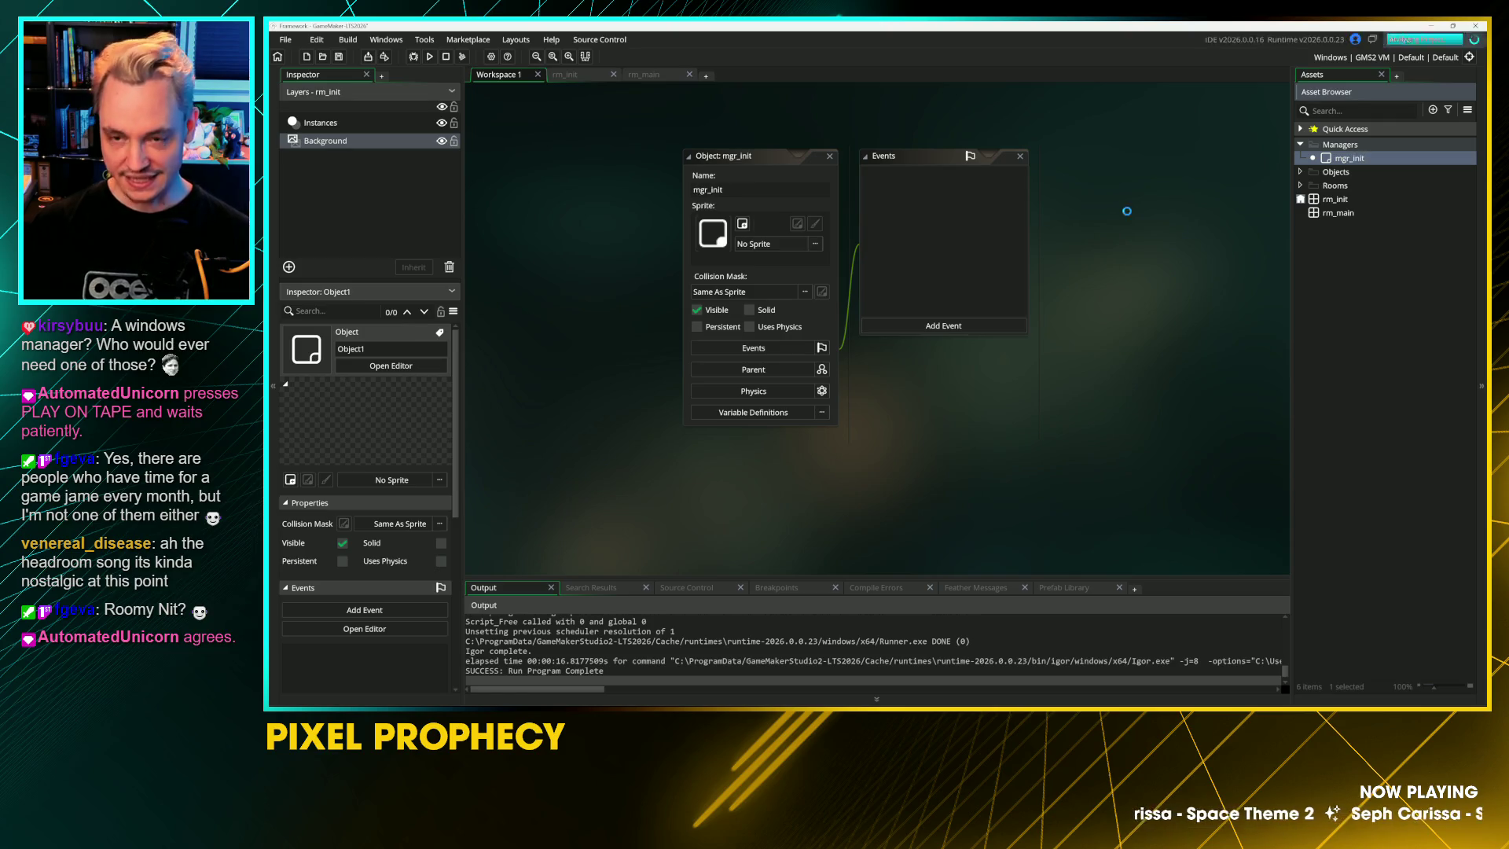
key("Return")
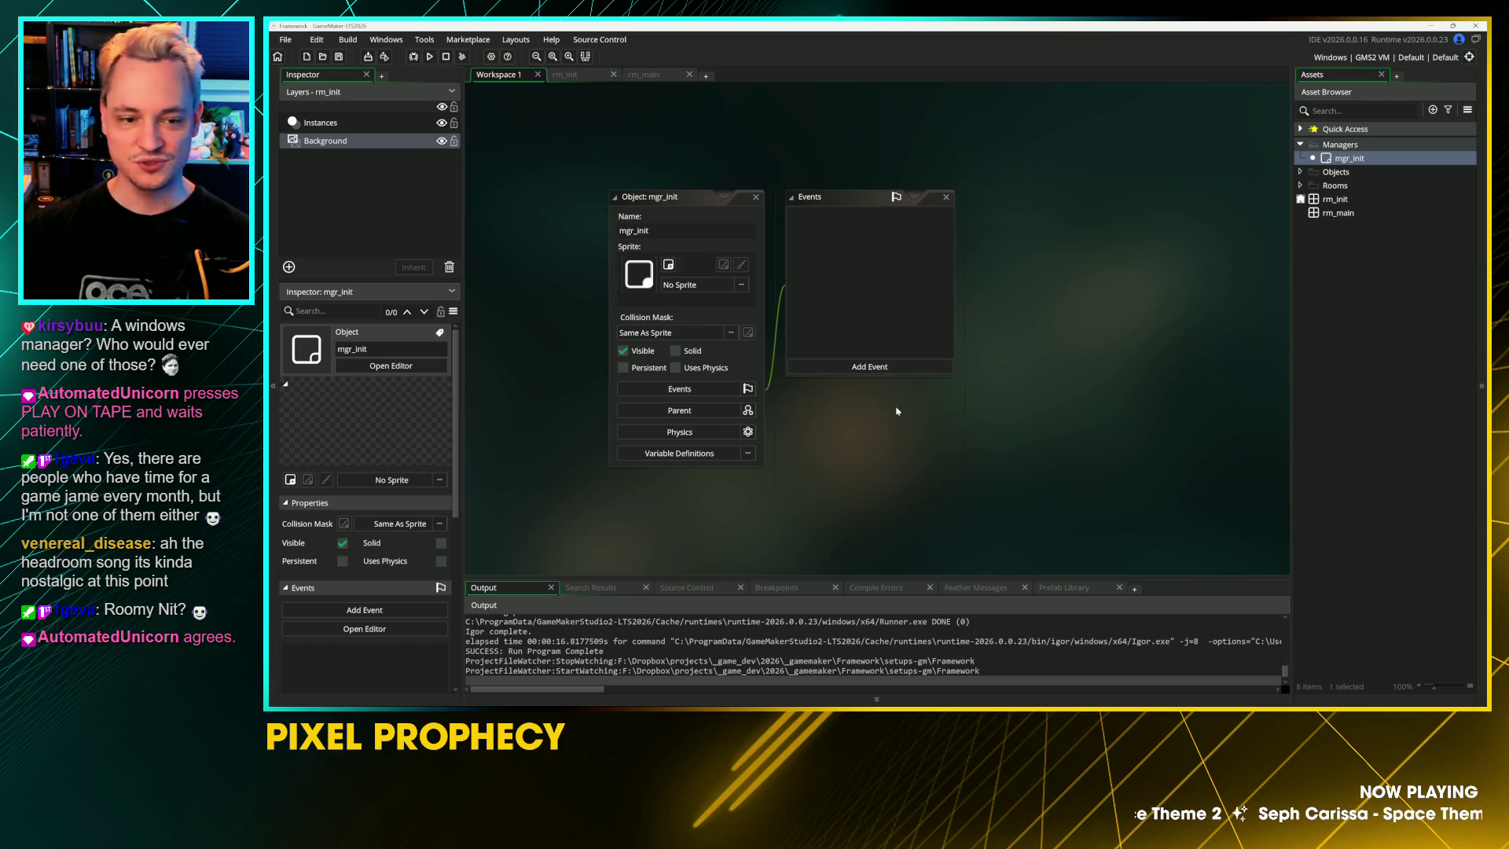
double_click(1333, 200)
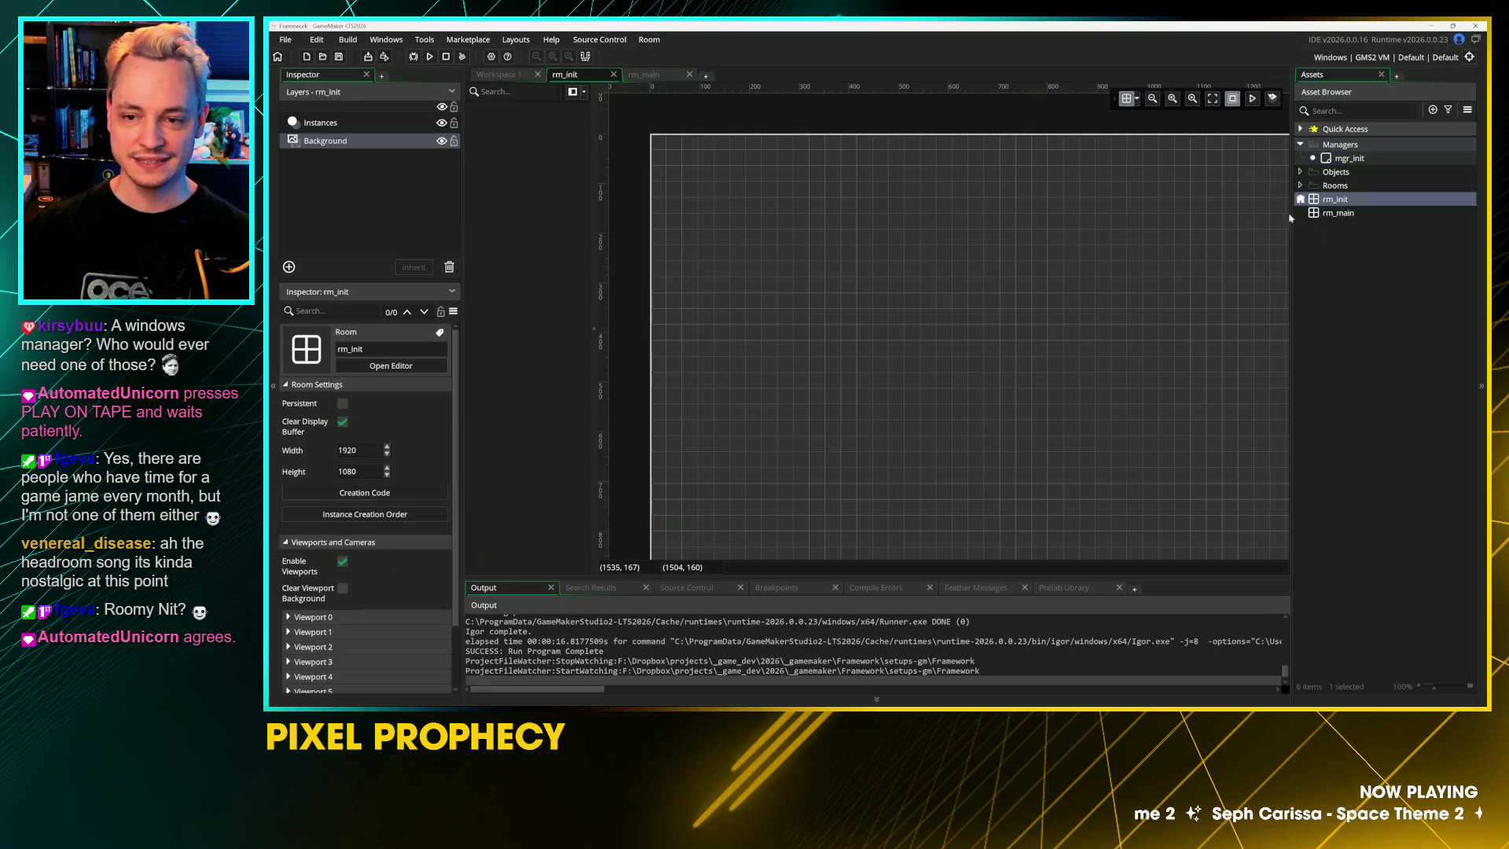
Step: Place an mgr_init instance on the Instances layer of the rm_init room
left_click(320, 124)
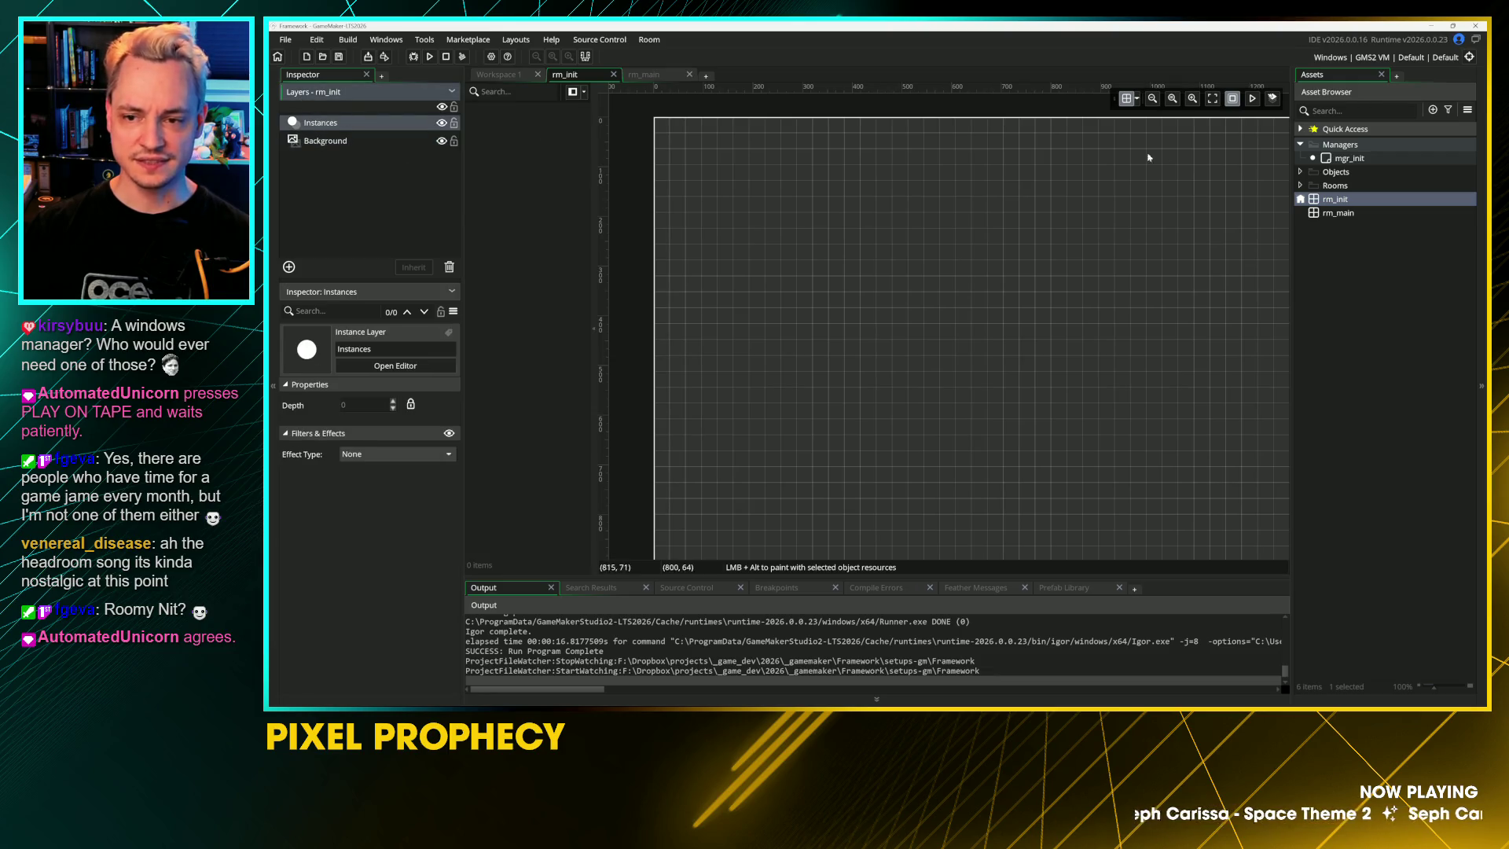
mouse_move(1348, 158)
left_mouse_down()
mouse_move(919, 239)
mouse_move(688, 186)
mouse_move(1044, 364)
left_mouse_up()
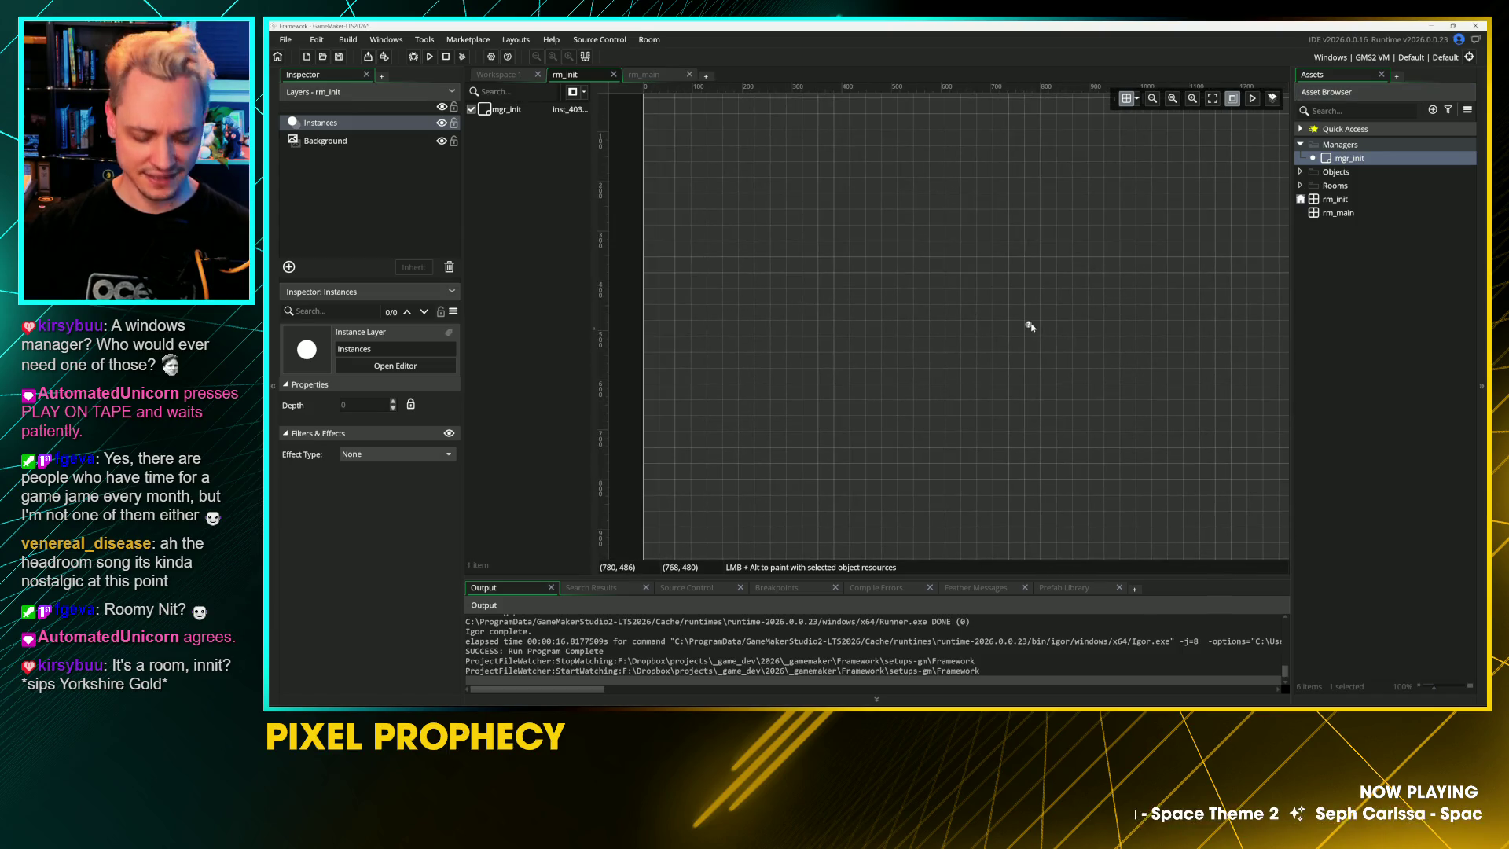
key("F12")
scroll(1030, 324, "up", 3)
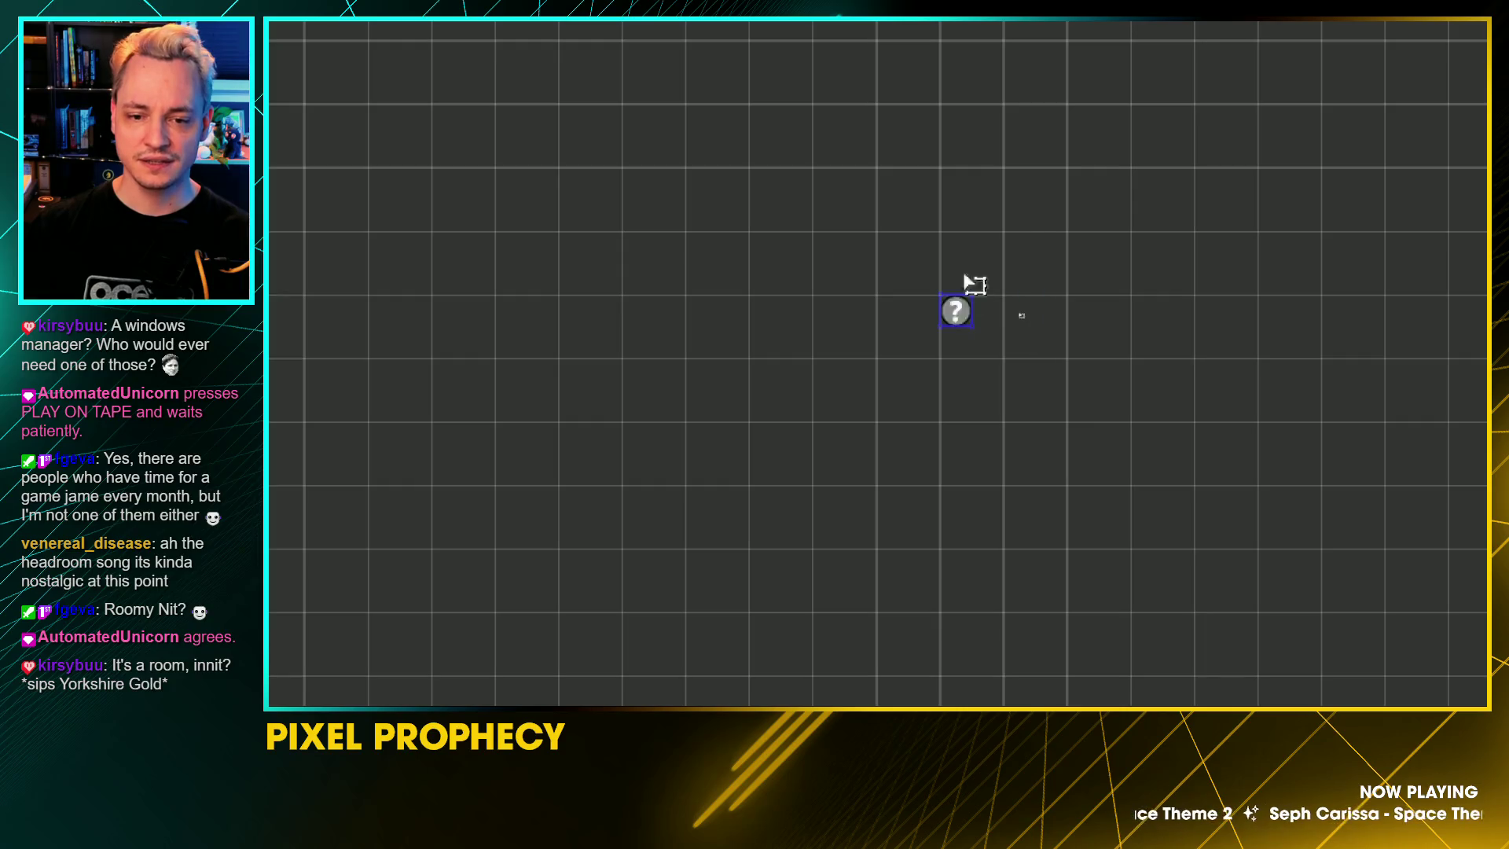
scroll(1014, 318, "down", 3)
key("F12")
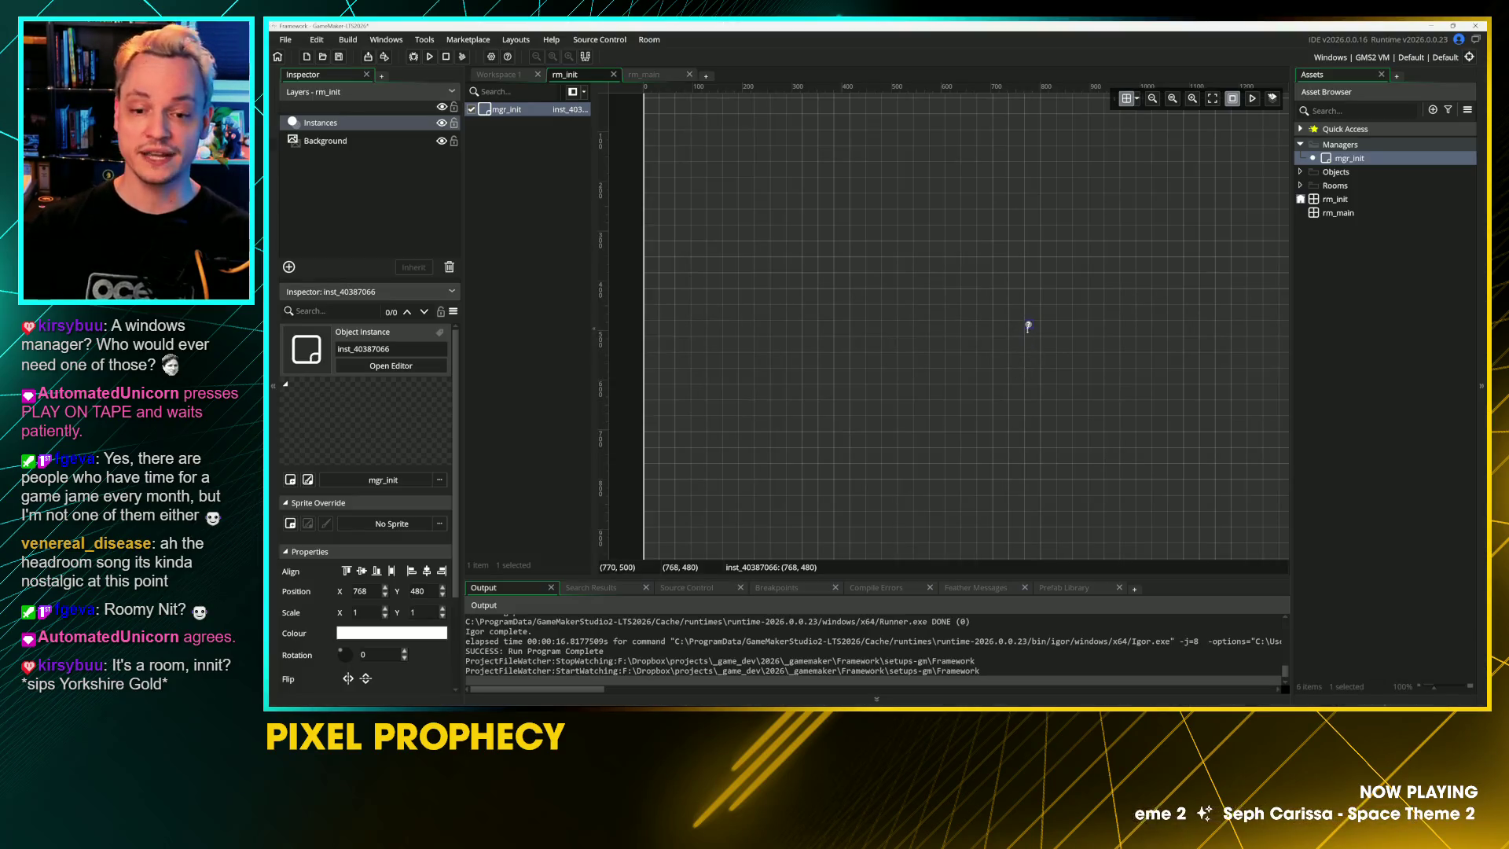
Step: Move the mgr_init instance to position 128, 128 and reopen the mgr_init object editor
mouse_move(1029, 323)
left_mouse_down()
mouse_move(757, 212)
mouse_move(707, 148)
left_mouse_up()
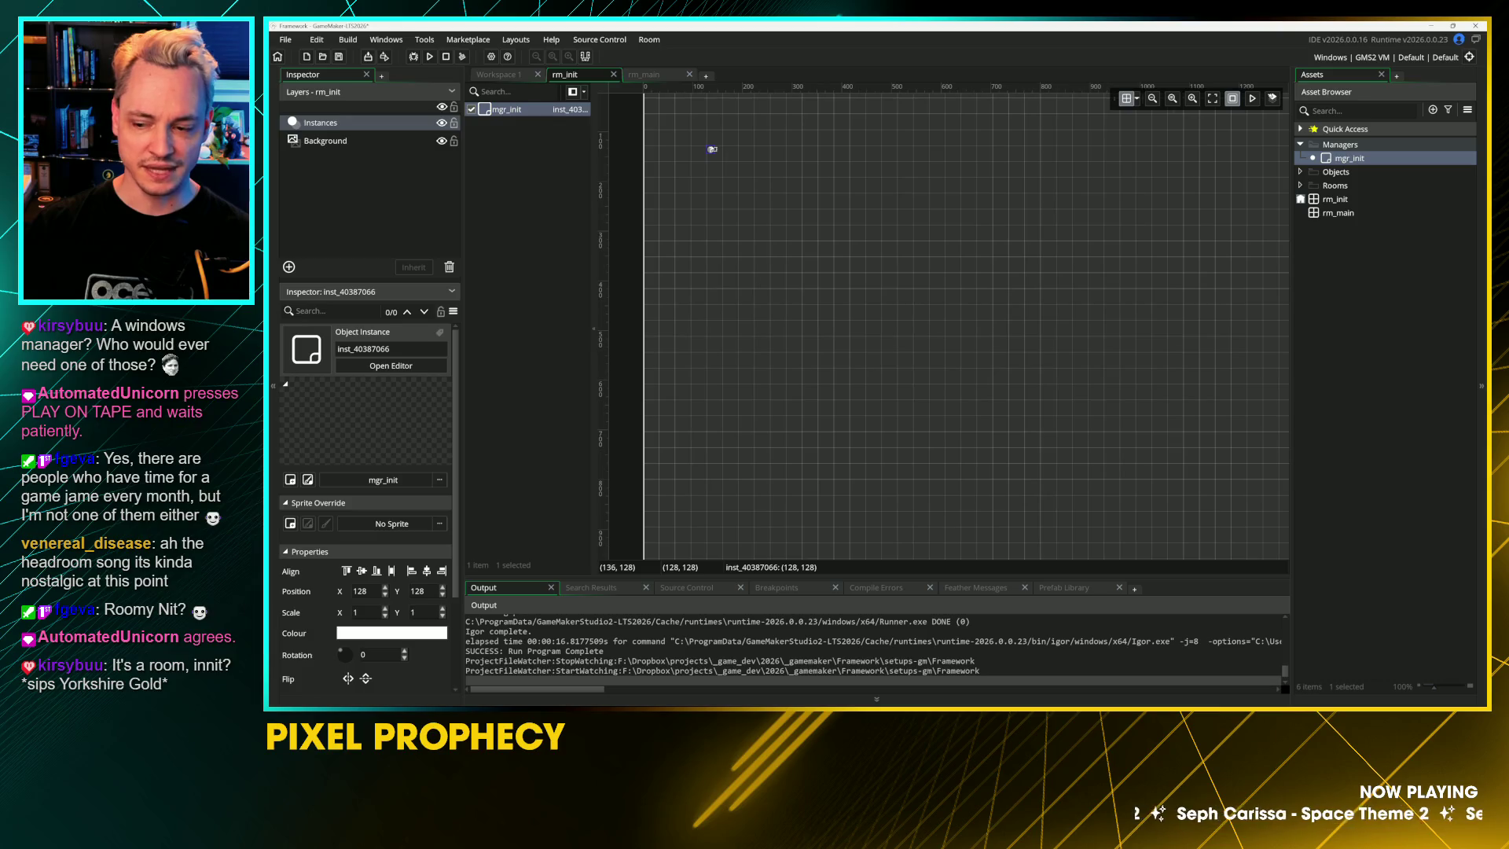
scroll(856, 259, "up", 1)
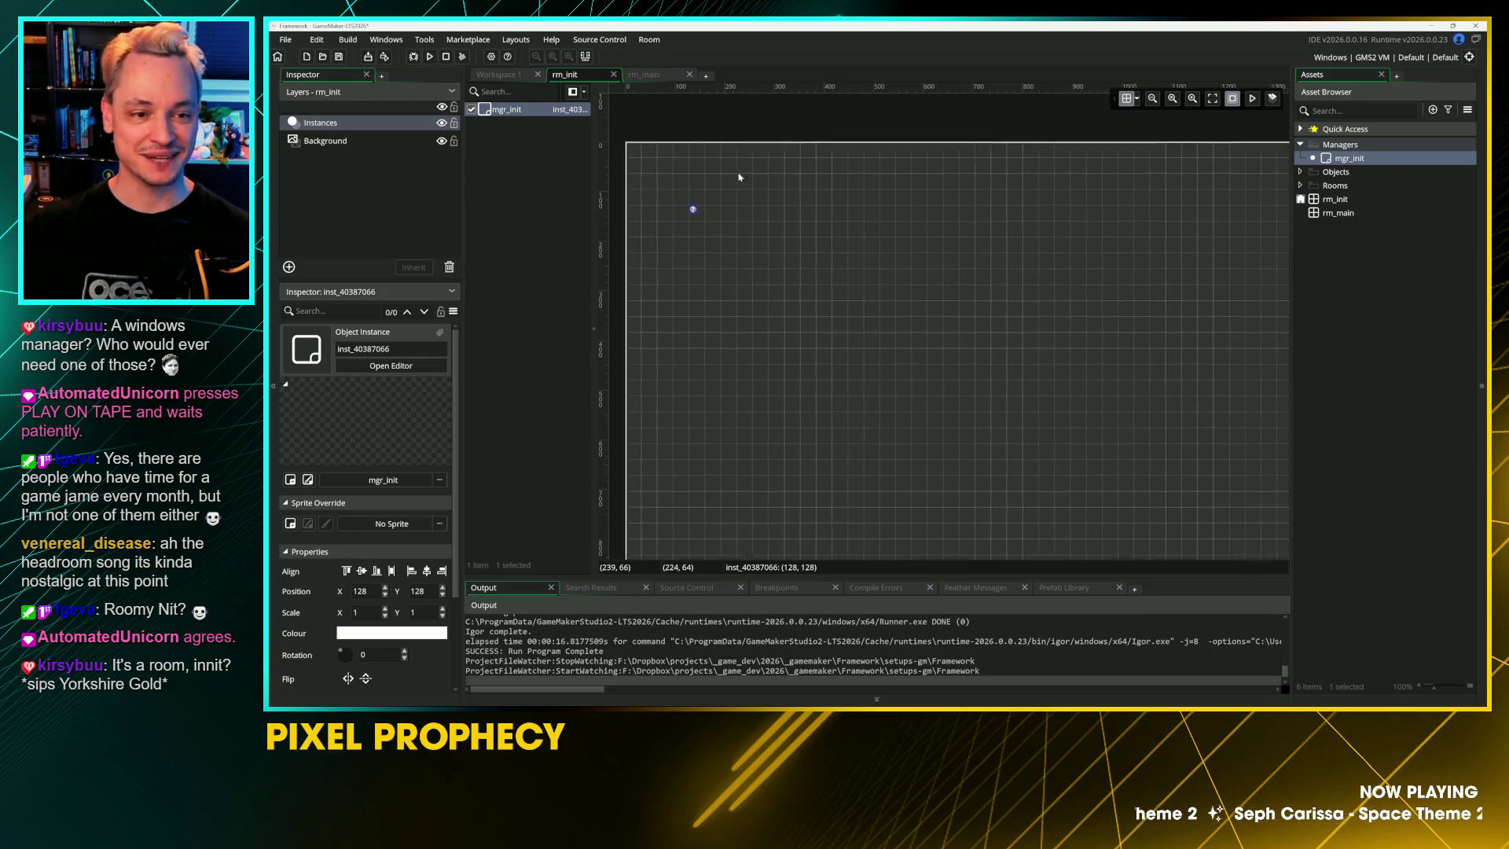
scroll(741, 175, "down", 1)
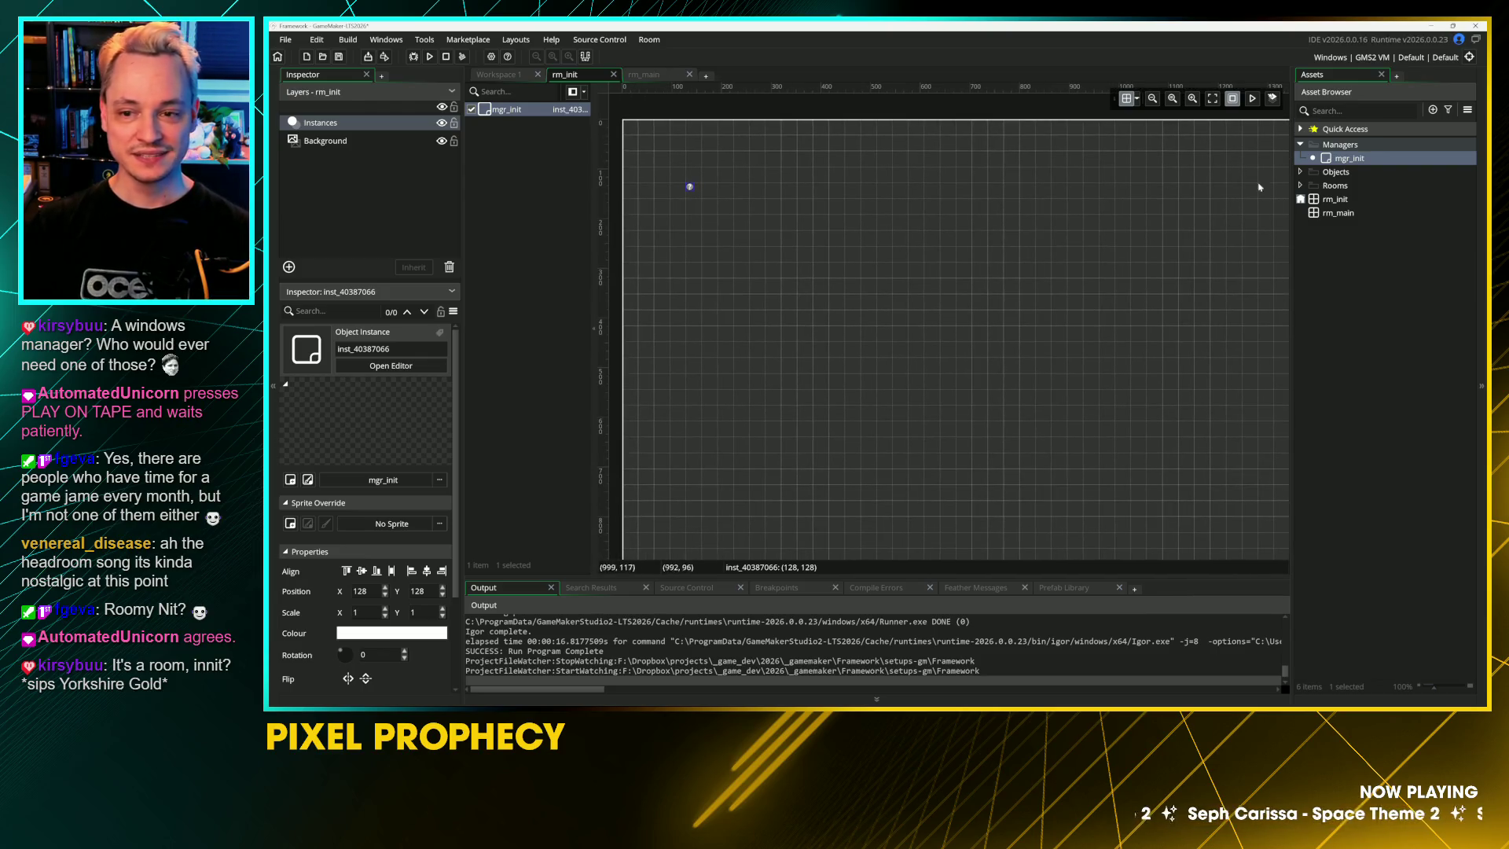
double_click(1328, 161)
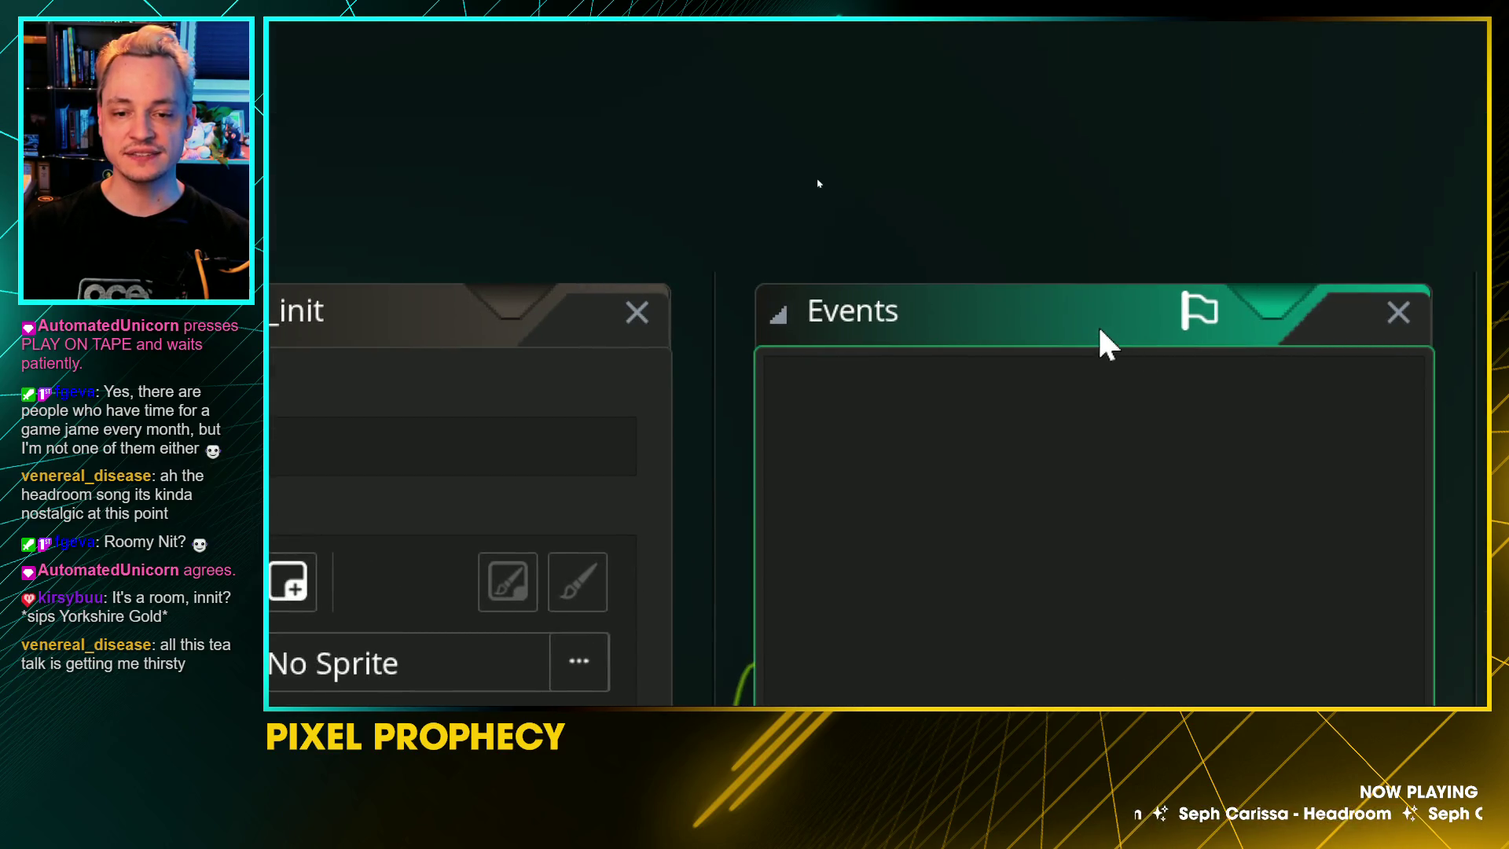
left_click_drag(1100, 329, 1074, 303)
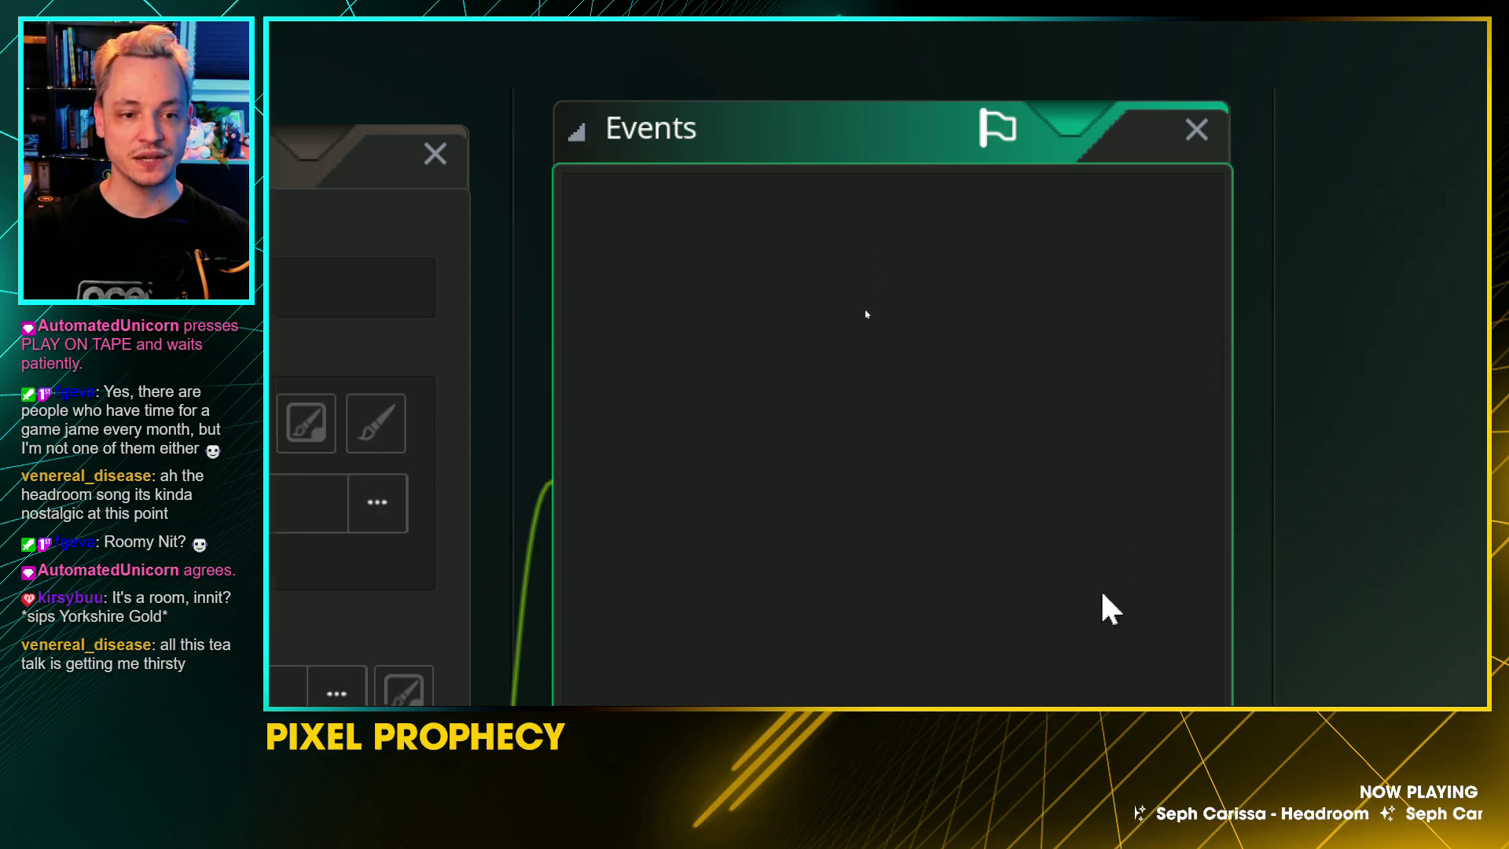
scroll(1045, 605, "down", 5)
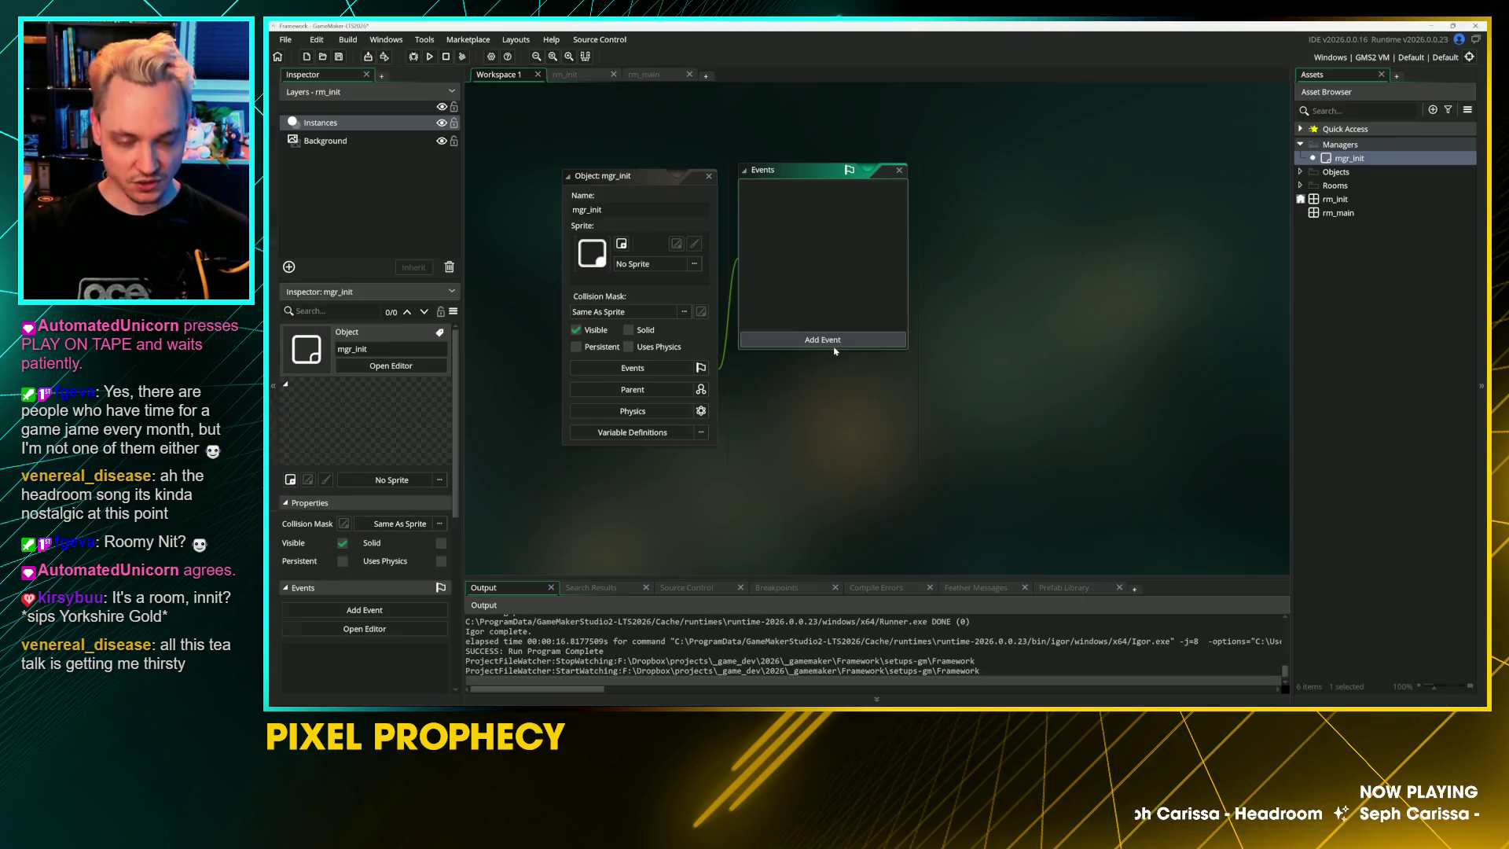
Step: Add a Create event to the mgr_init object
left_click(825, 337)
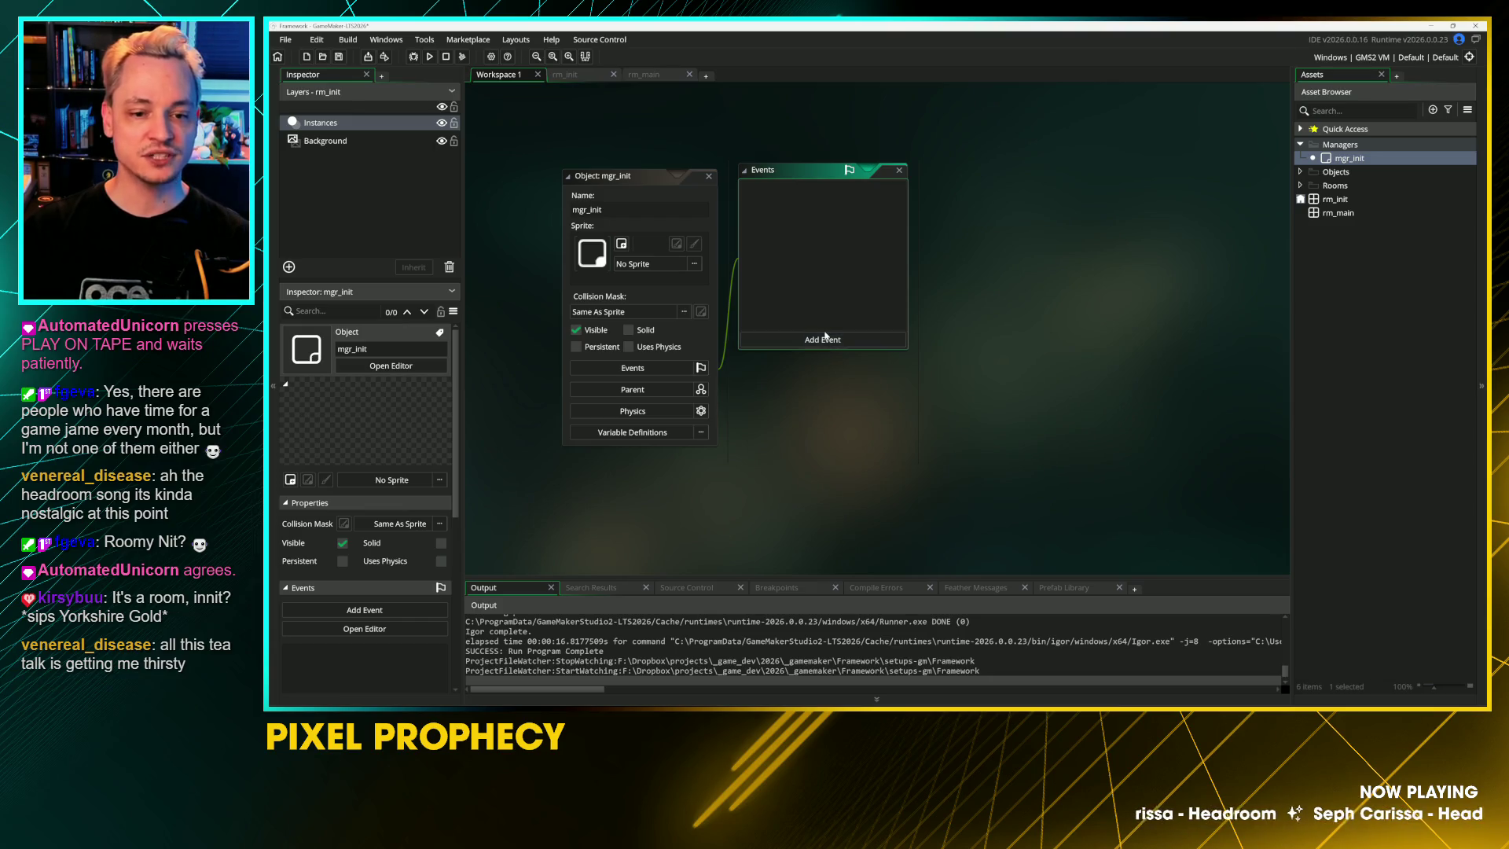
left_click(825, 338)
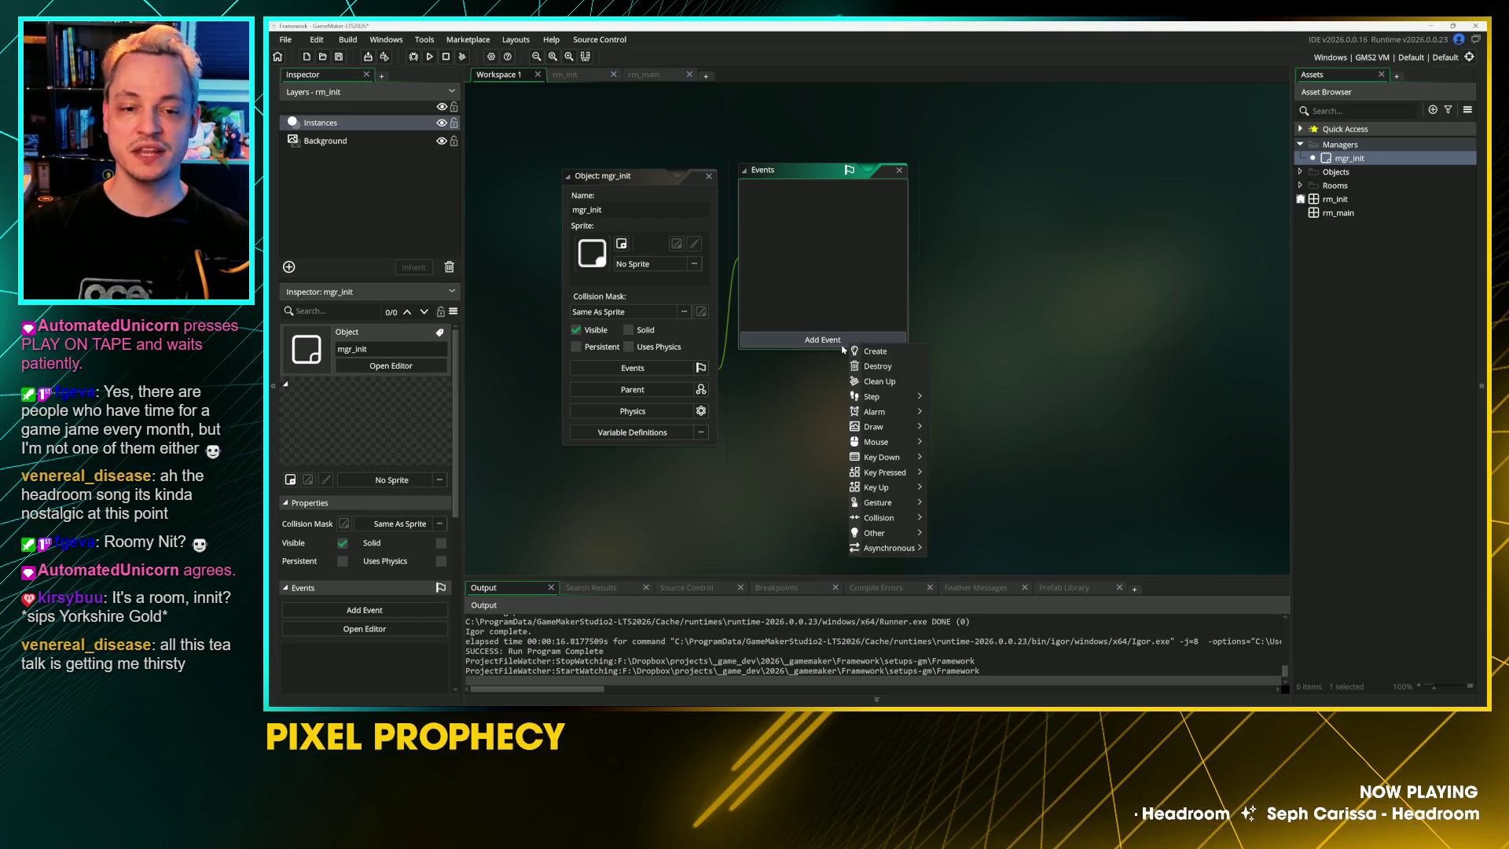
mouse_move(869, 398)
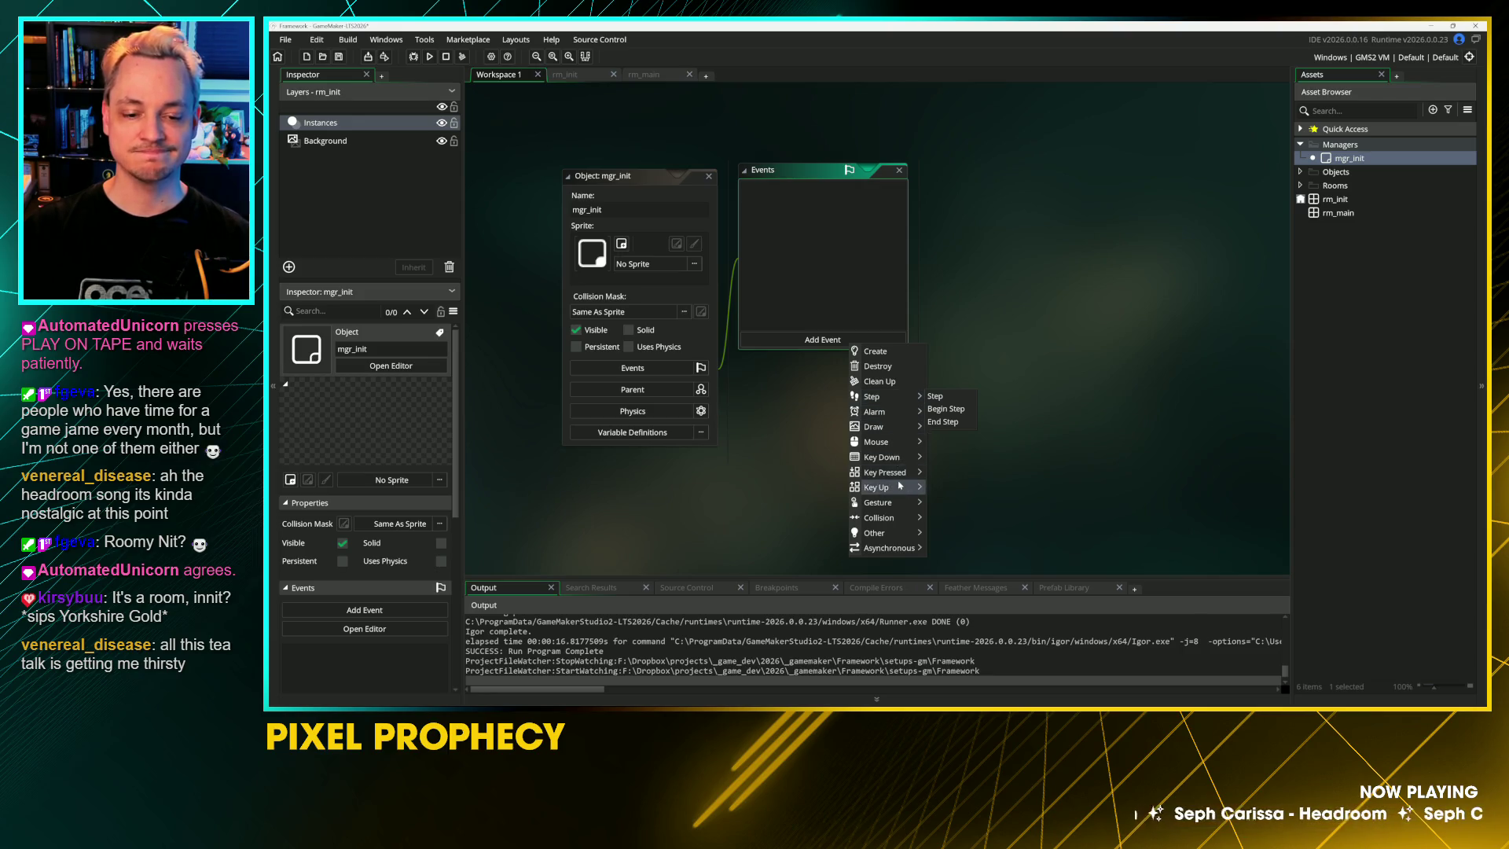
mouse_move(895, 425)
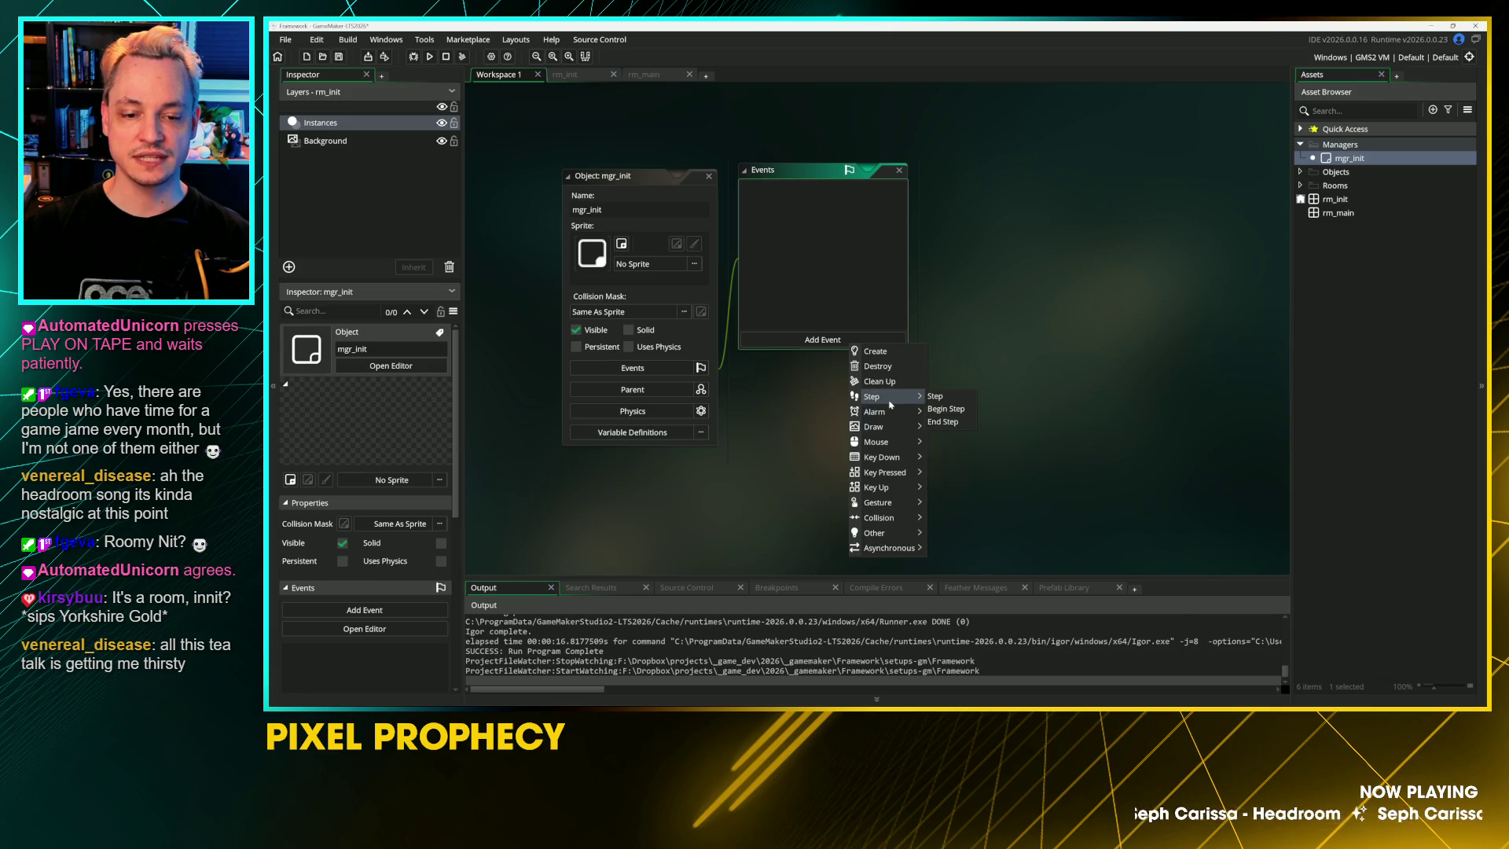
left_click(890, 353)
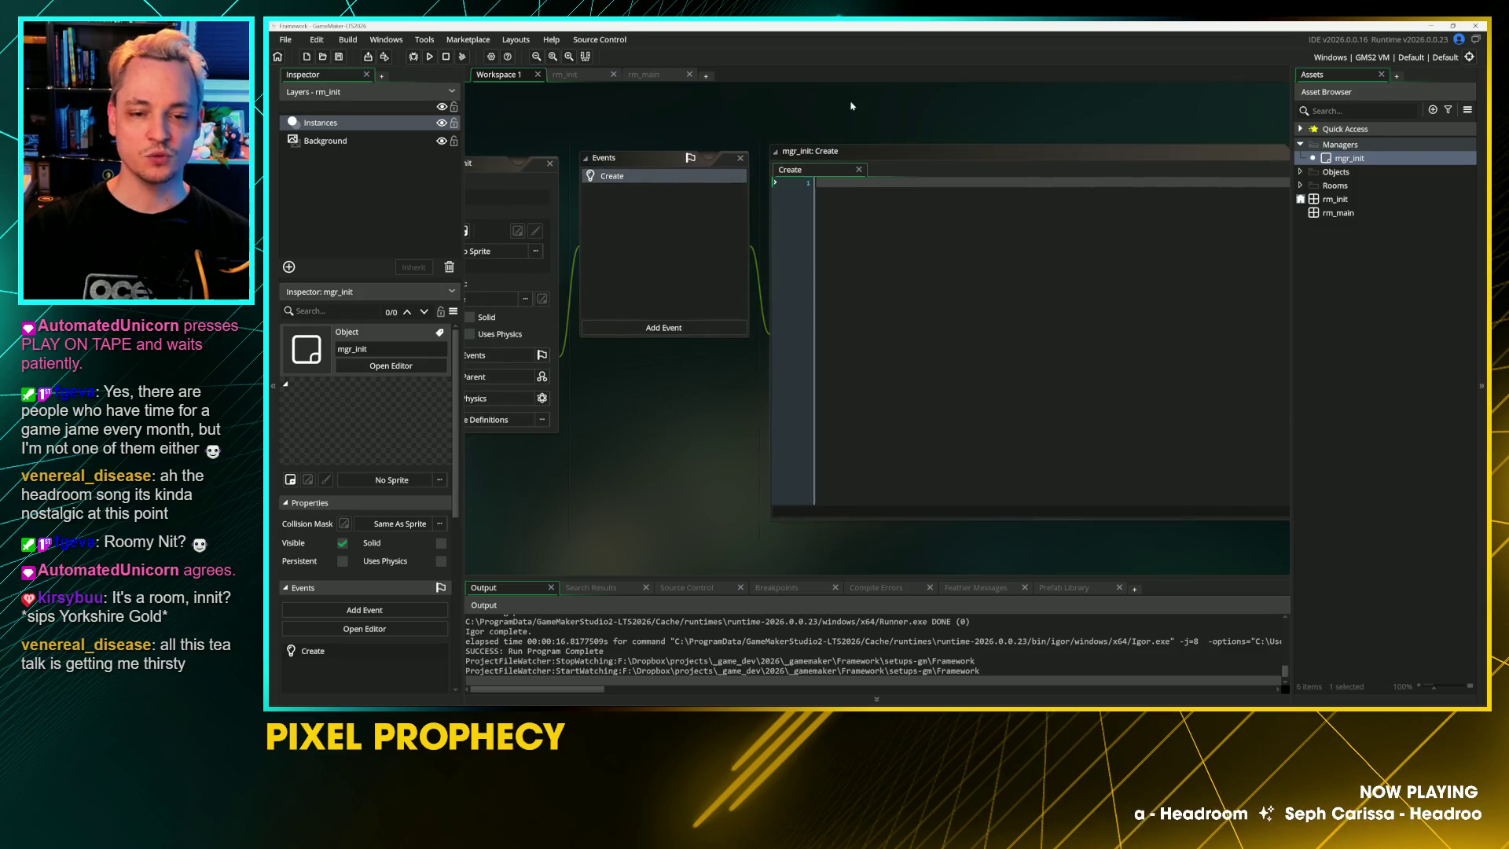
Step: Write show_debug_message("Works!"); in the Create event, then save and run the game
type("sho")
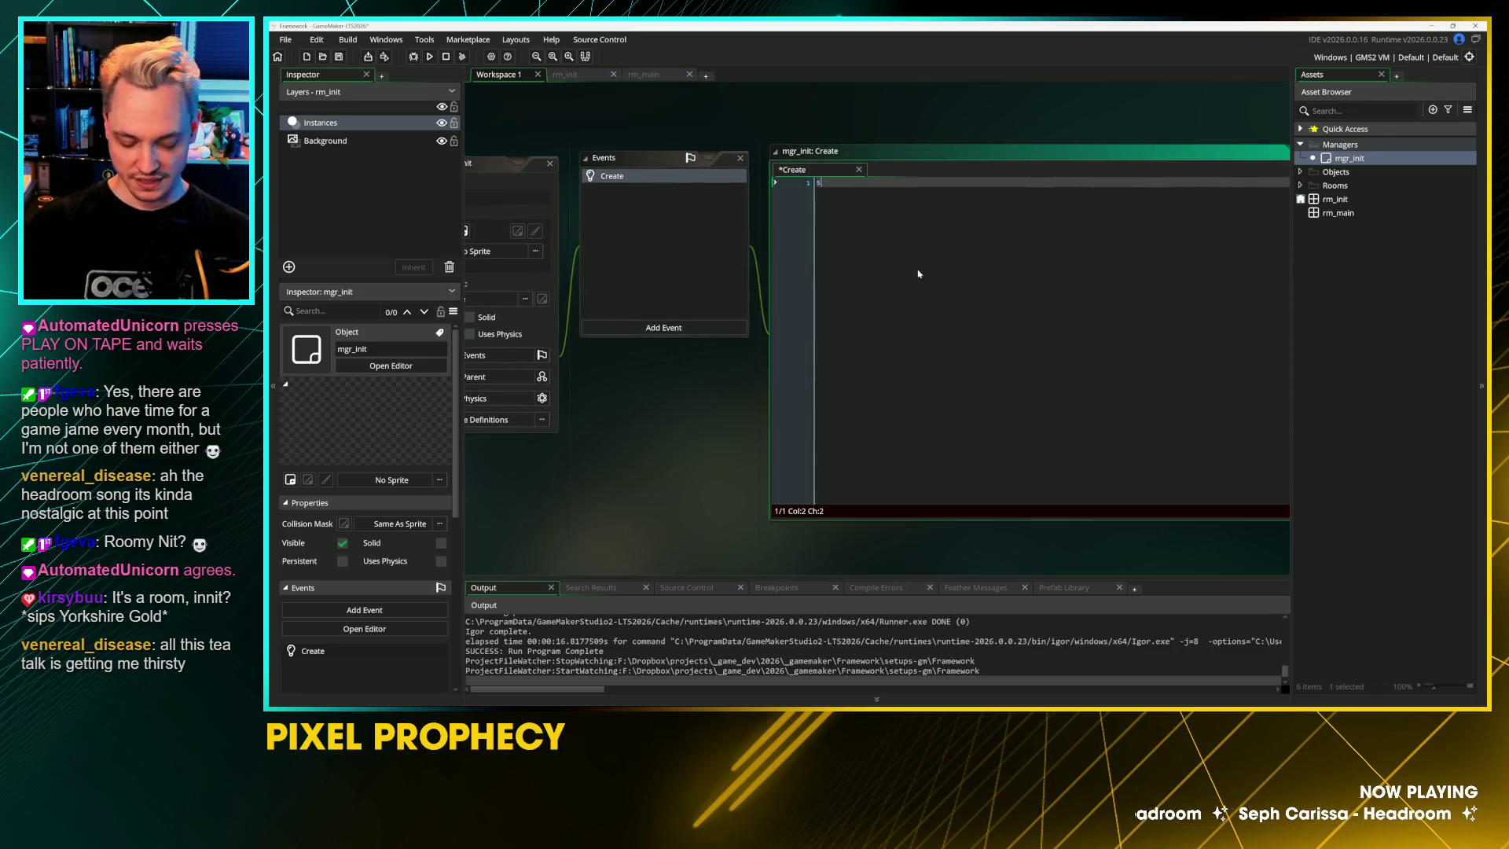
key("Down")
key("Down")
key("Return")
type("\"Works!\"")
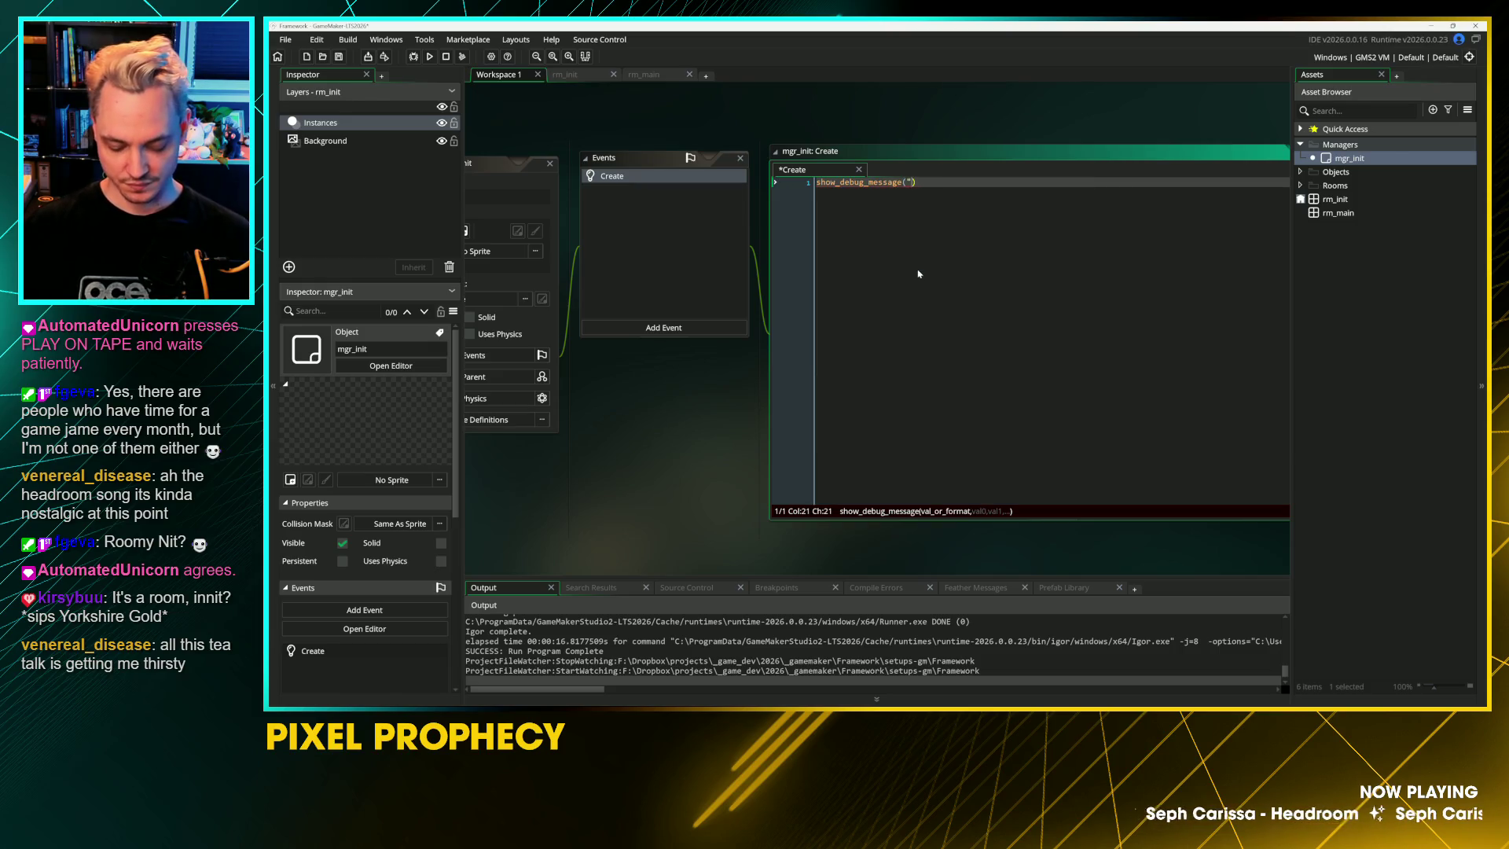
type(")")
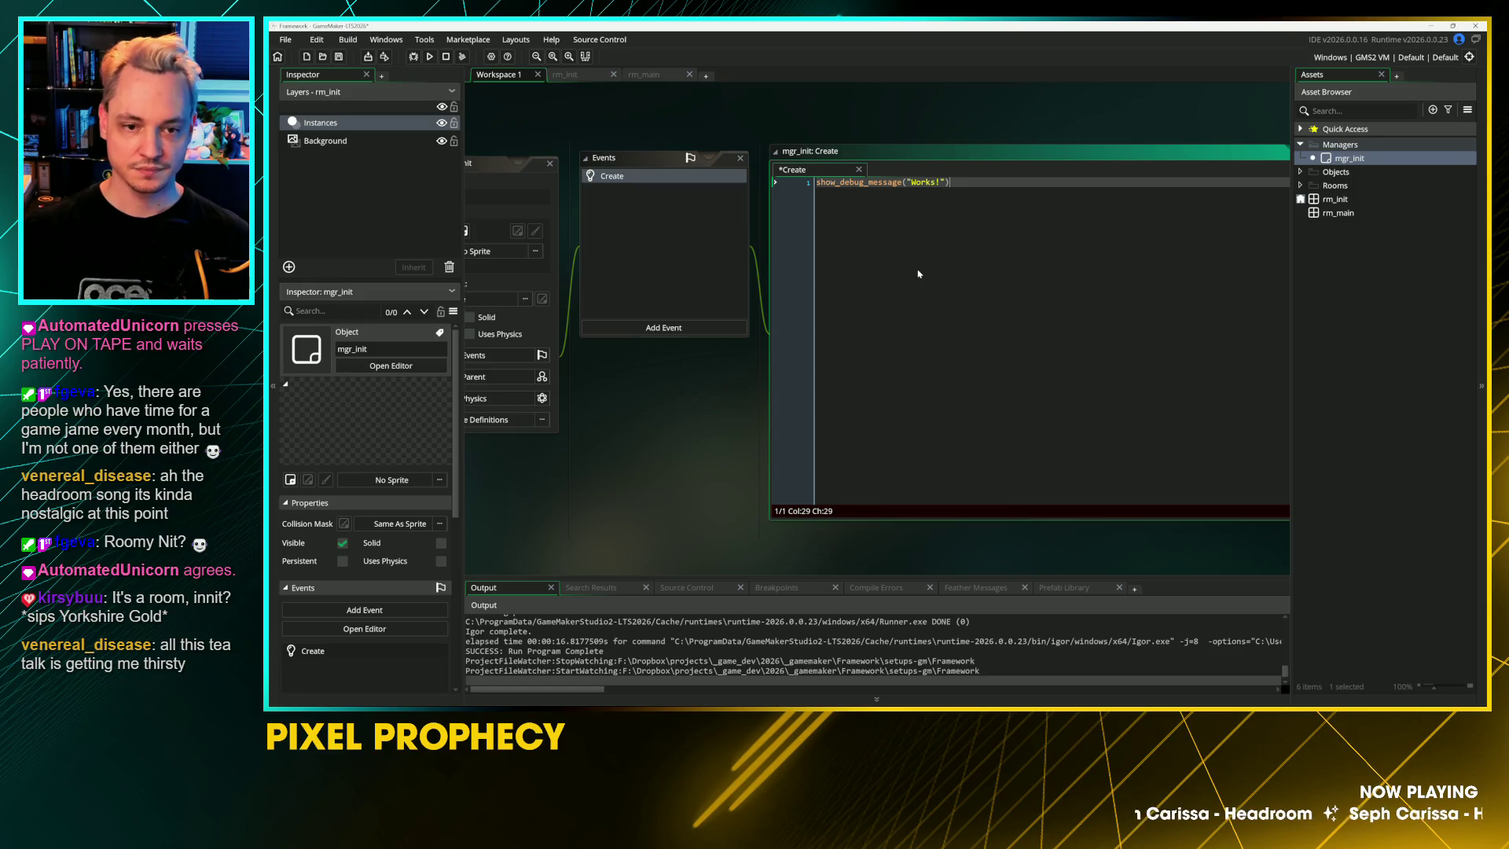
key("F5")
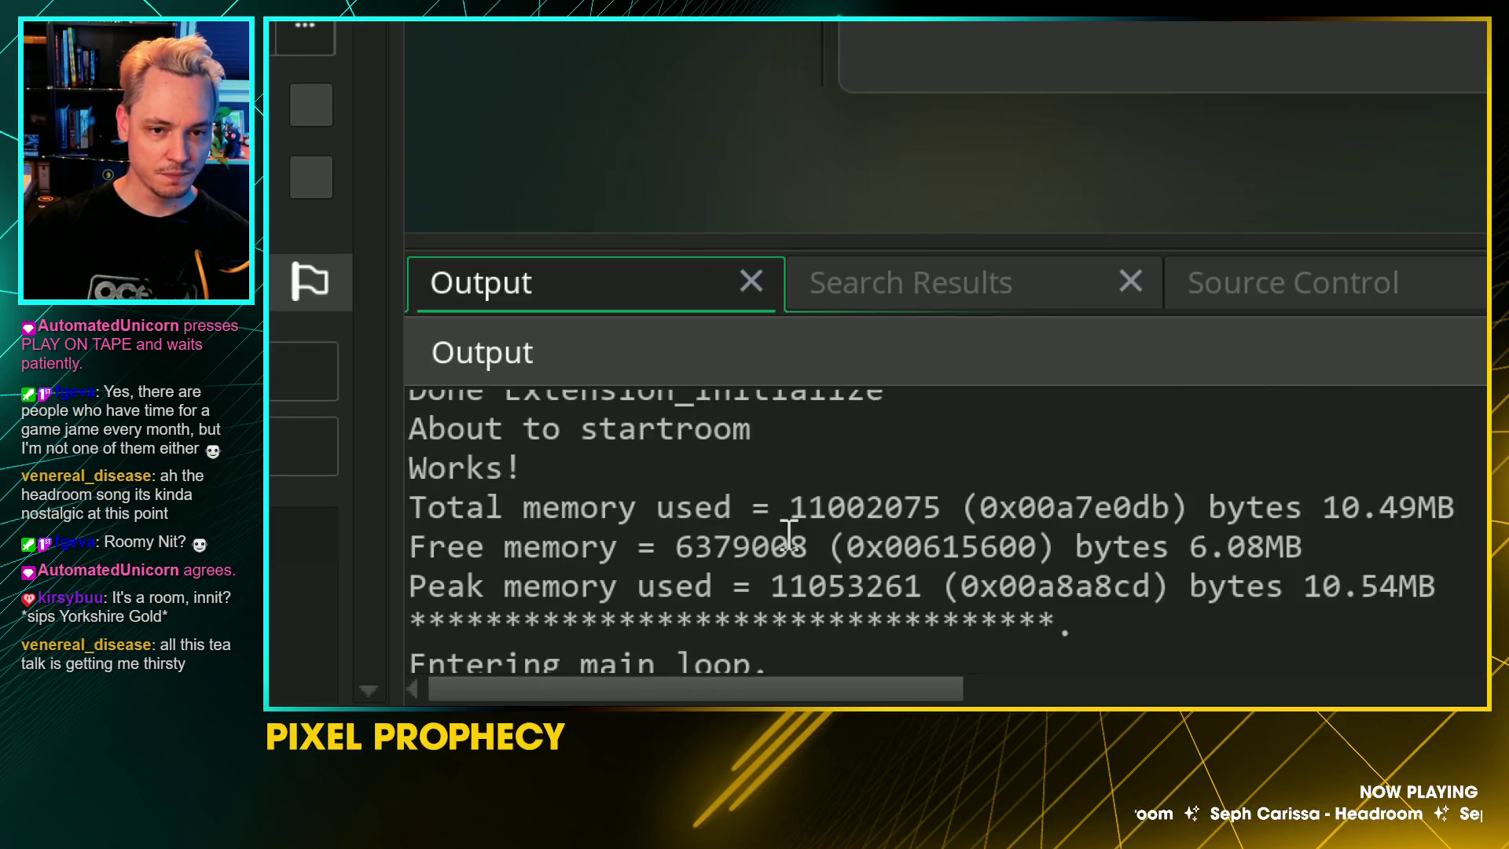
Step: Find "Works!" in the Output log, close the game window and select that line
scroll(744, 597, "down", 2)
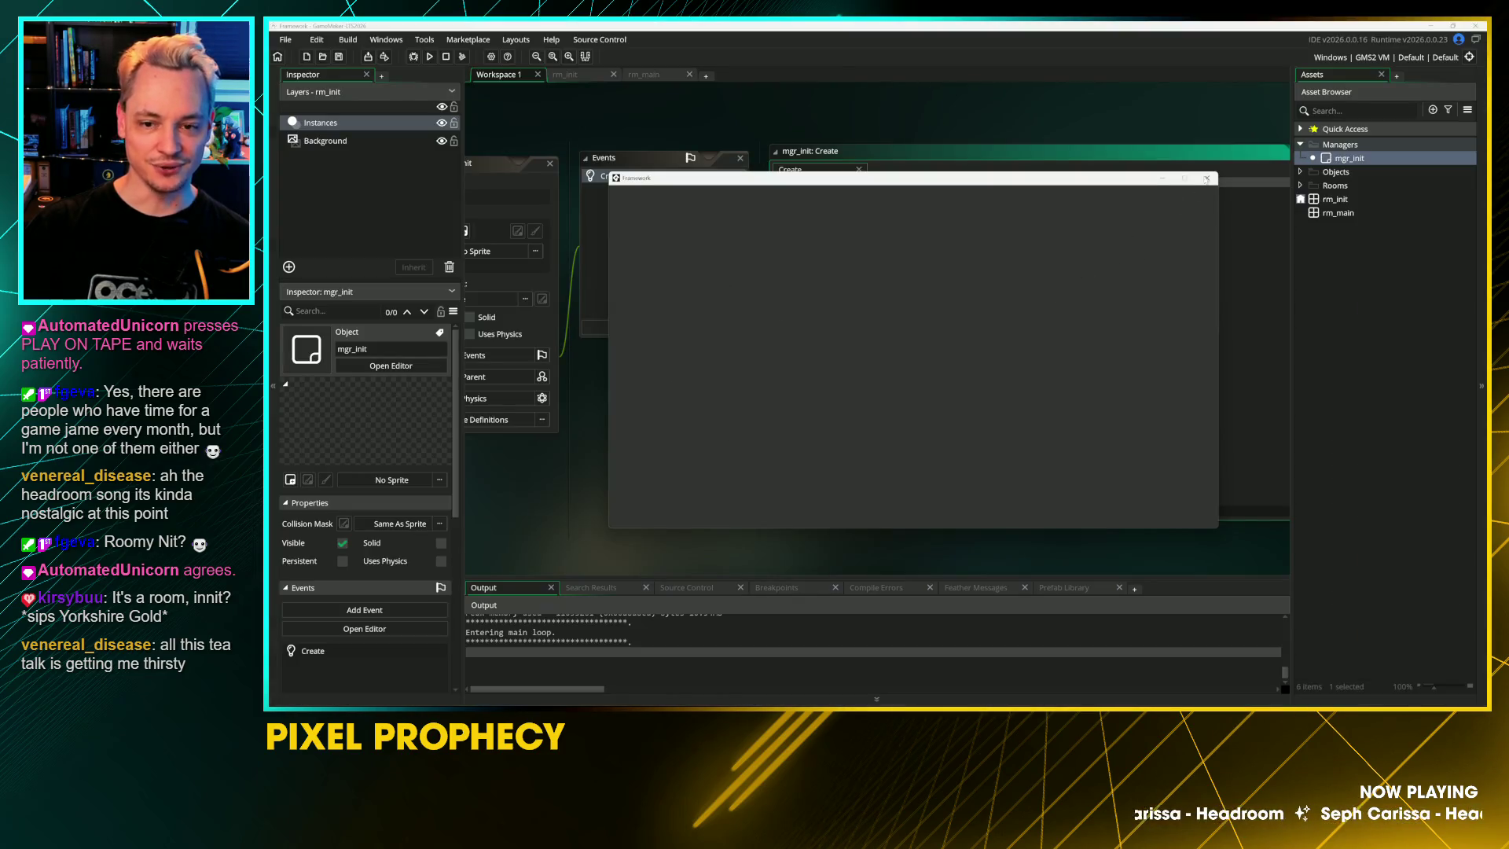
left_click(1206, 179)
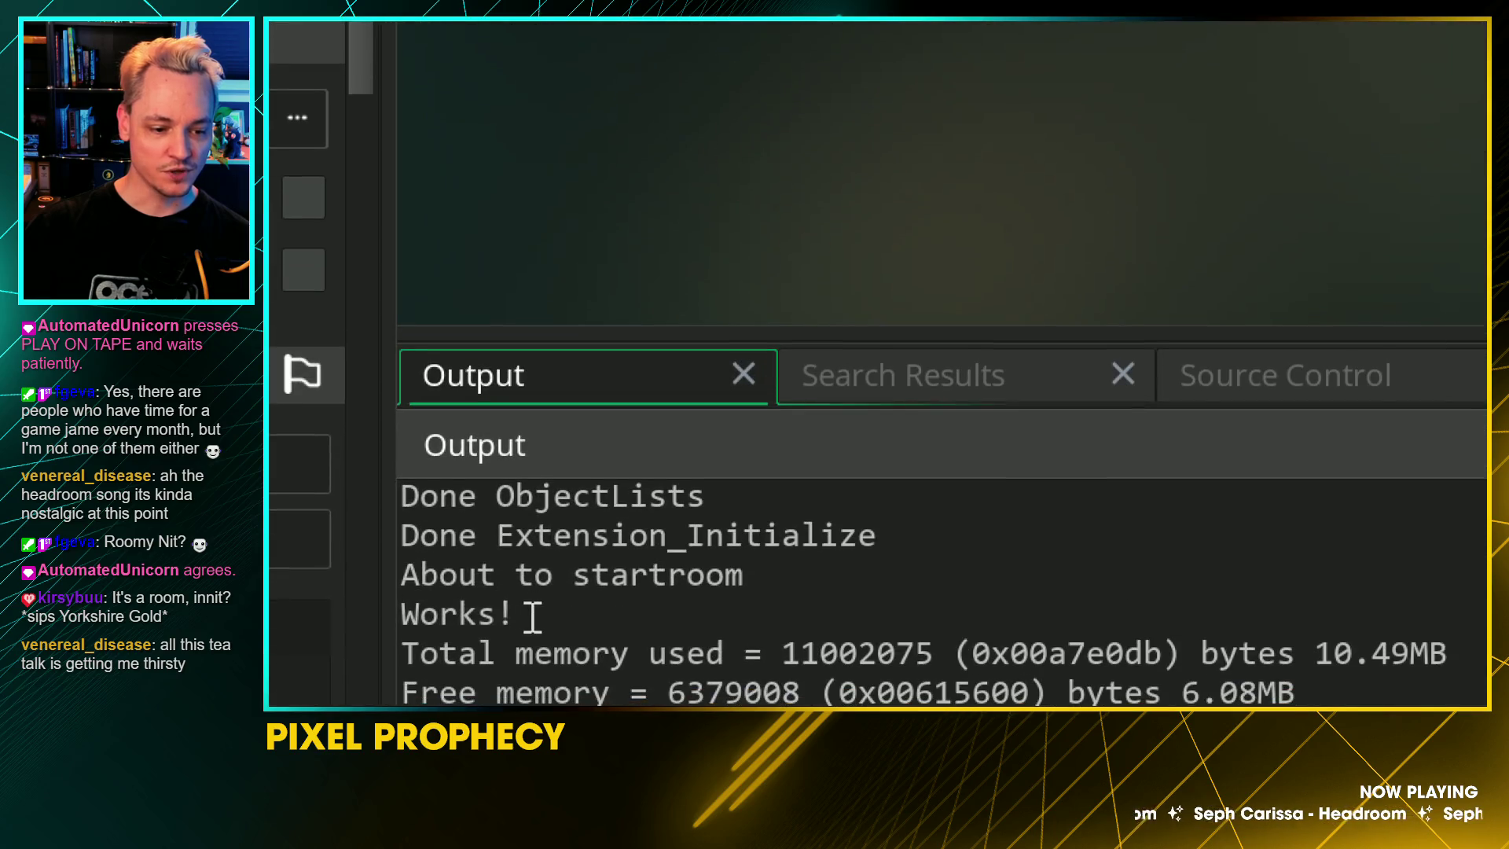
left_click_drag(495, 648, 465, 647)
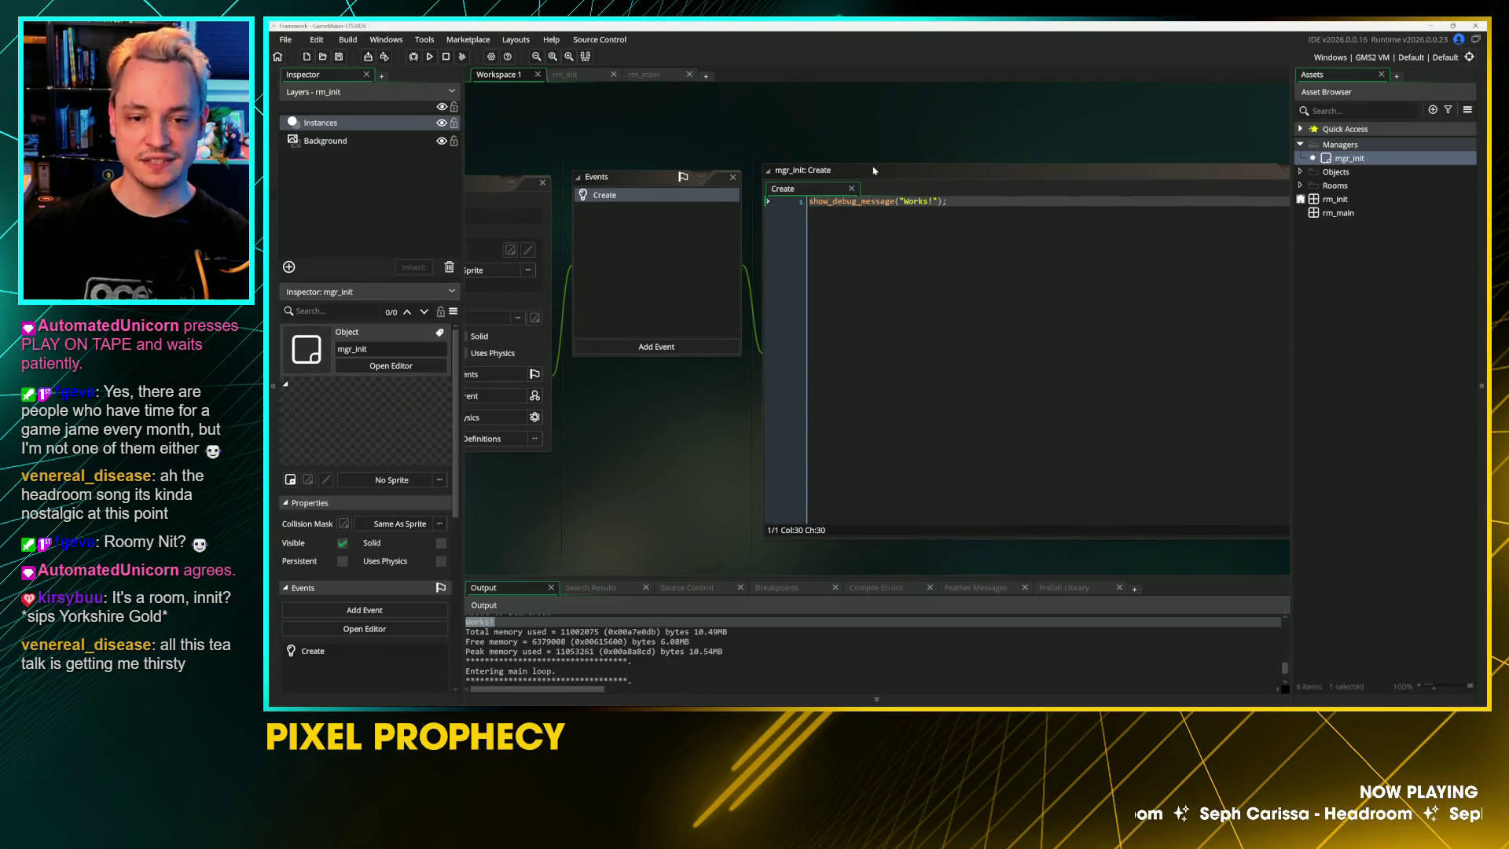
Step: Delete the show_debug_message("Works!") line from the Create event, save it, and select rm_init
left_click(874, 170)
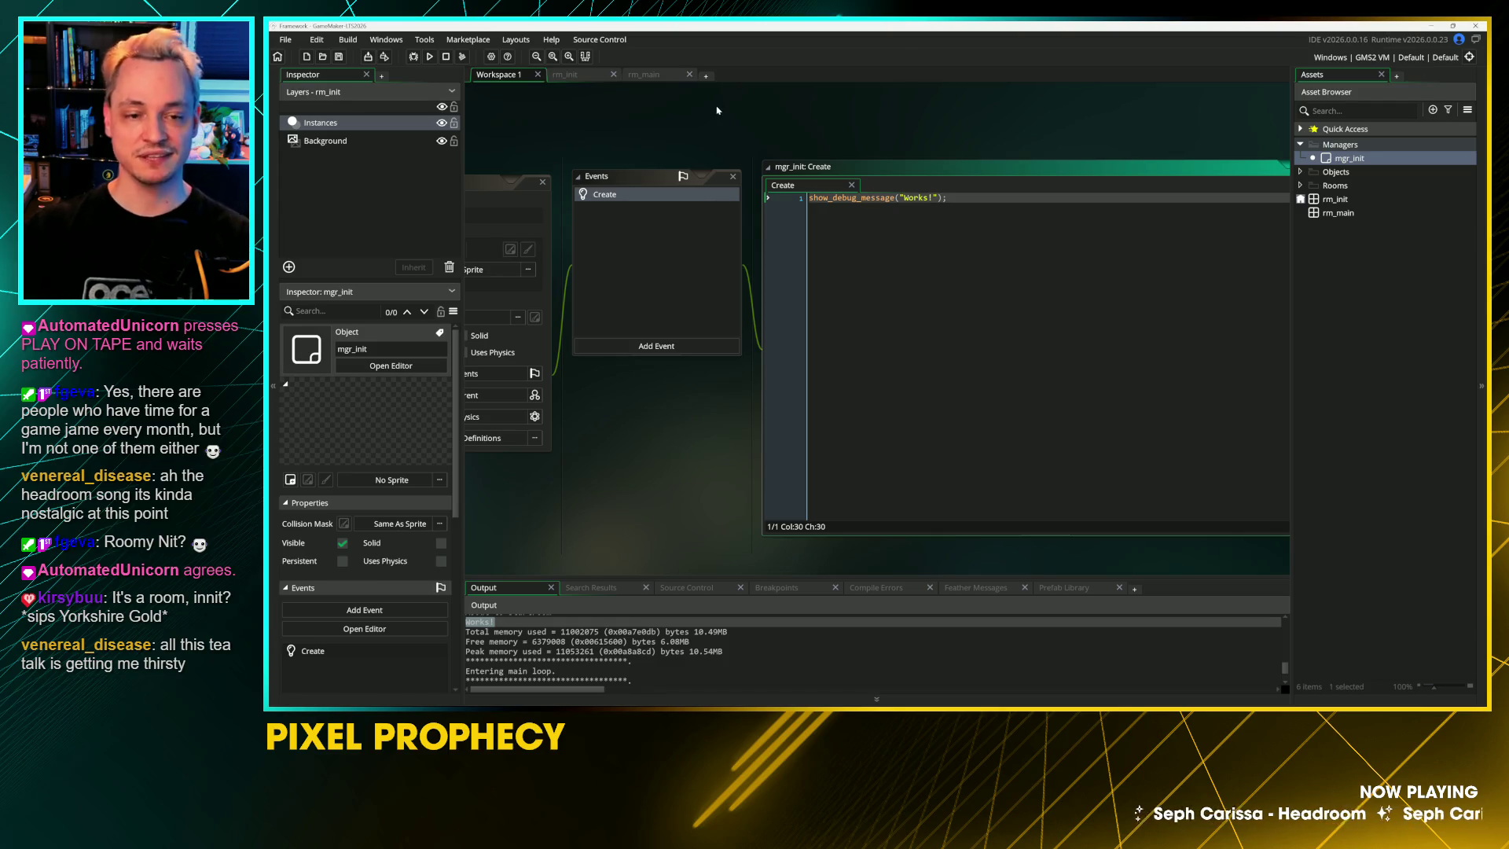
left_click(676, 153)
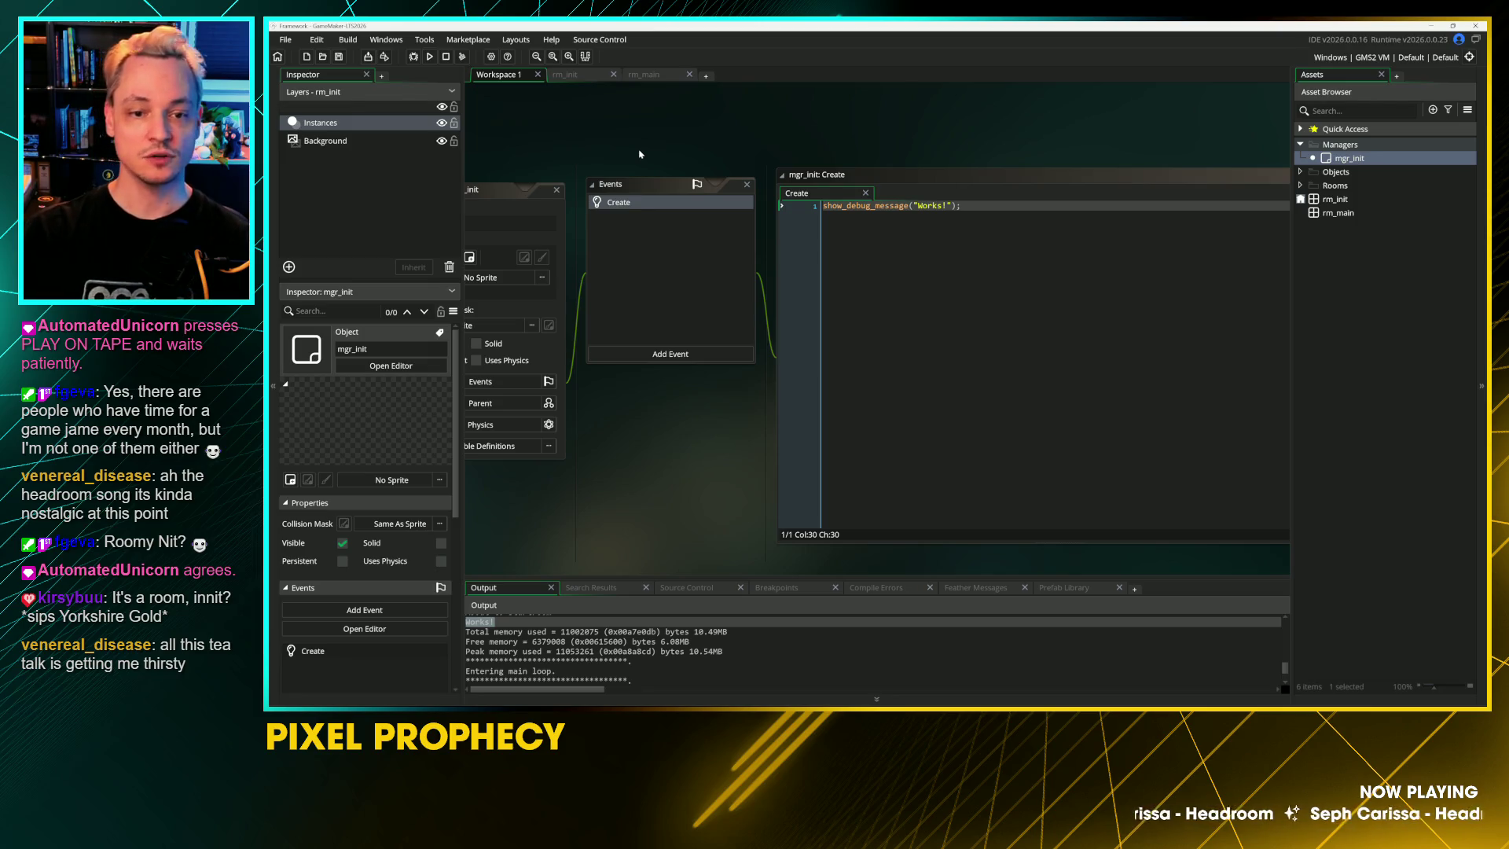
key("ctrl+a")
key("BackSpace")
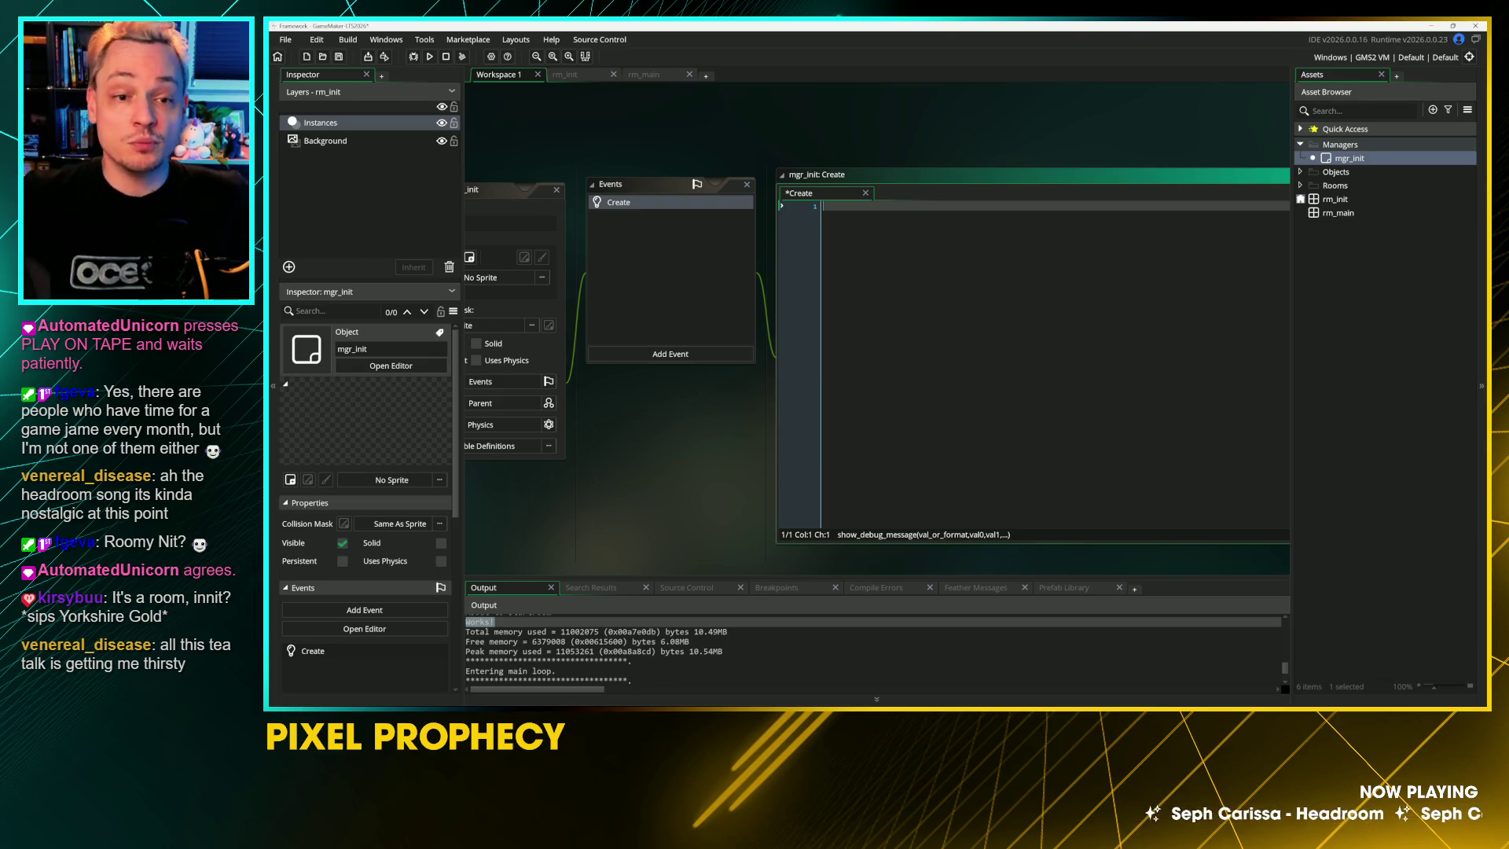
key("ctrl+s")
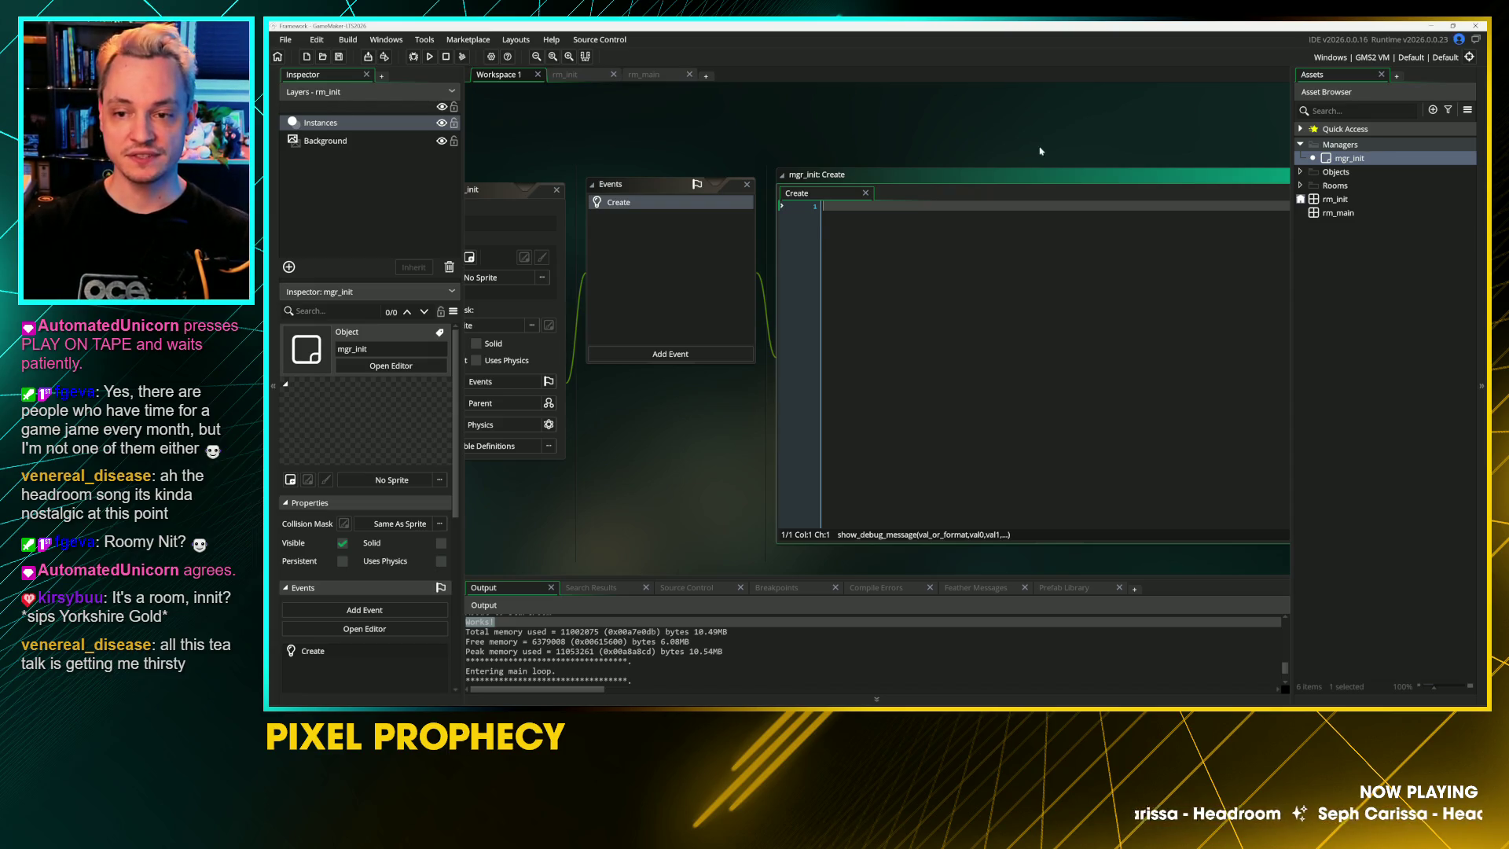
left_click(1354, 199)
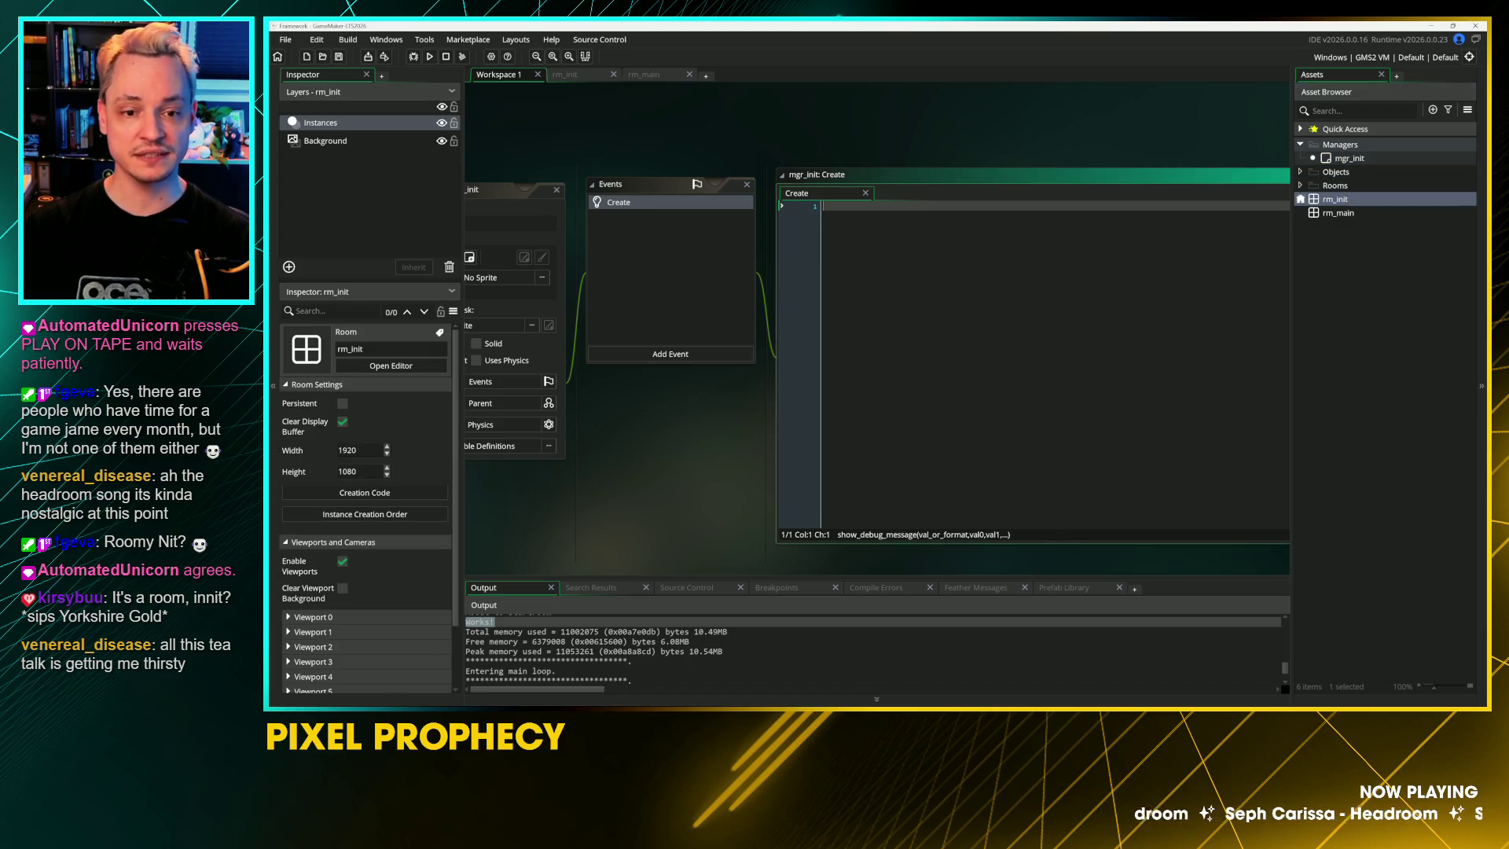
Step: Compare rm_main's settings with rm_init, then refocus the mgr_init object editor
left_click(1351, 213)
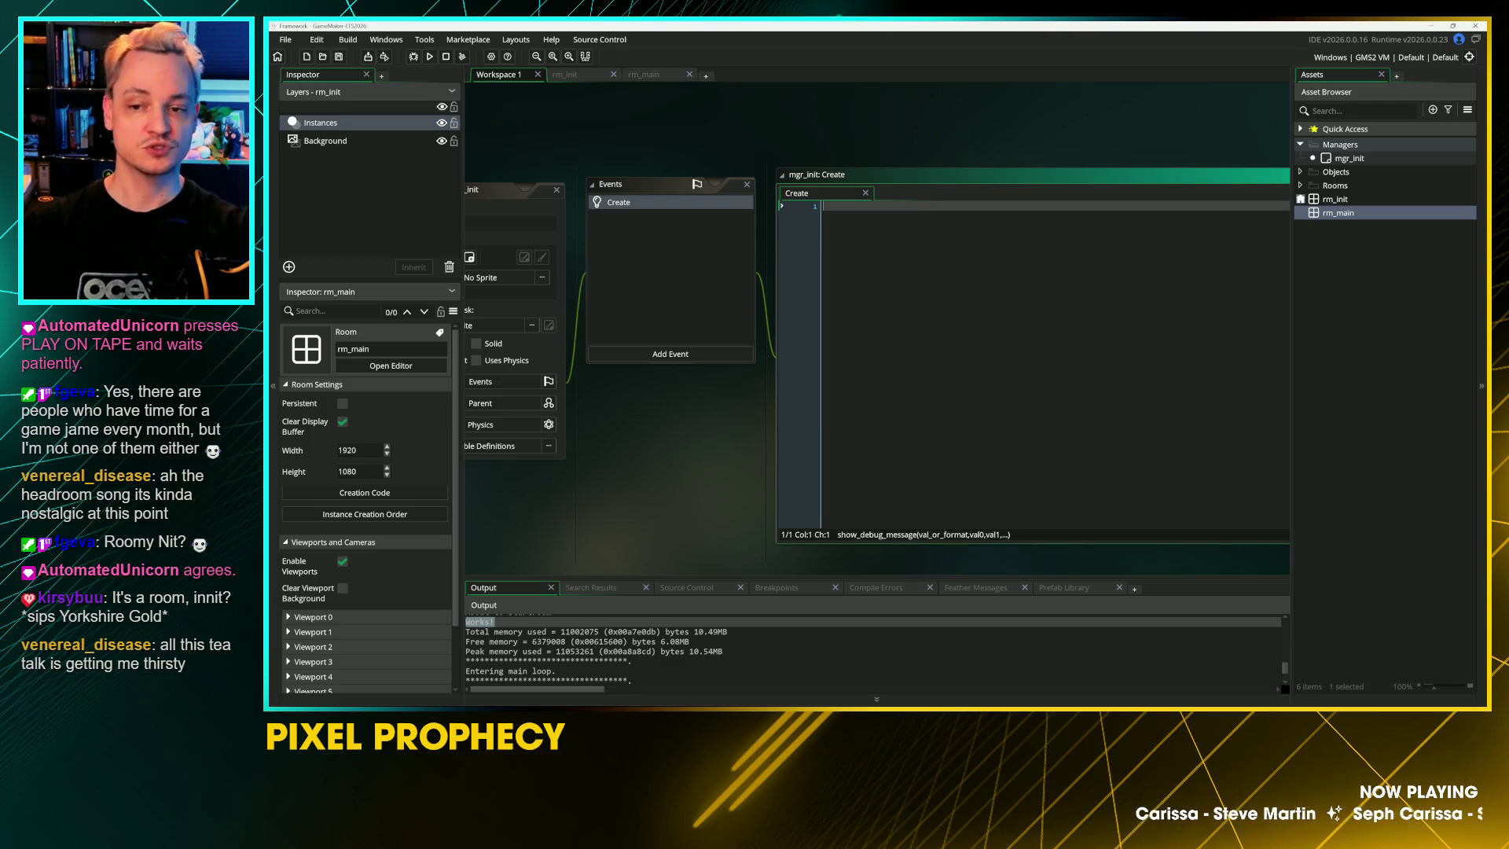
double_click(1348, 158)
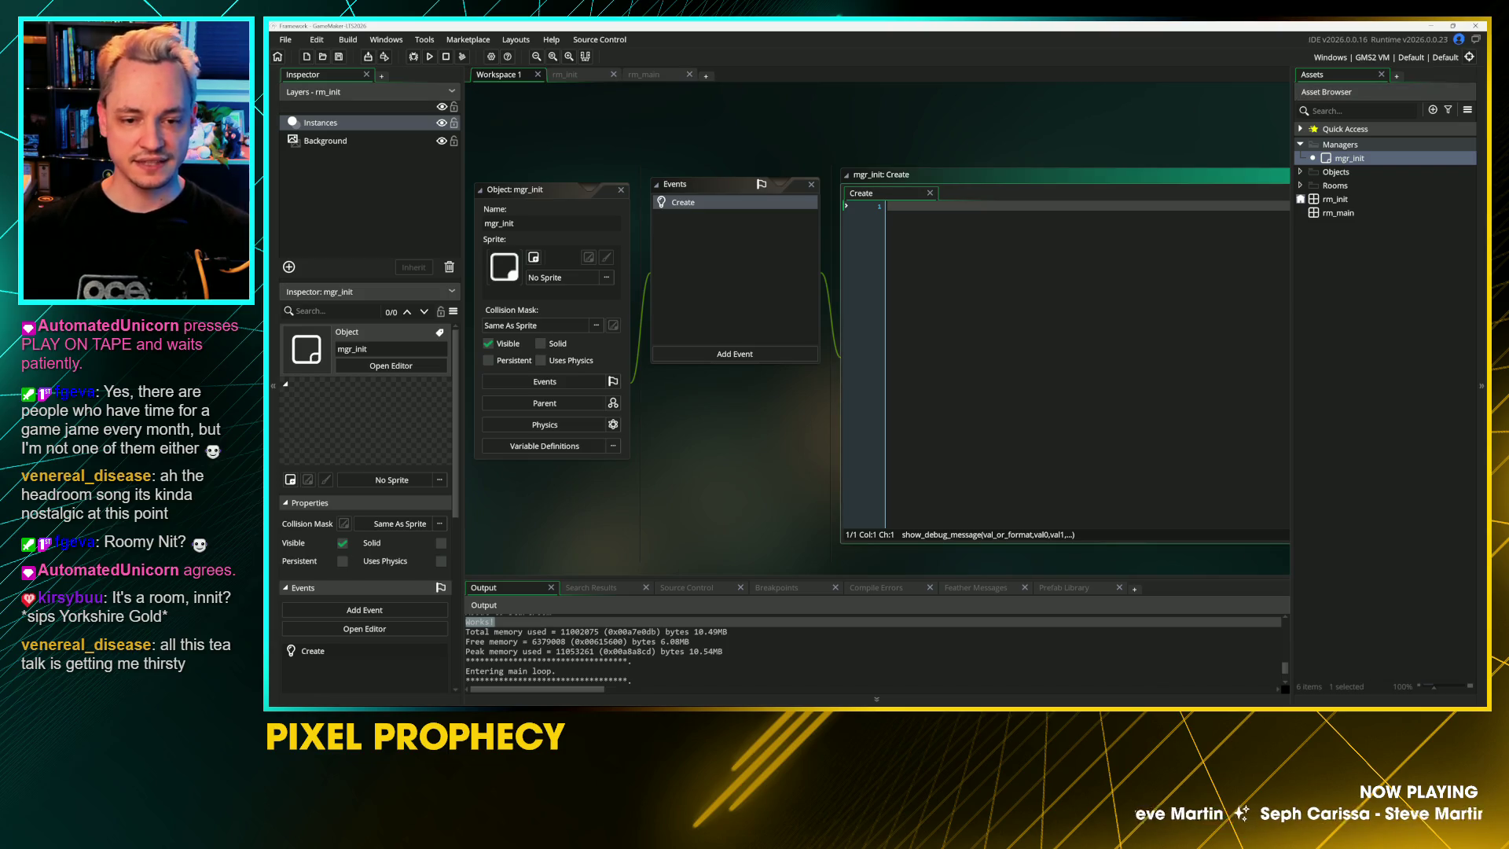
Step: Add a room_goto(rm_main) call on a new line of the Create event
key("Return")
key("Return")
key("Return")
type("room_c")
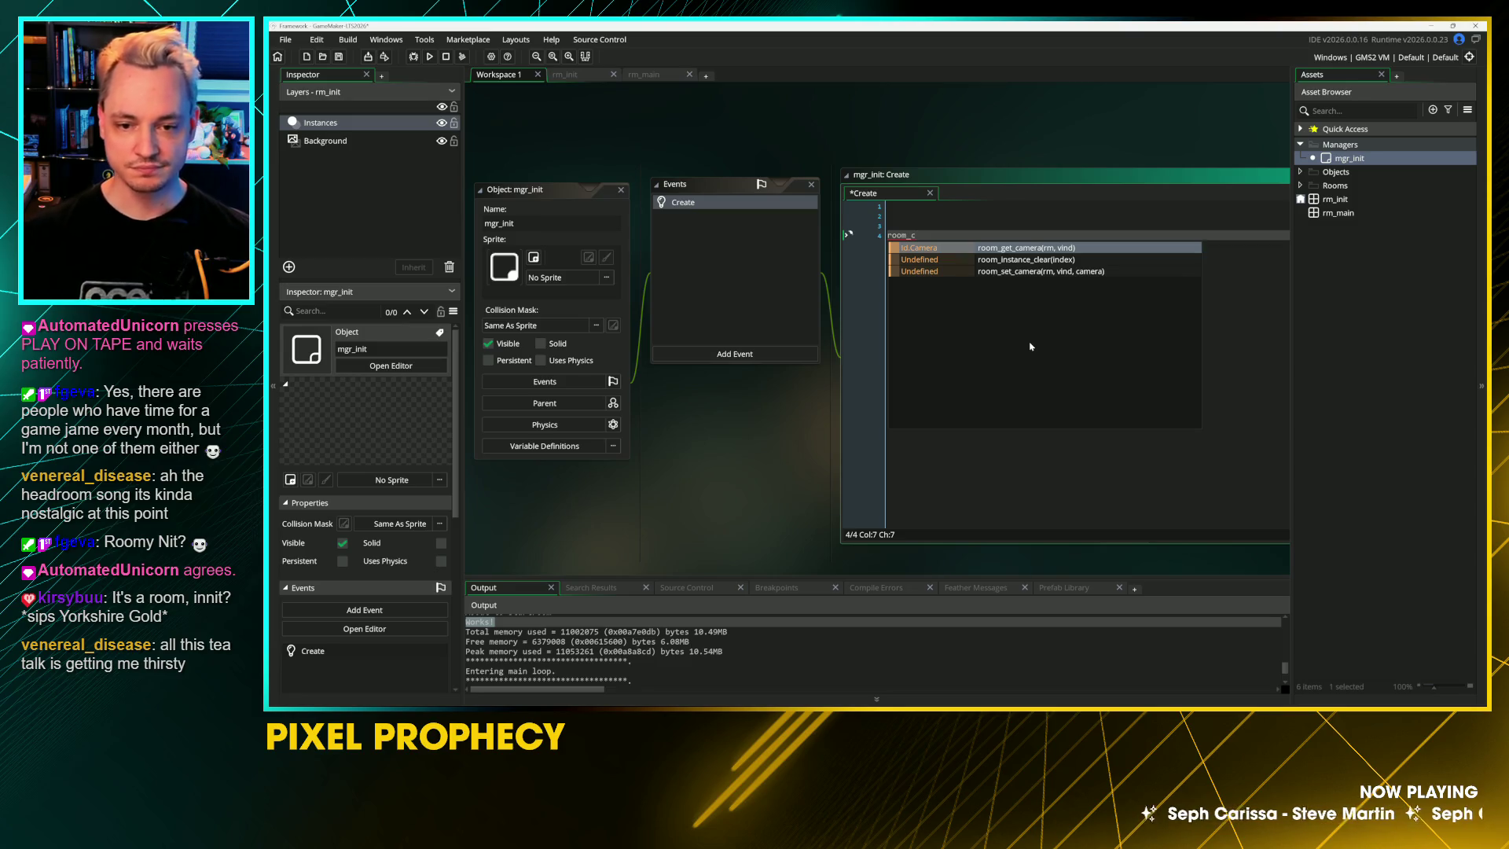
key("BackSpace")
key("BackSpace")
key("BackSpace")
type("goto")
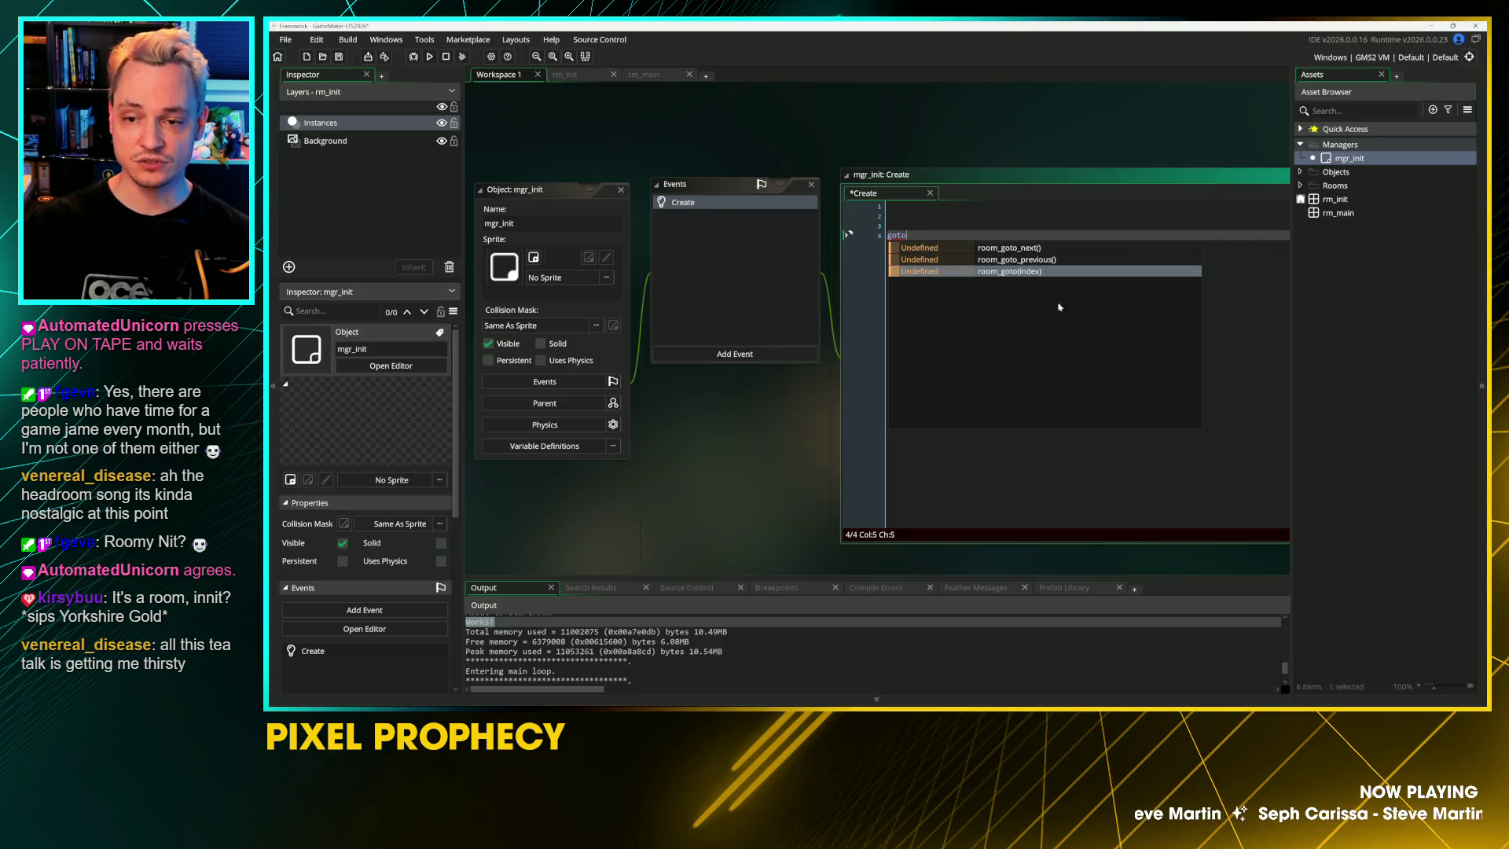
key("Return")
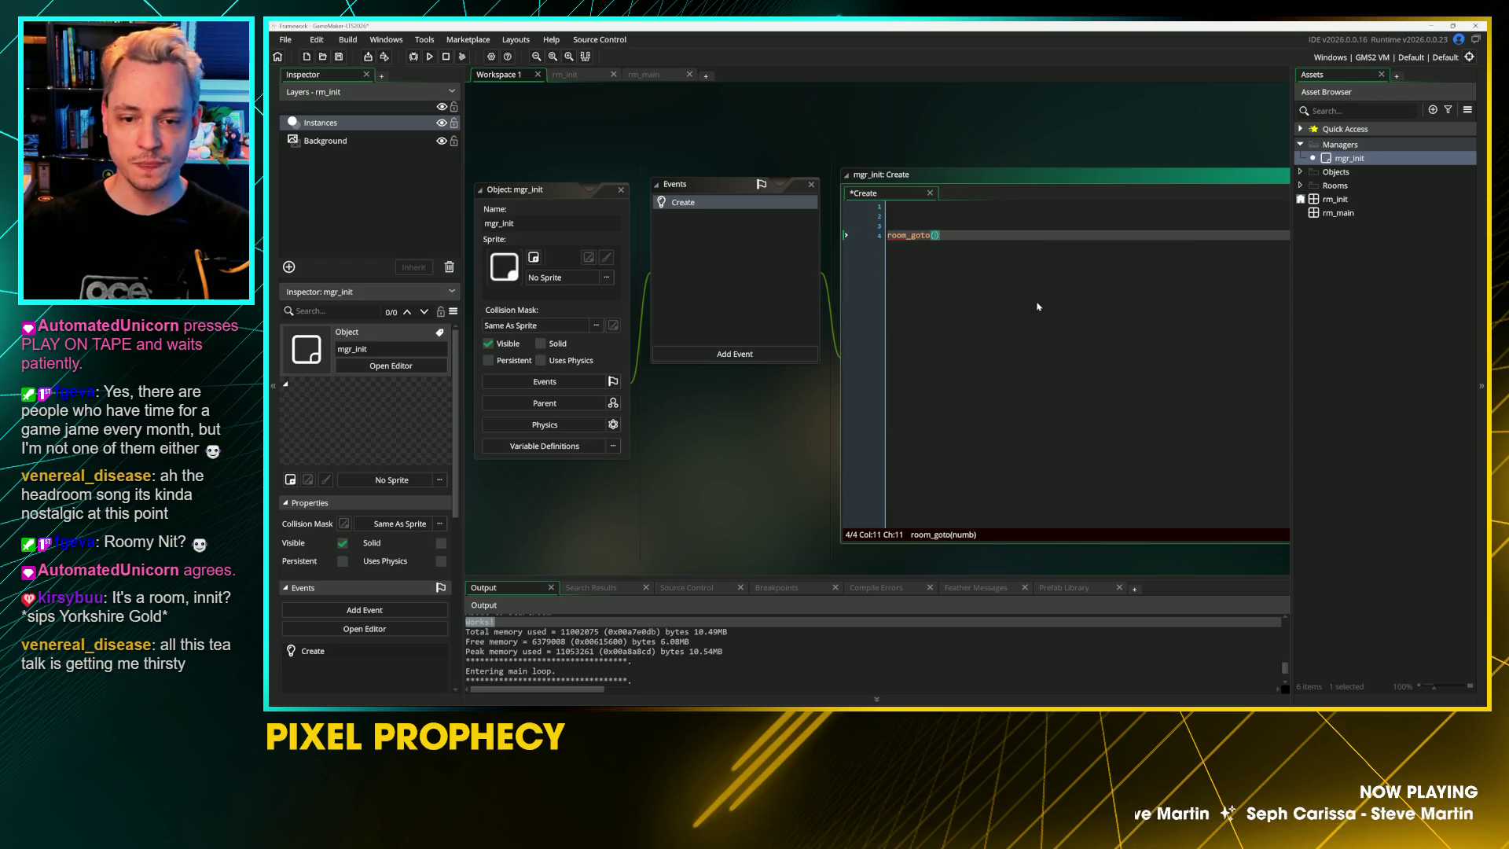
type("rm_")
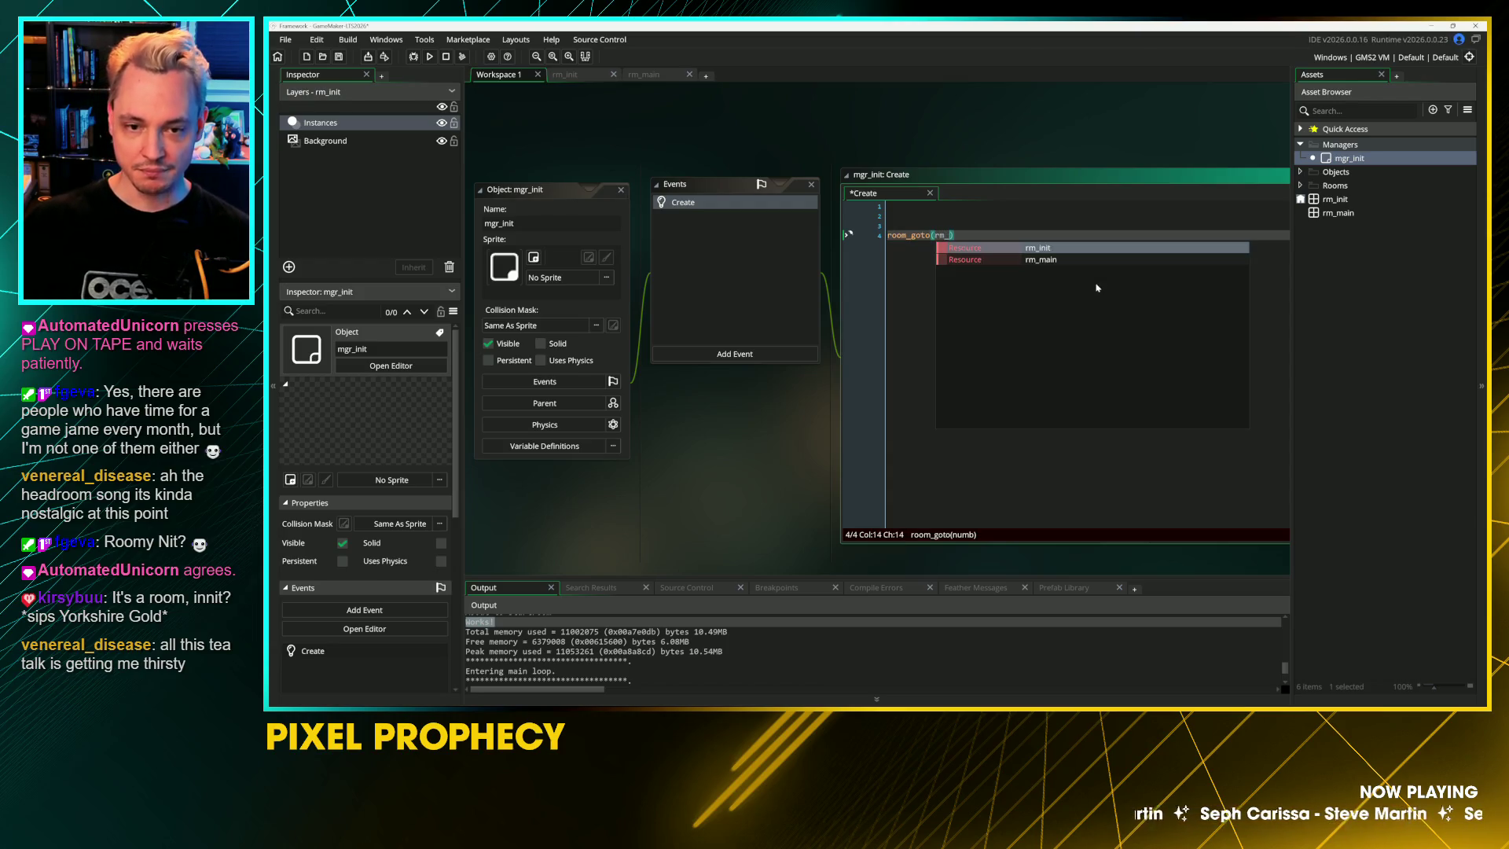
key("Return")
Step: Insert show_debug_message("Initializer complete...") above it, then save and run the game
key("Up")
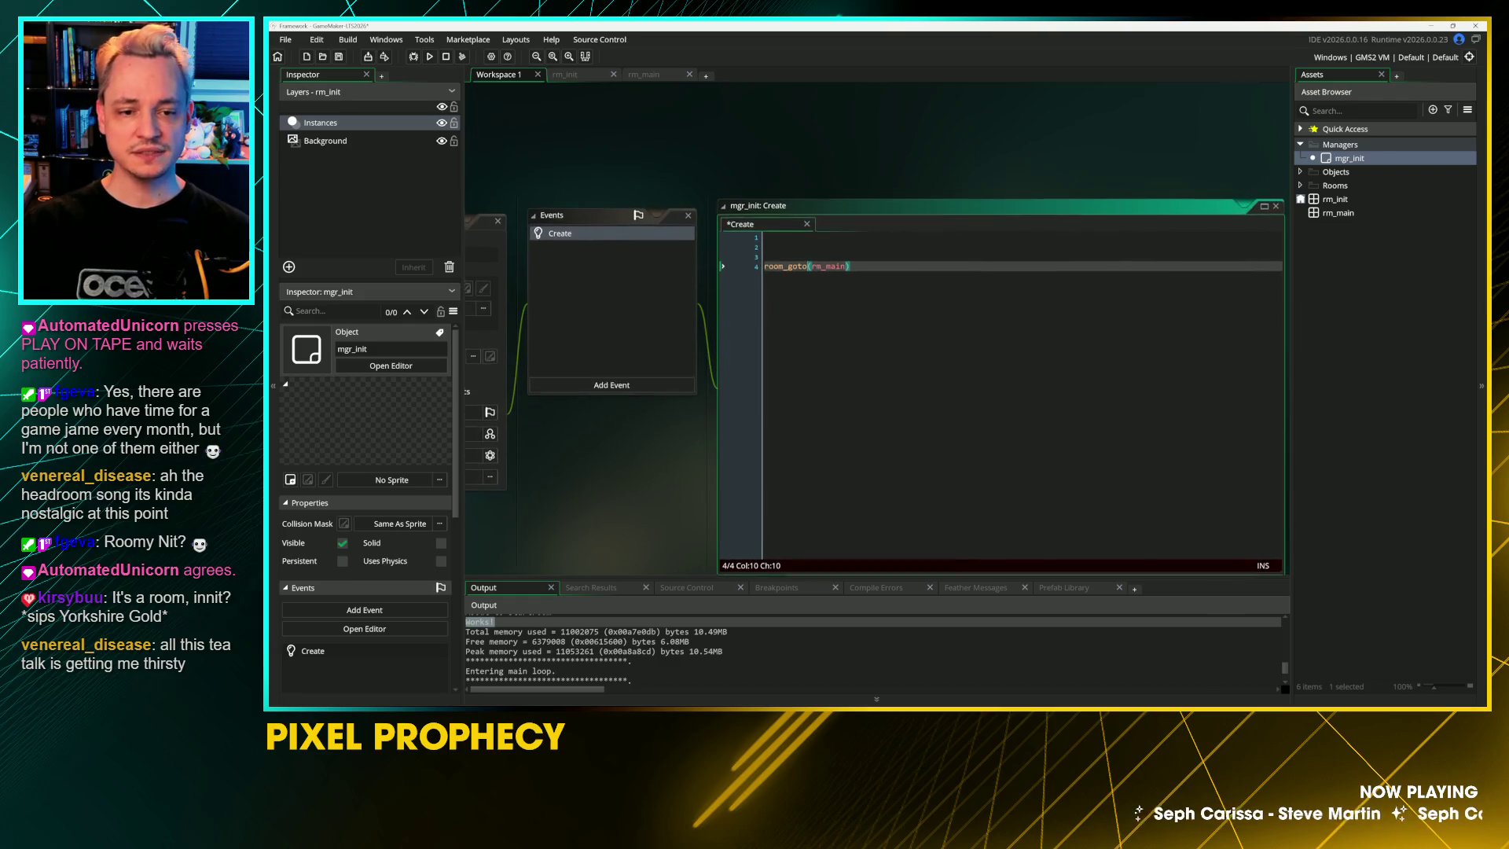
type("asho")
key("BackSpace")
key("BackSpace")
key("BackSpace")
type("show_de")
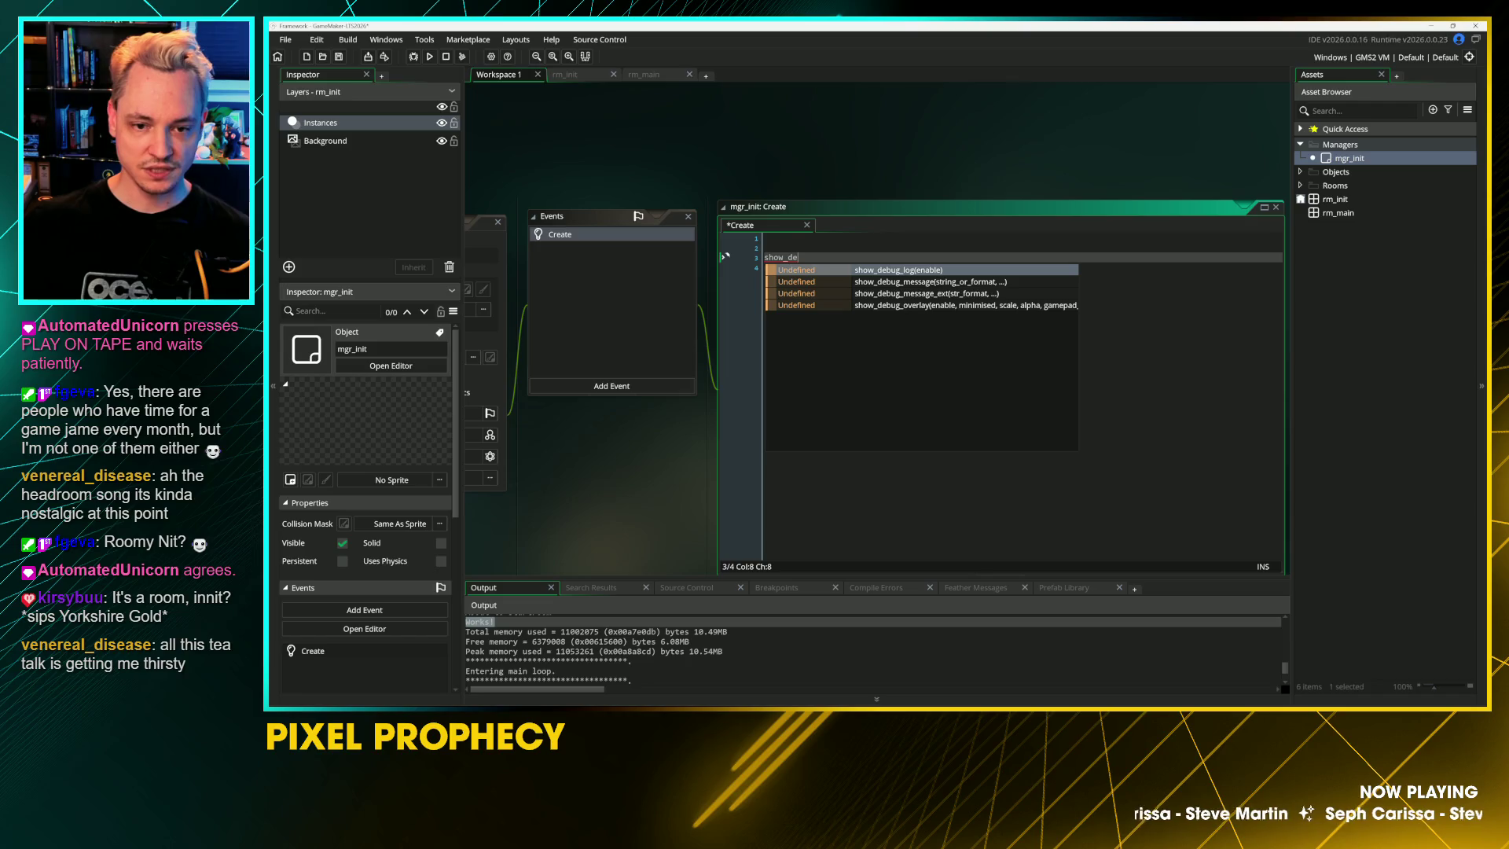
key("Down")
key("Return")
type("\"Initi")
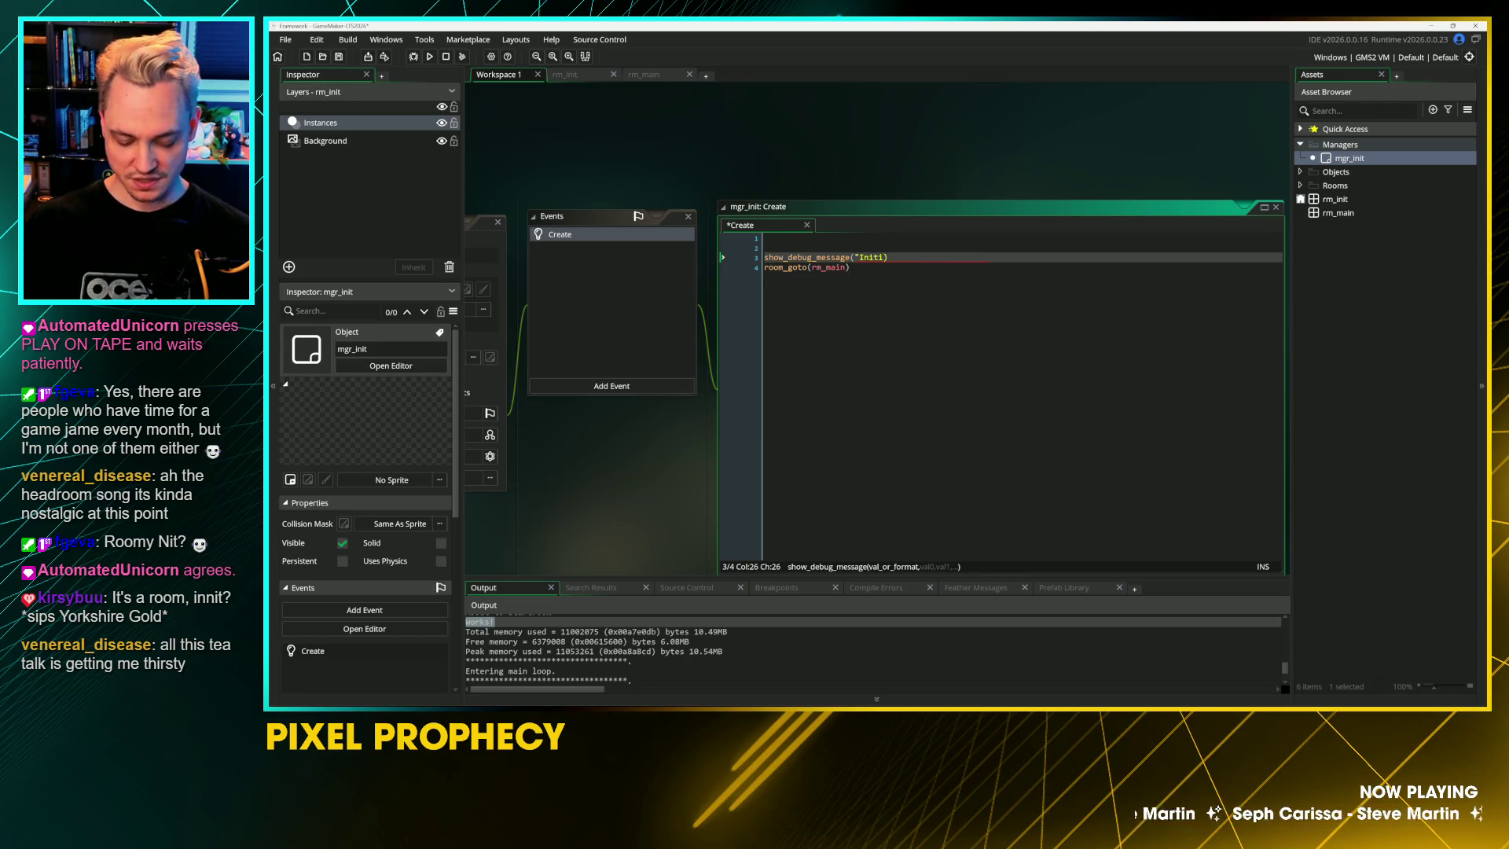
type("alizer com")
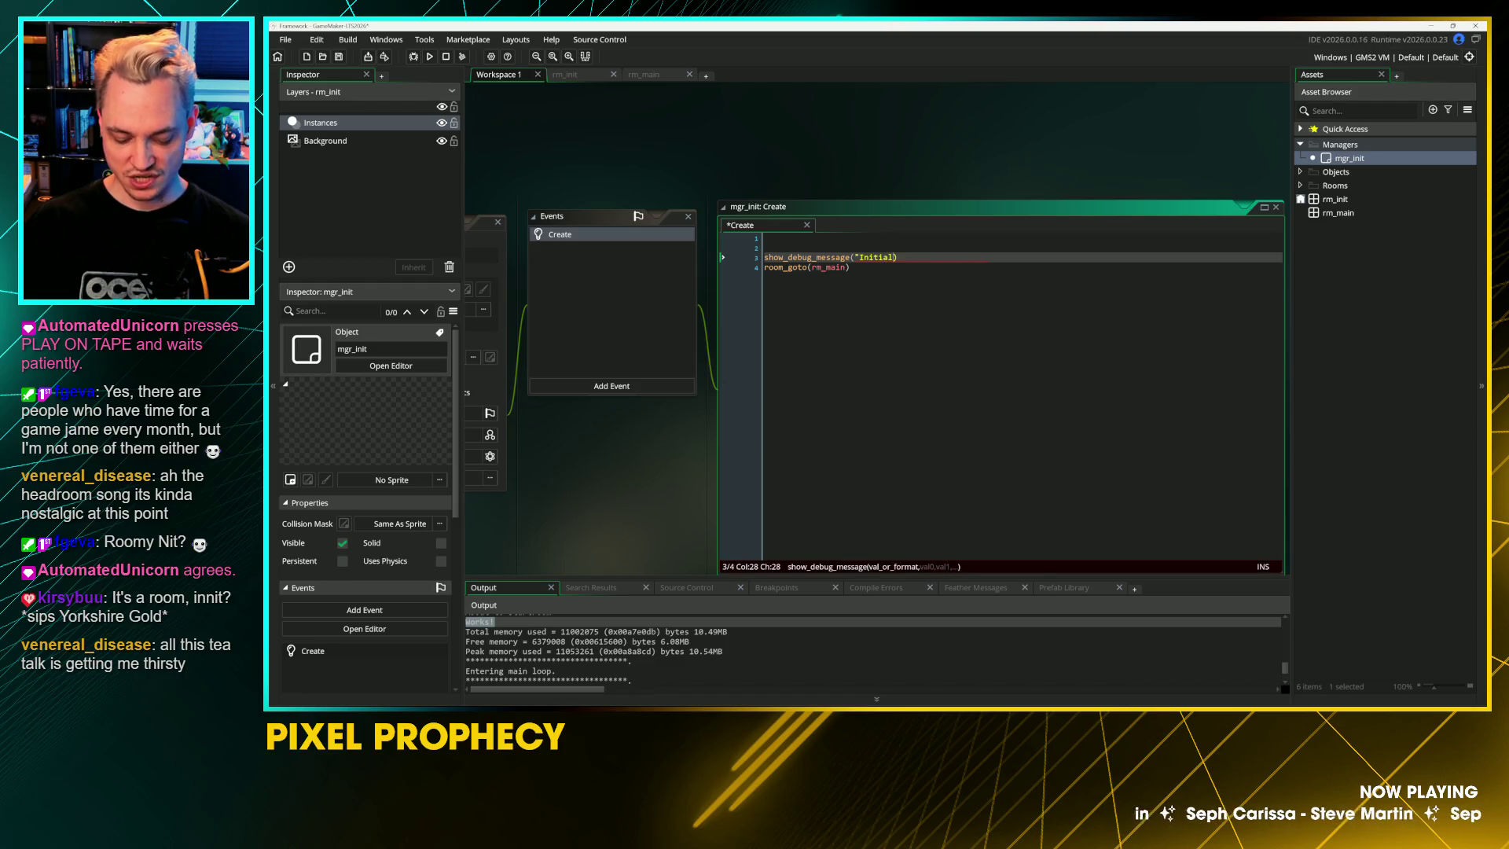
type("plete...\")")
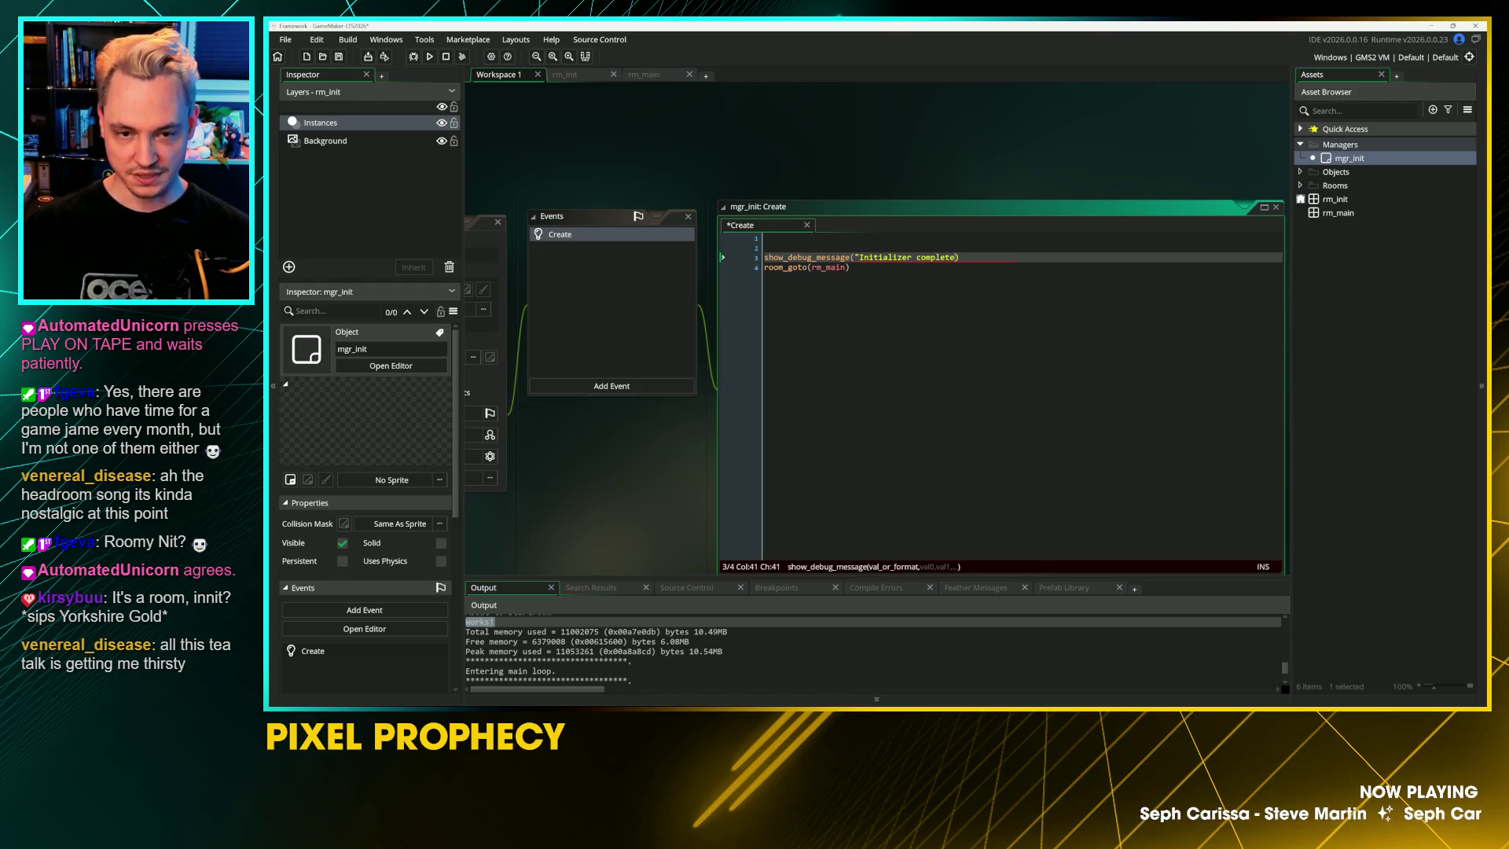
key("ctrl+s")
key("F5")
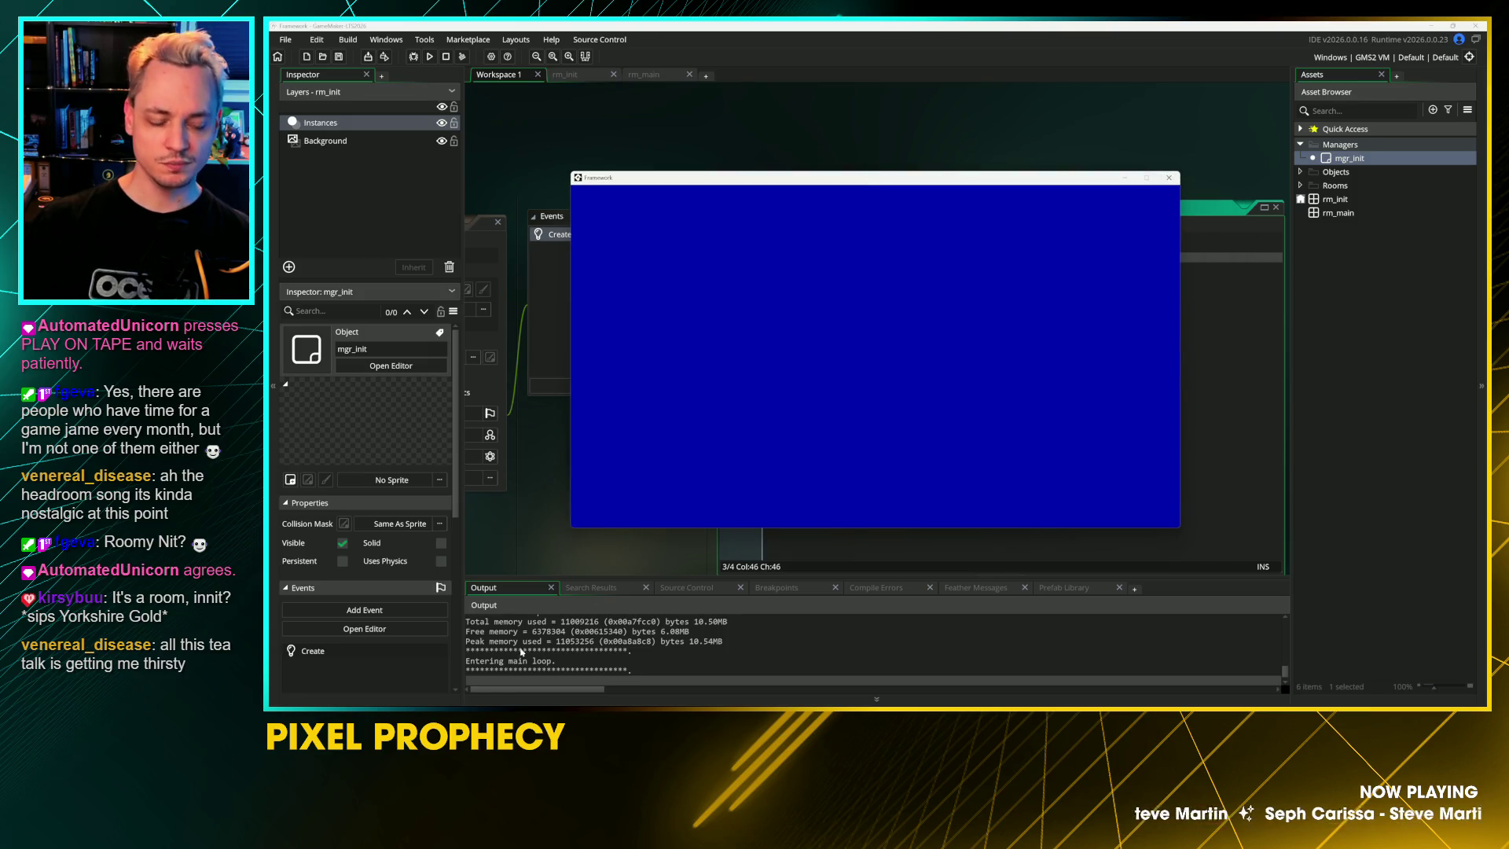
Step: Locate "Initializer complete..." in the Output log and recentre the mgr_init object editor
scroll(522, 651, "up", 1)
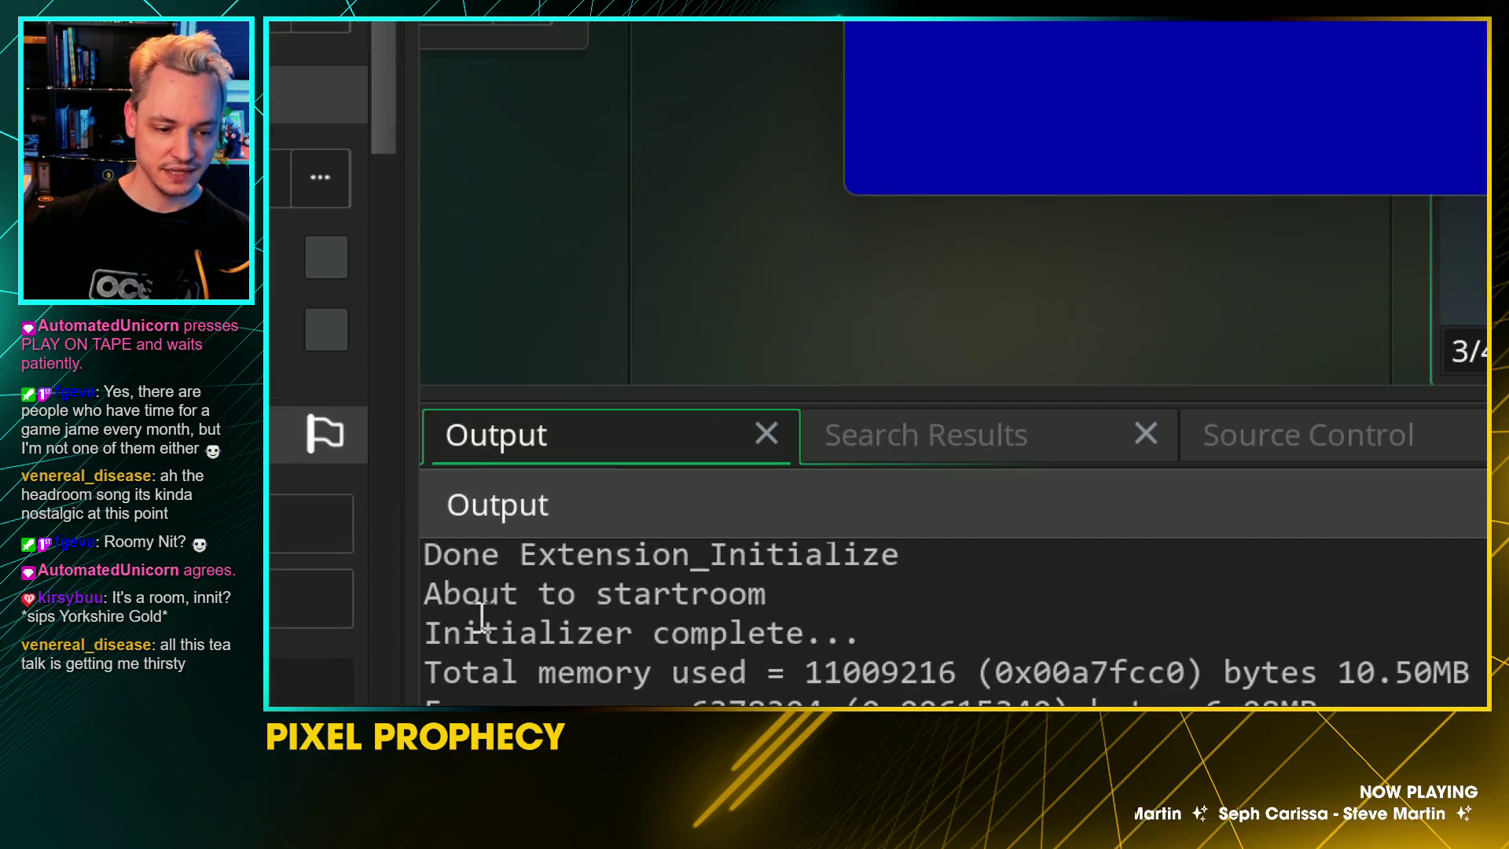
scroll(875, 605, "up", 2)
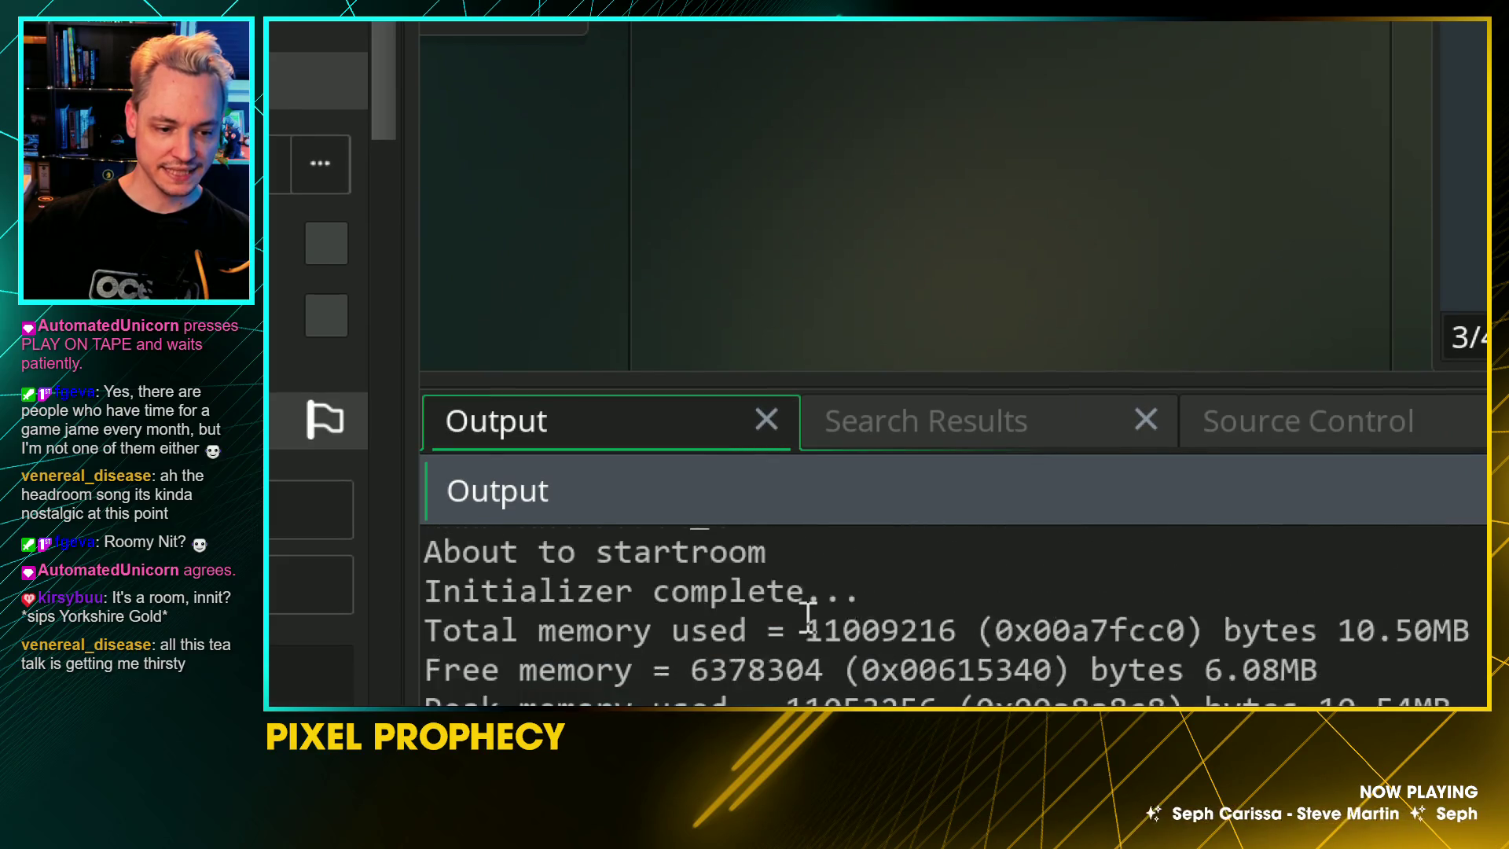
left_click(711, 594)
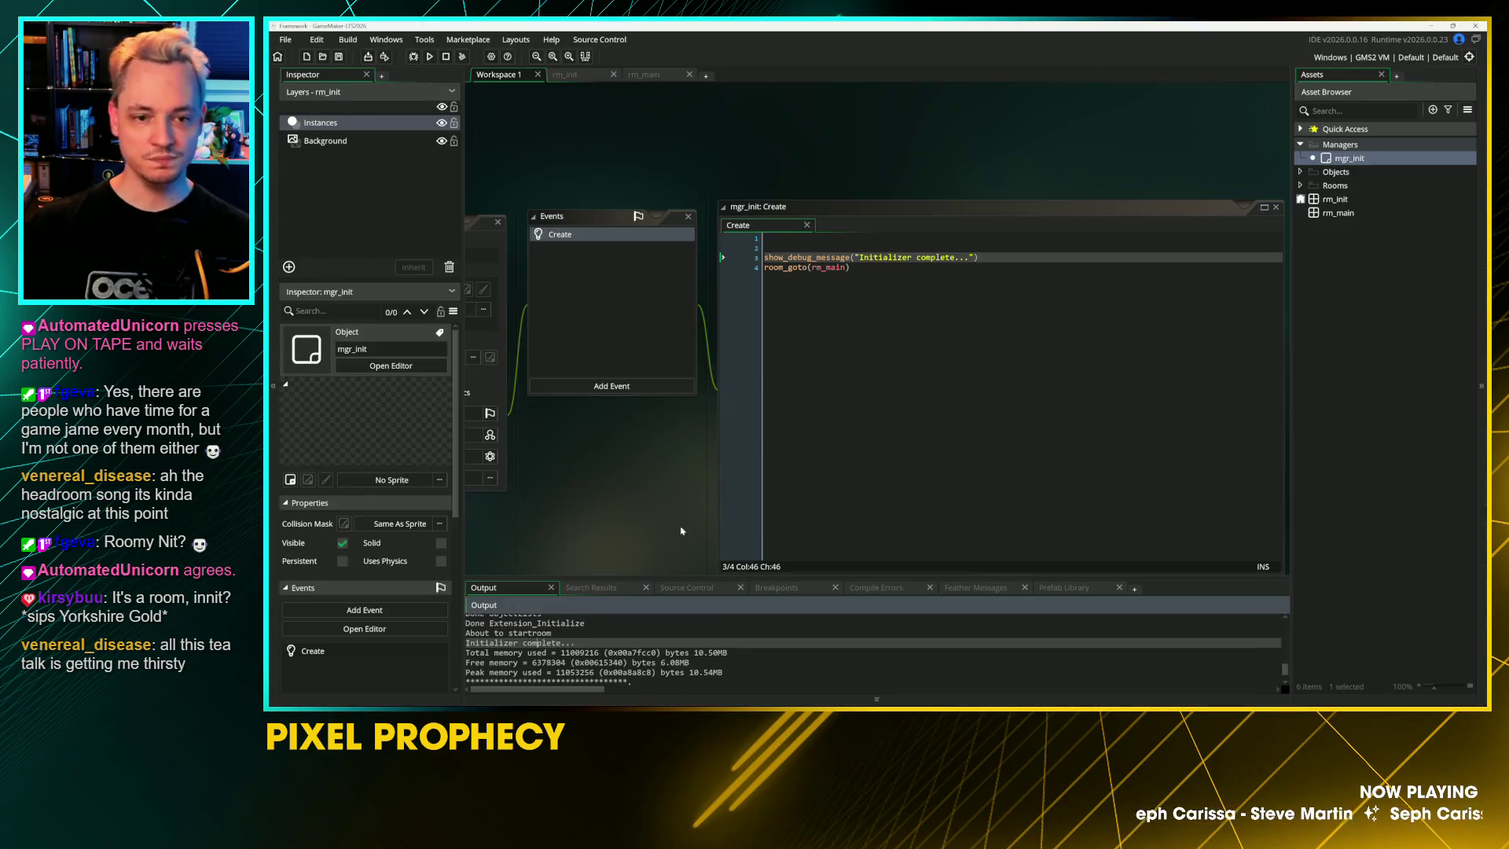
left_click(850, 268)
left_click_drag(721, 199, 842, 161)
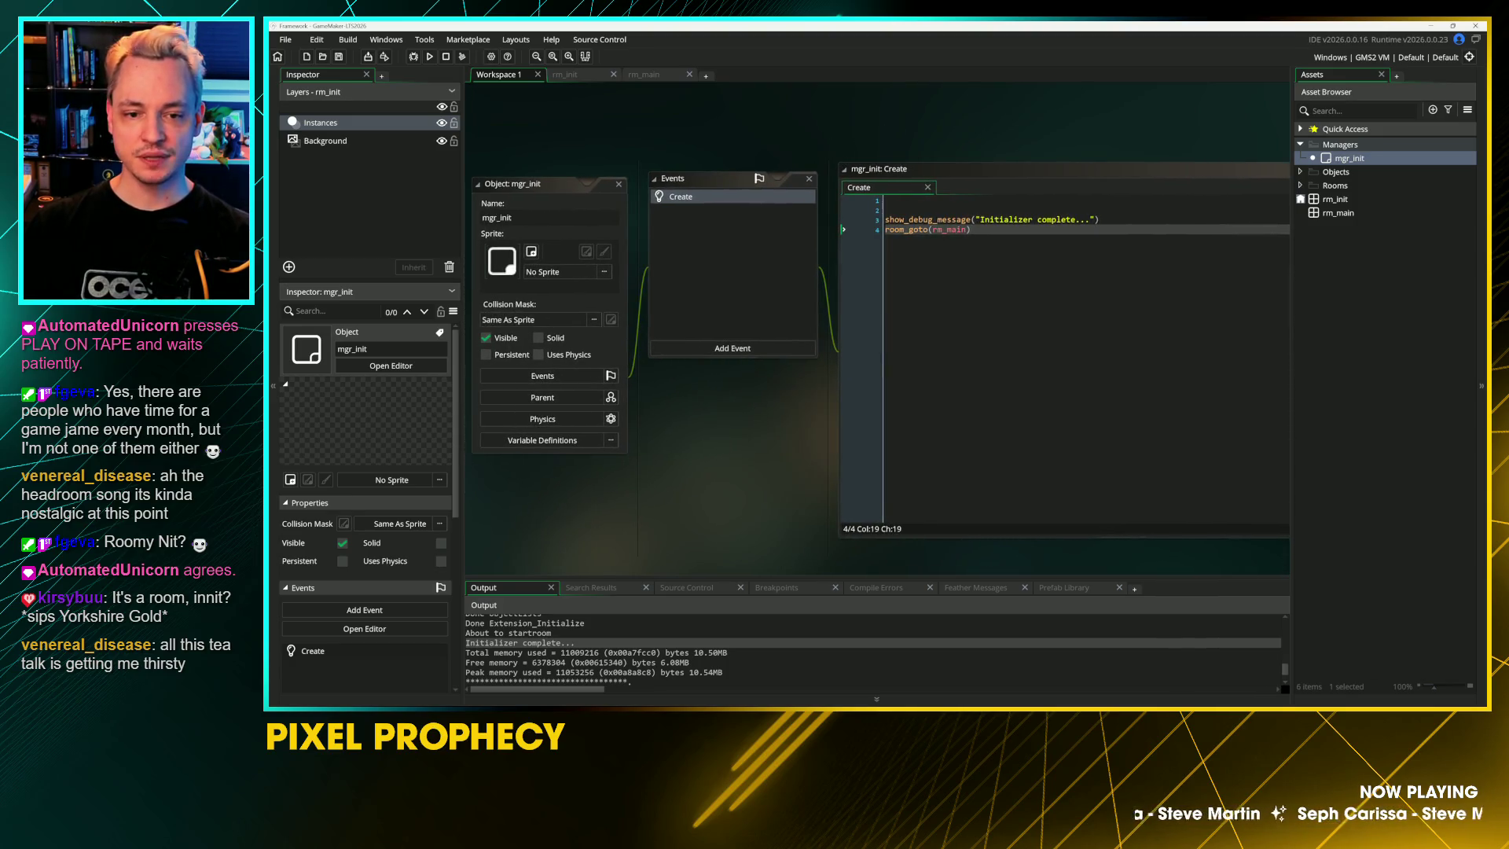
Step: Add blank lines between show_debug_message and room_goto(rm_main), then save the Create event
left_click(1116, 219)
key("Return")
key("Return")
key("Return")
key("Return")
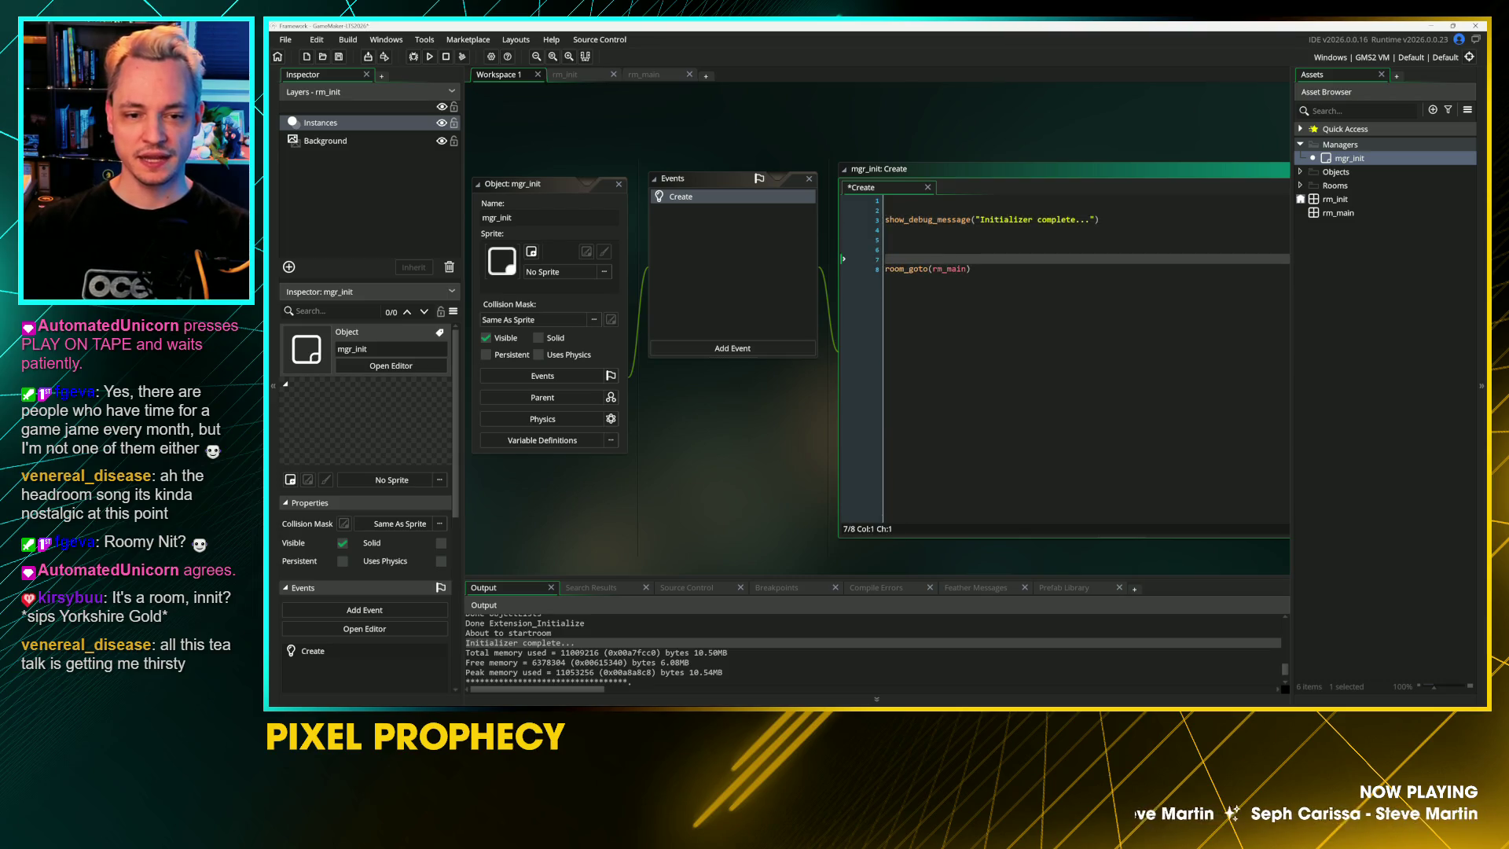
key("Up")
key("Up")
key("Up")
key("ctrl+s")
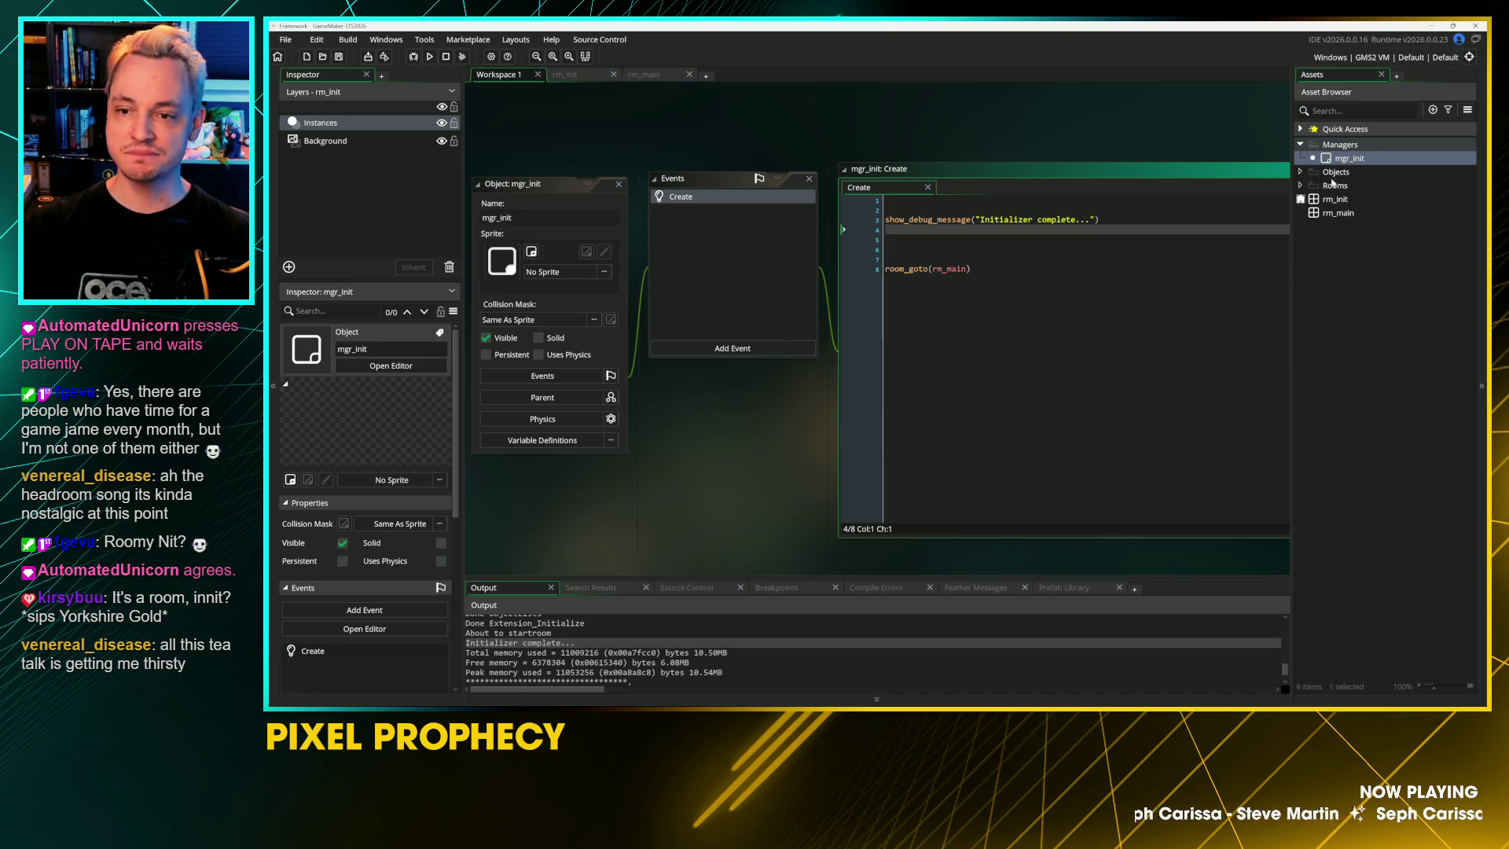
Step: Select the Managers folder and open then dismiss its context menu
left_click(1350, 149)
right_click(1351, 152)
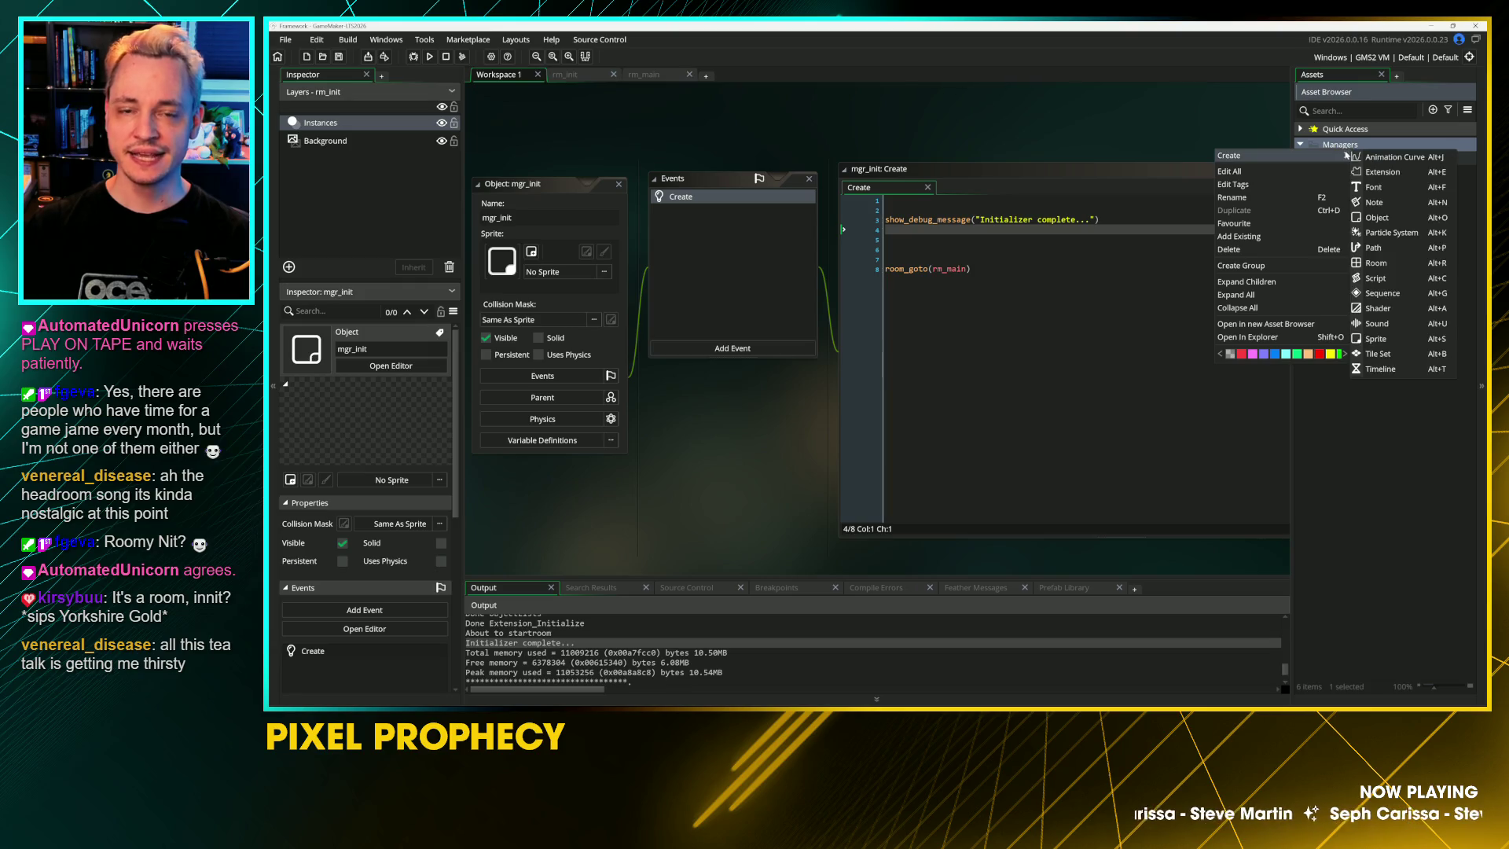
left_click(1341, 146)
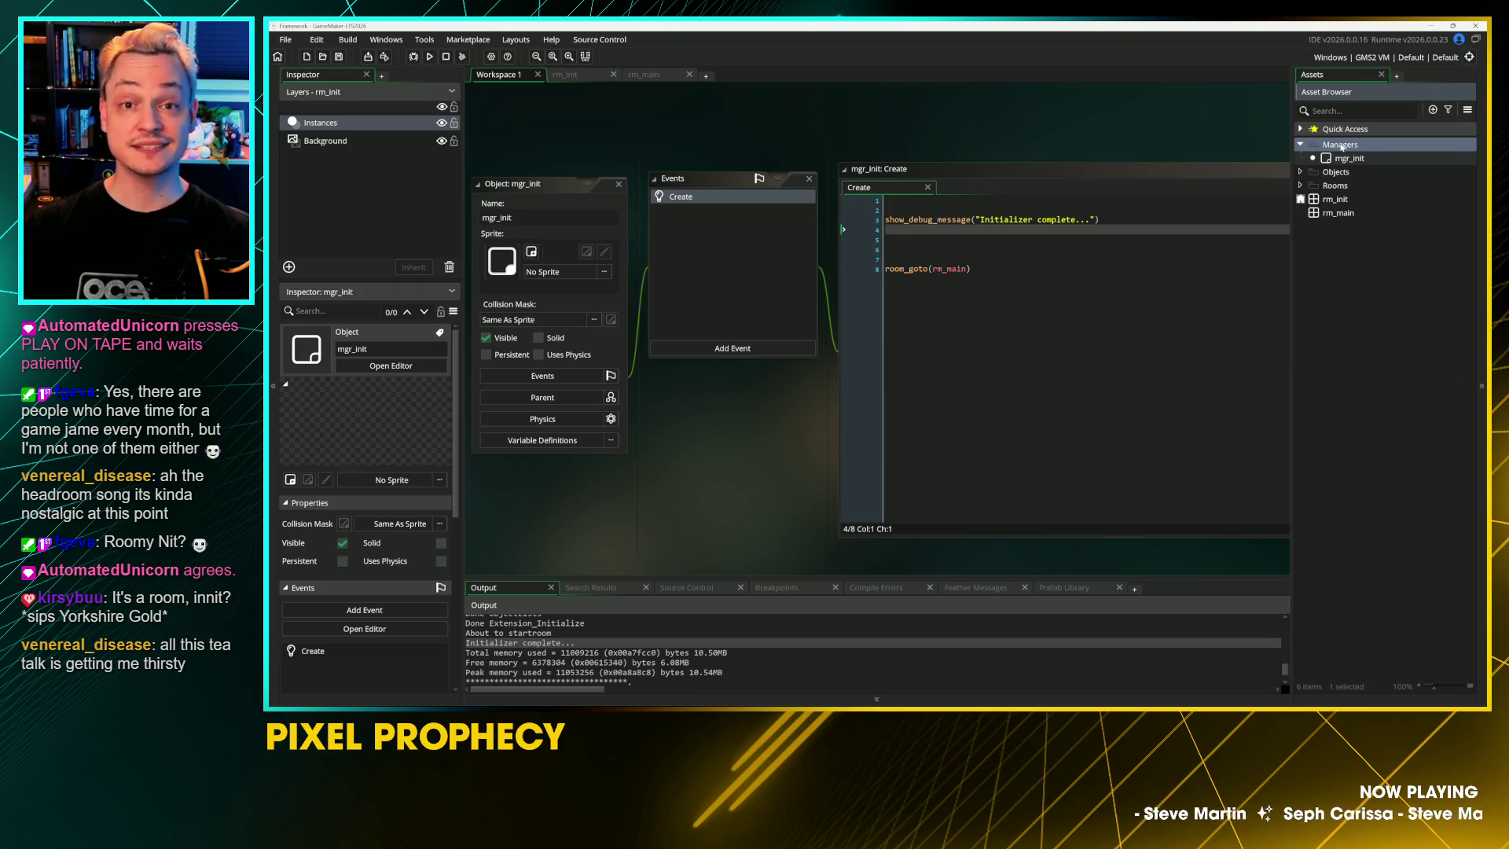
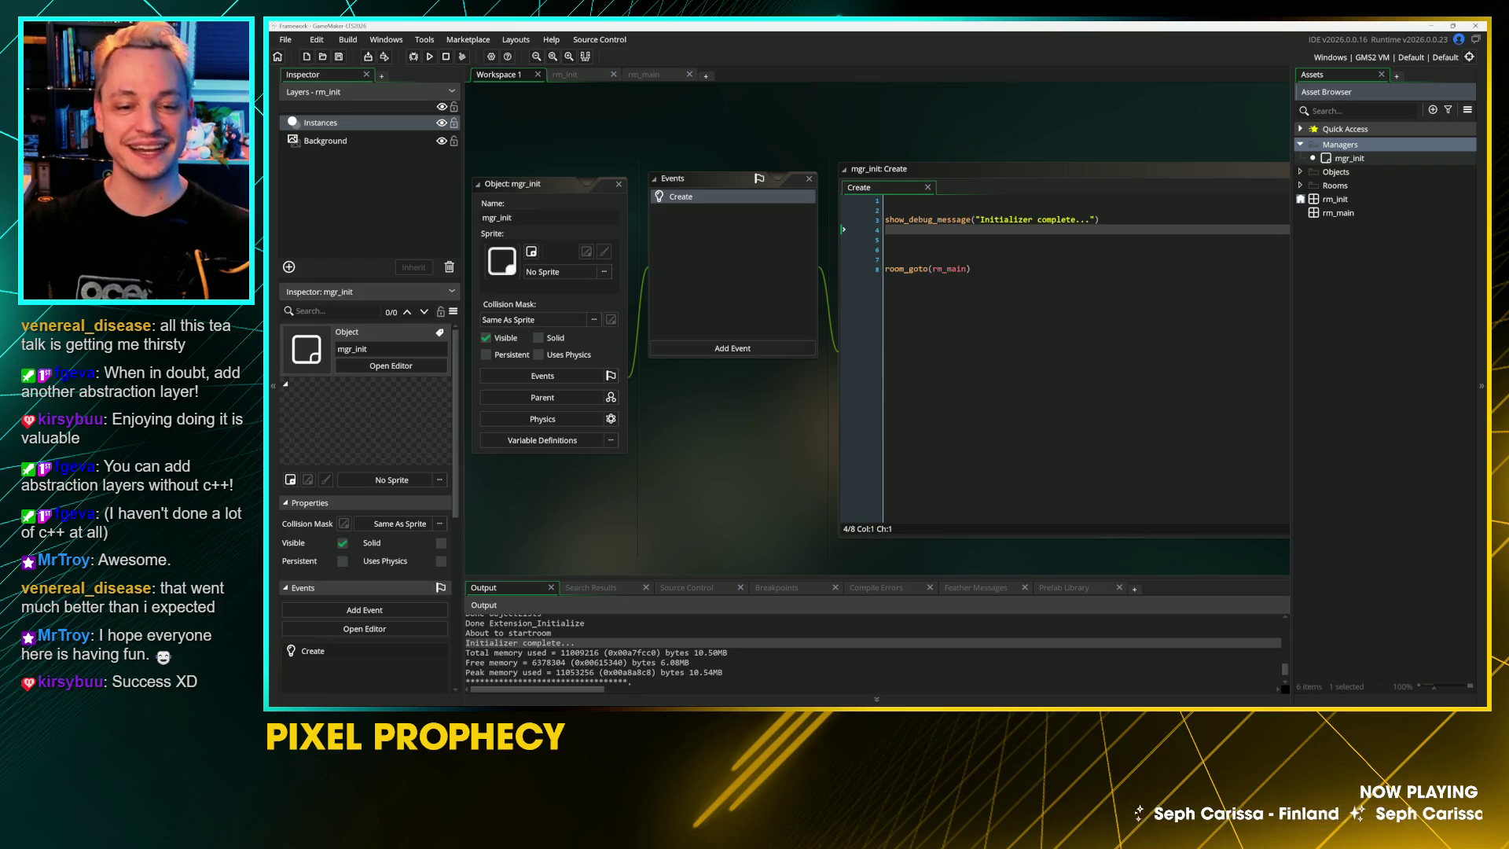
Step: Shorten the debug message word 'Initializer' to 'Init'
left_click(887, 209)
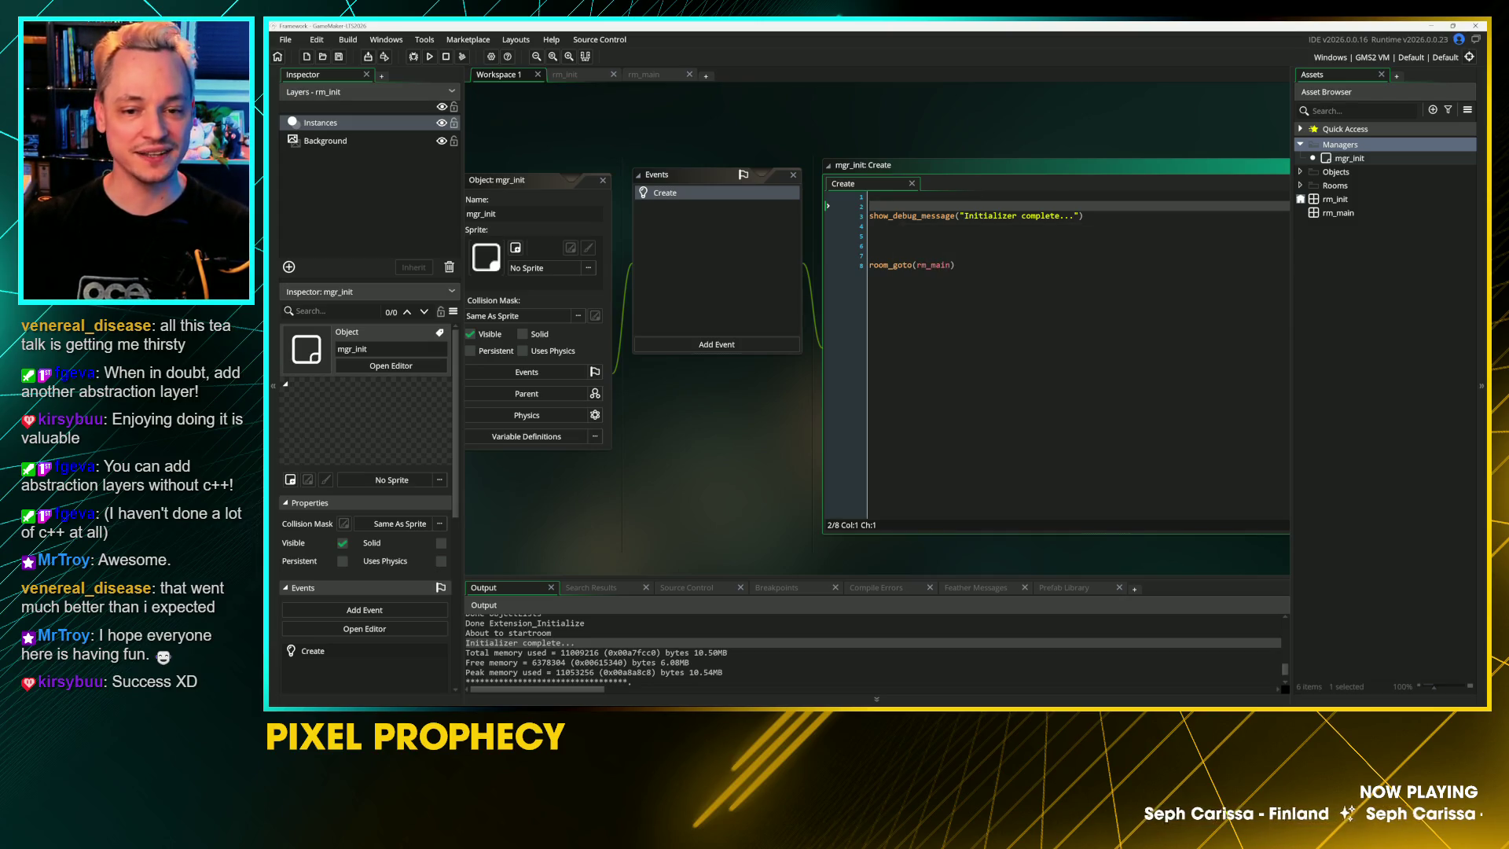
left_click(1018, 216)
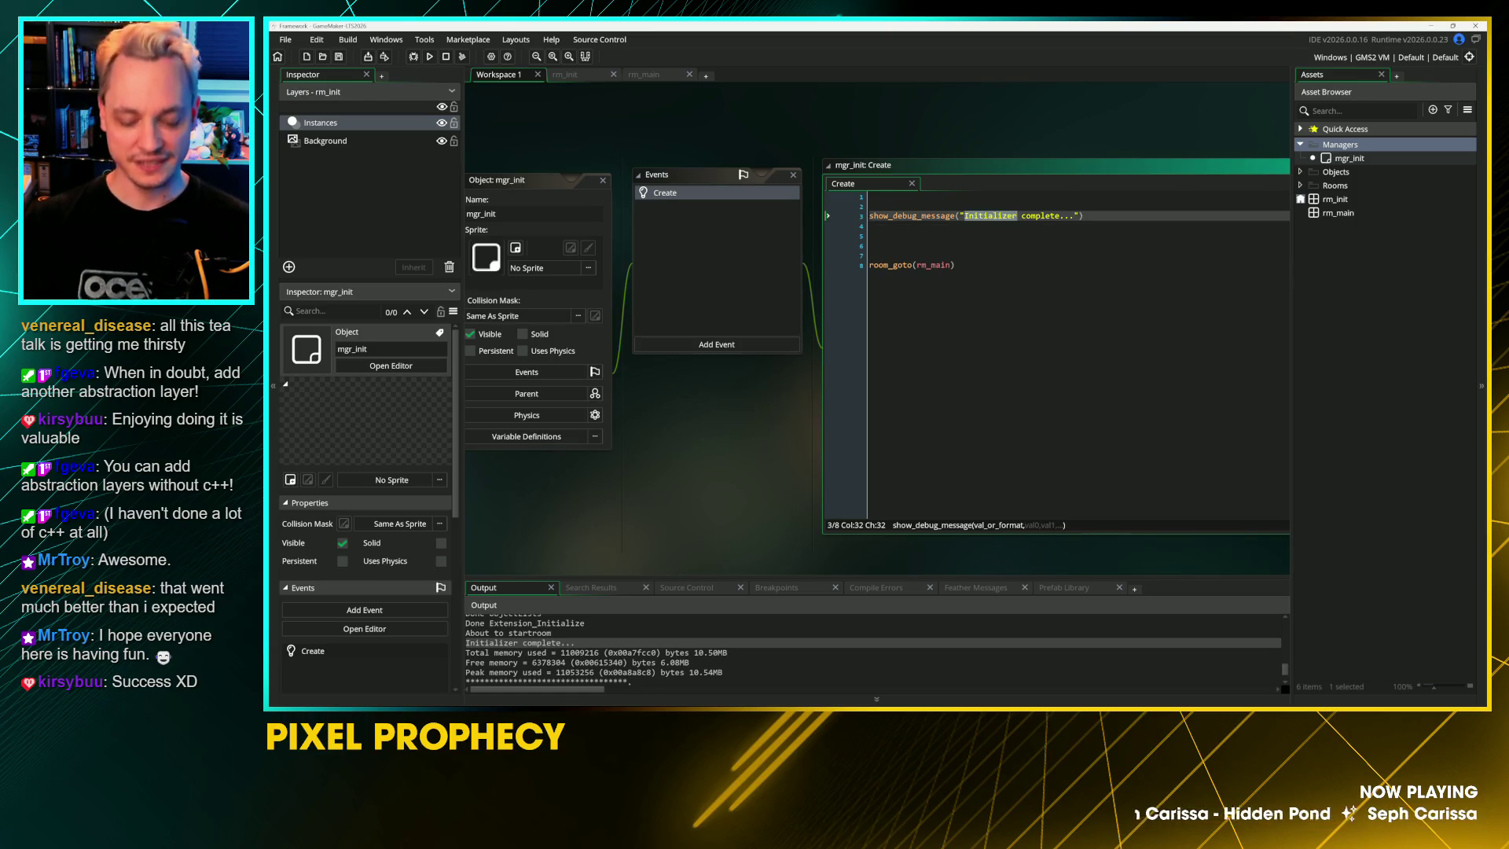
key("BackSpace")
key("BackSpace")
key("BackSpace")
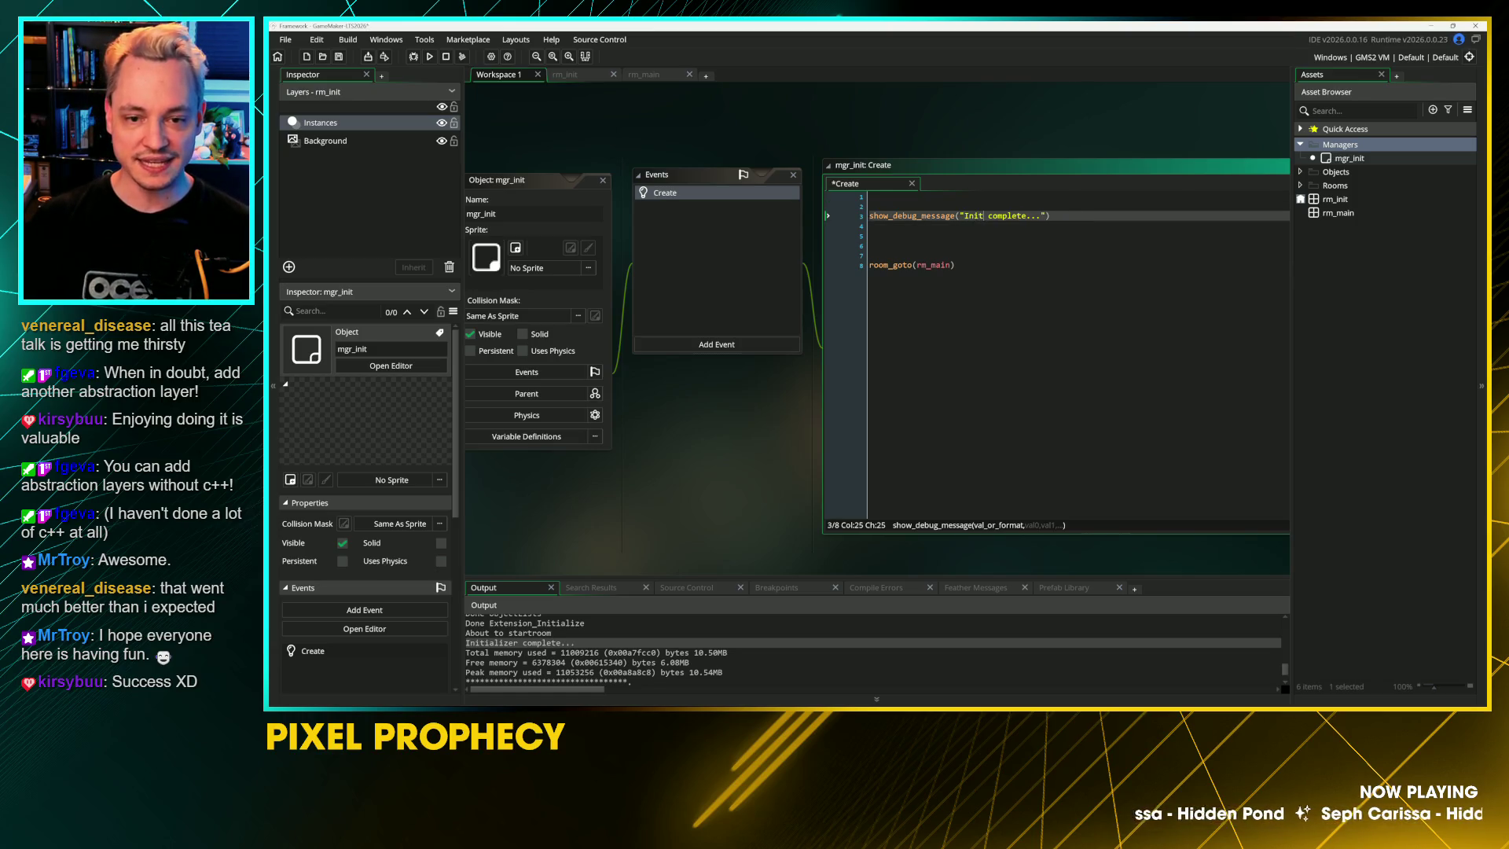
Step: Remove the extra blank line above room_goto(rm_main)
left_click(871, 245)
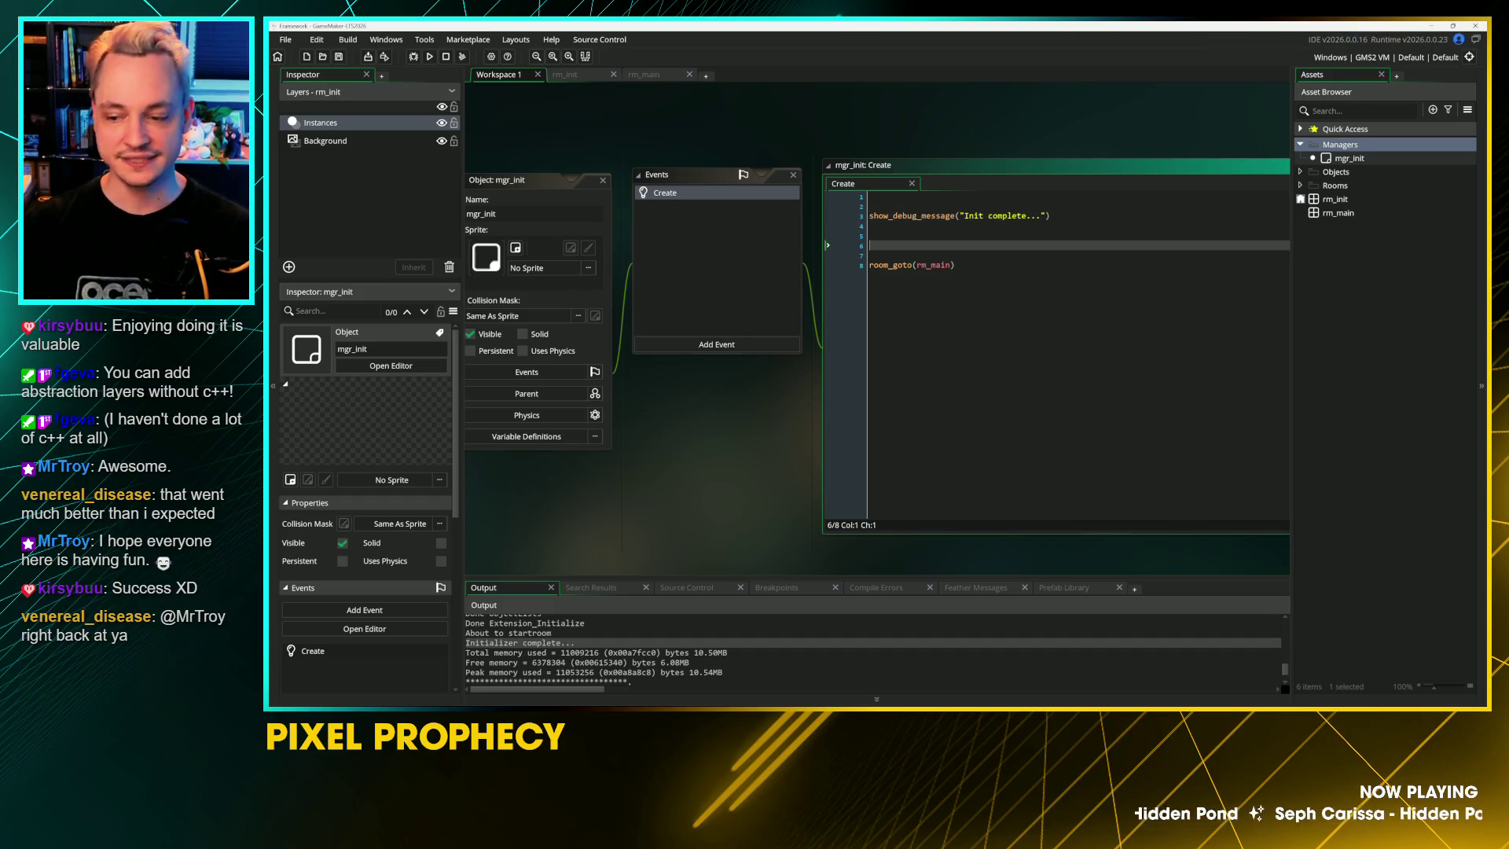
key("Delete")
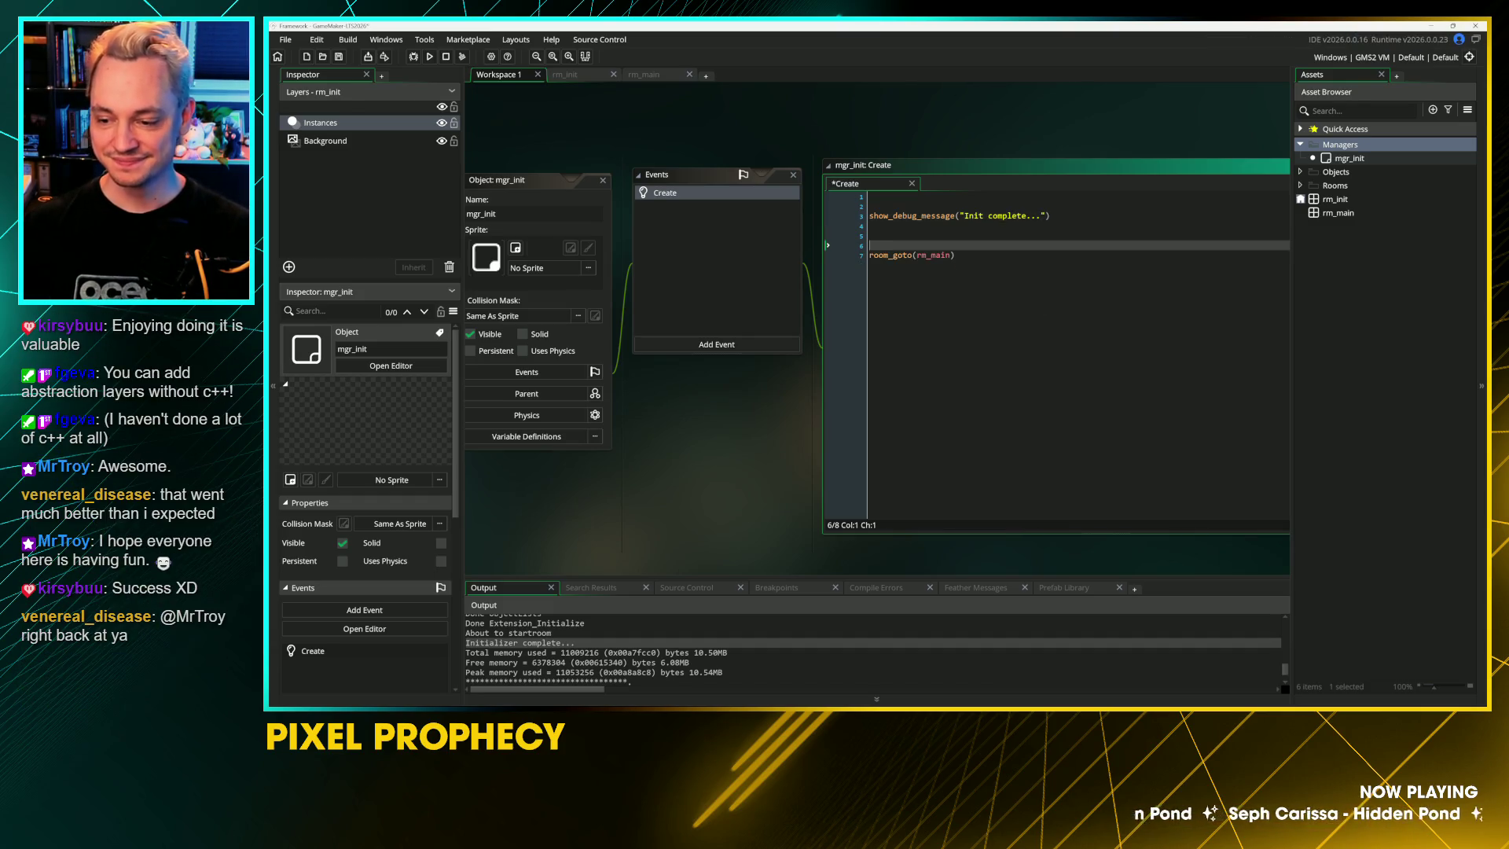
key("BackSpace")
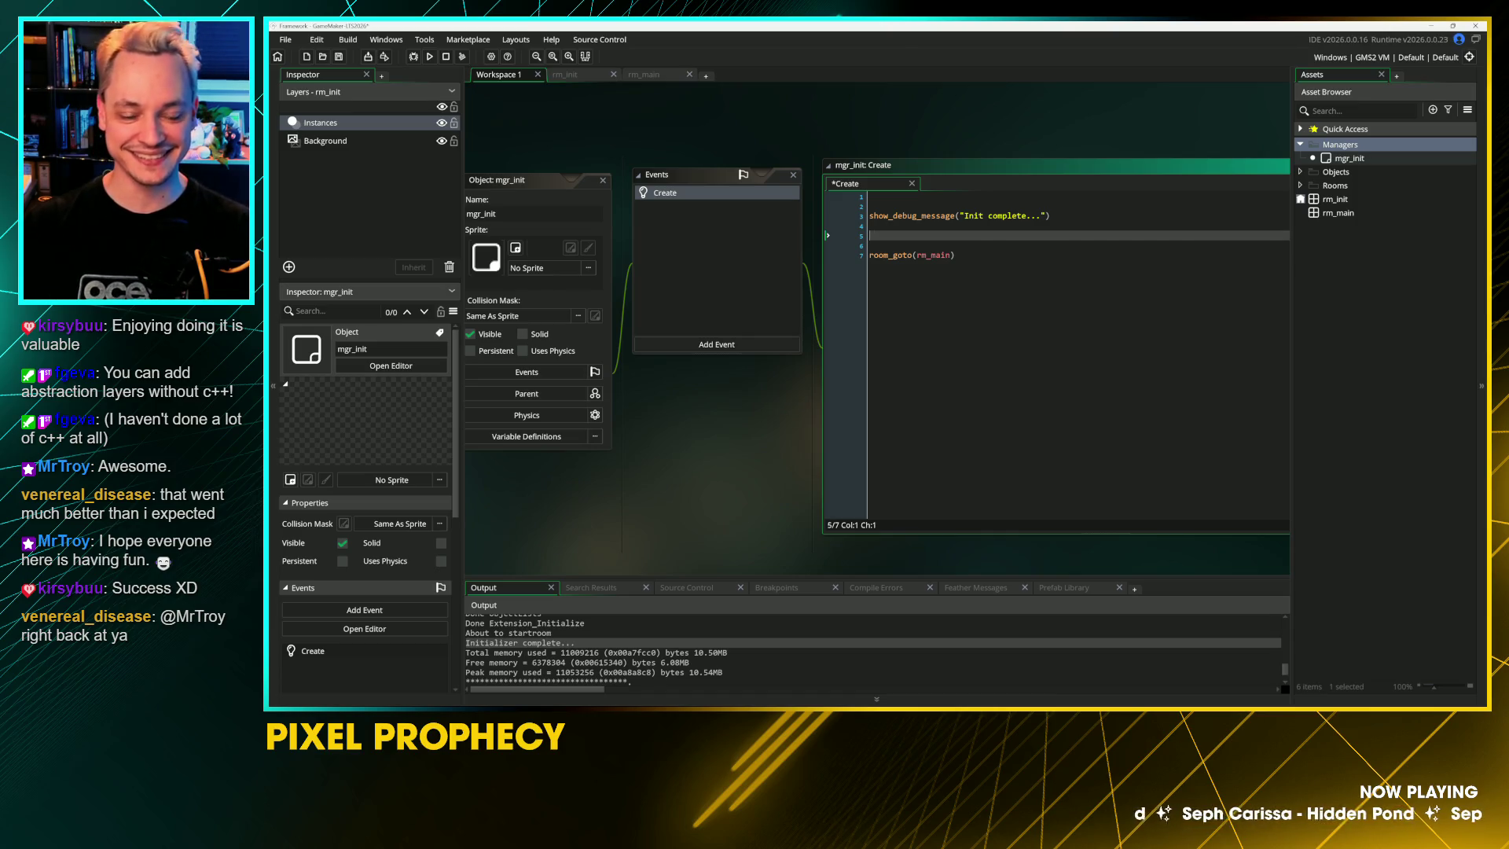
left_click(954, 254)
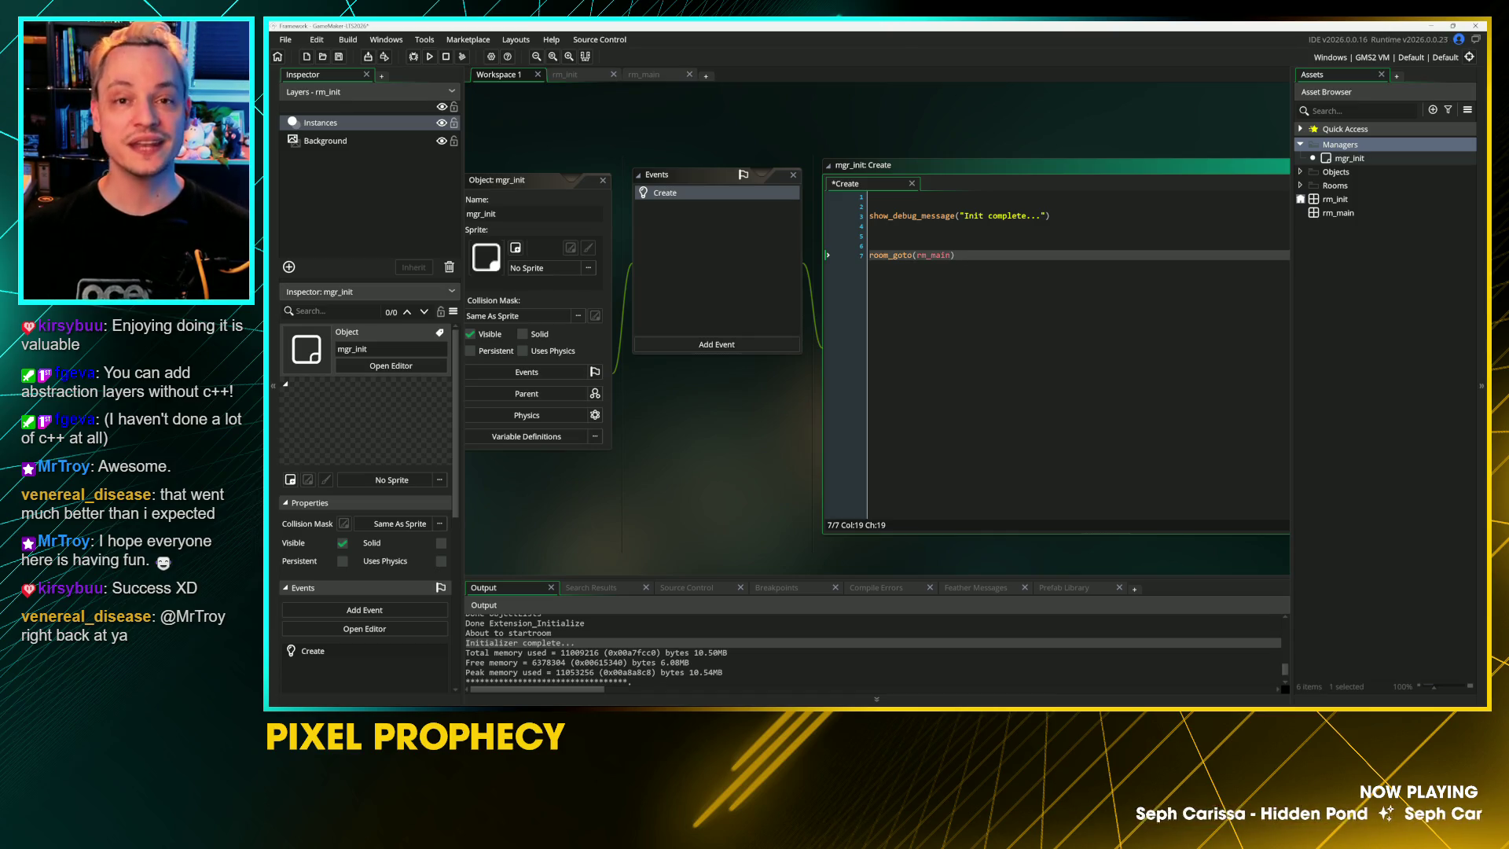
left_click(870, 196)
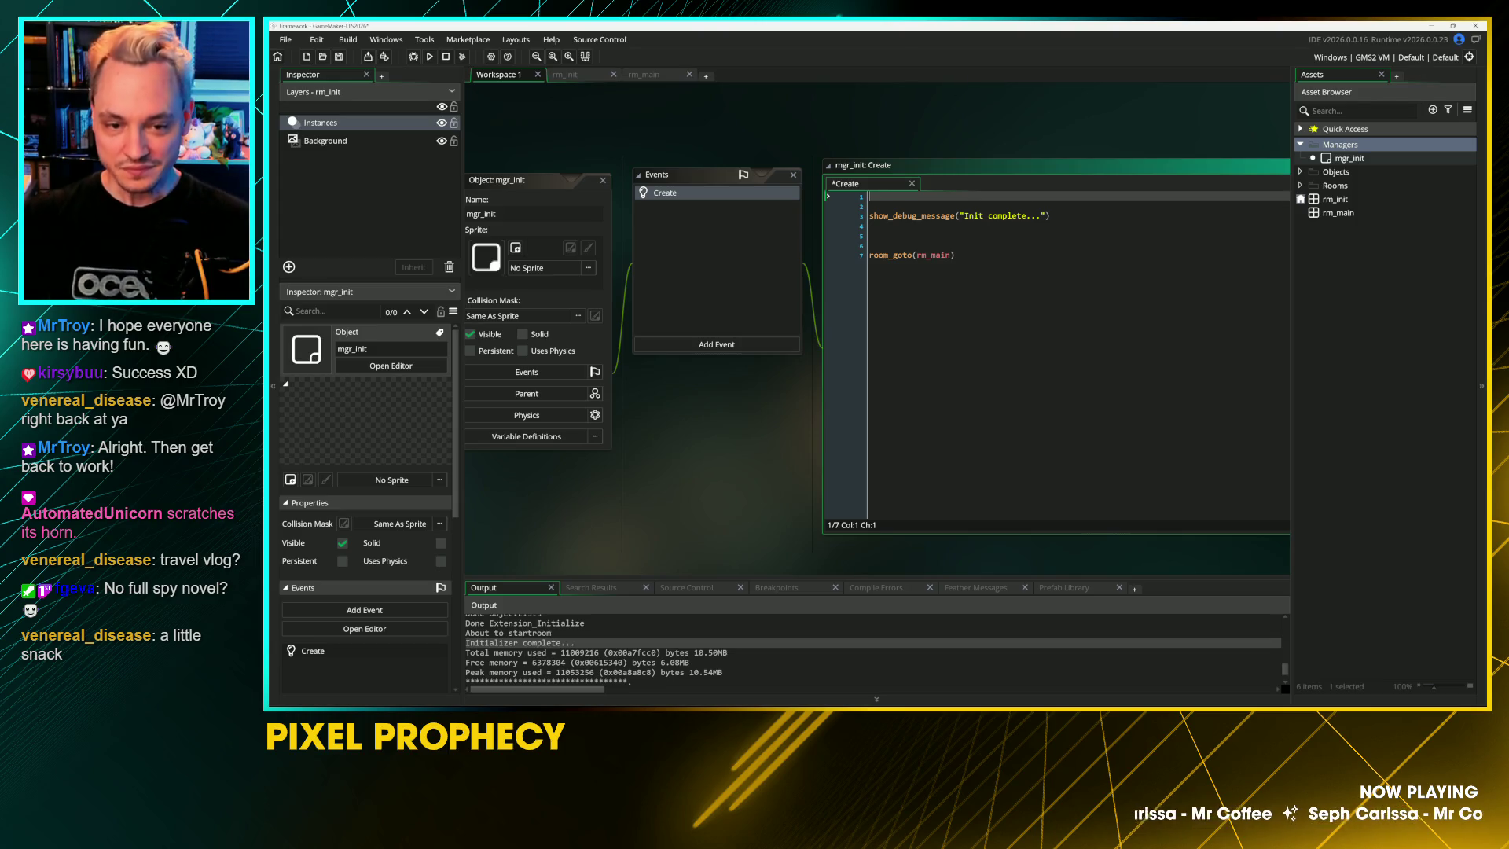
Step: Duplicate the show_debug_message line and move the copy to line 1
left_click(869, 215)
key("shift+End")
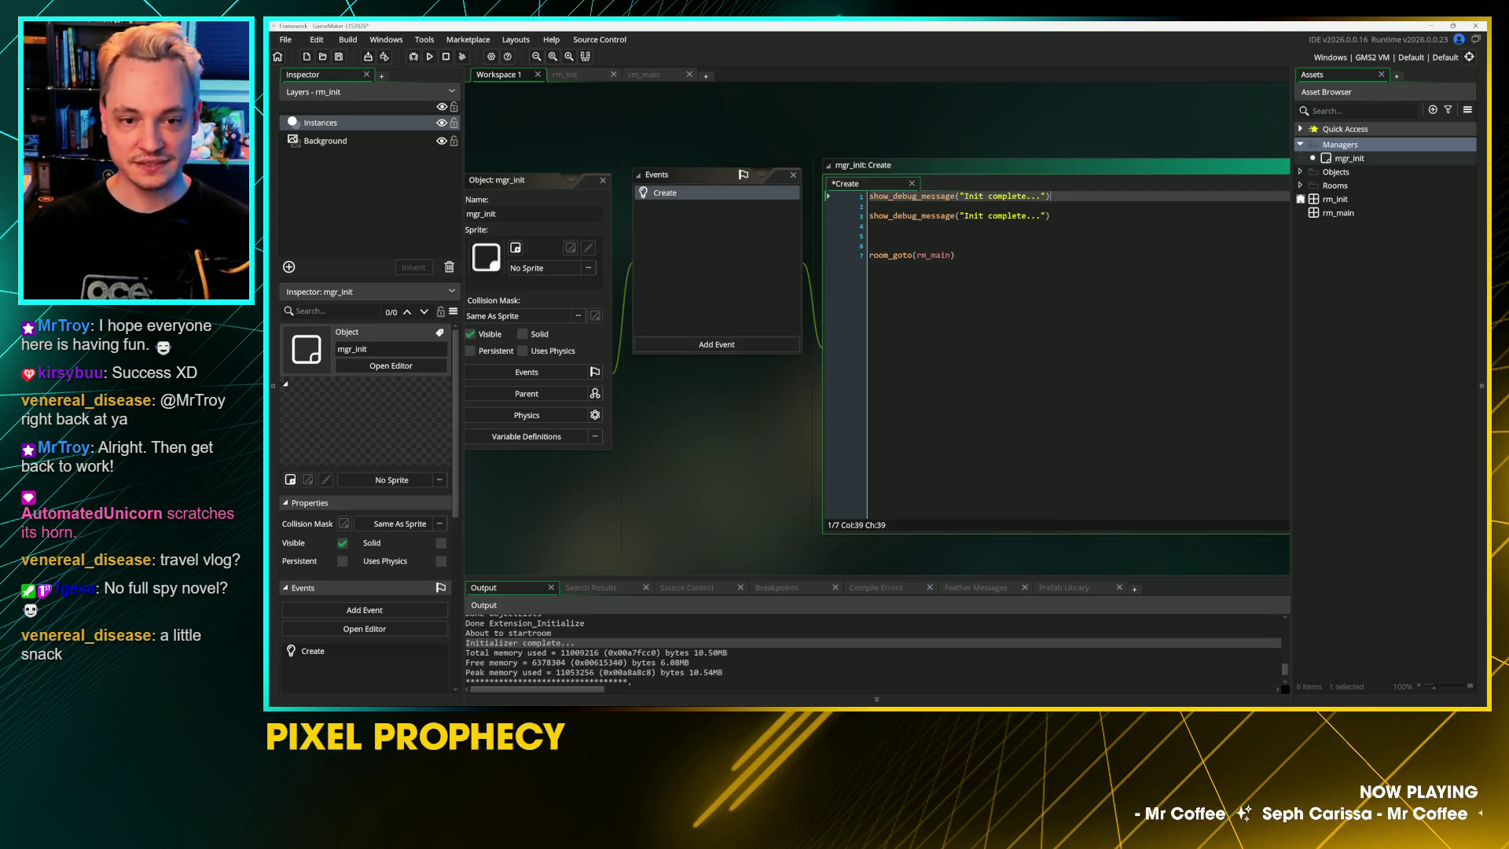
key("ctrl+d")
key("alt+Up")
key("alt+Up")
key("Left")
key("Left")
key("Left")
key("ctrl+shift+Left")
key("ctrl+shift+Left")
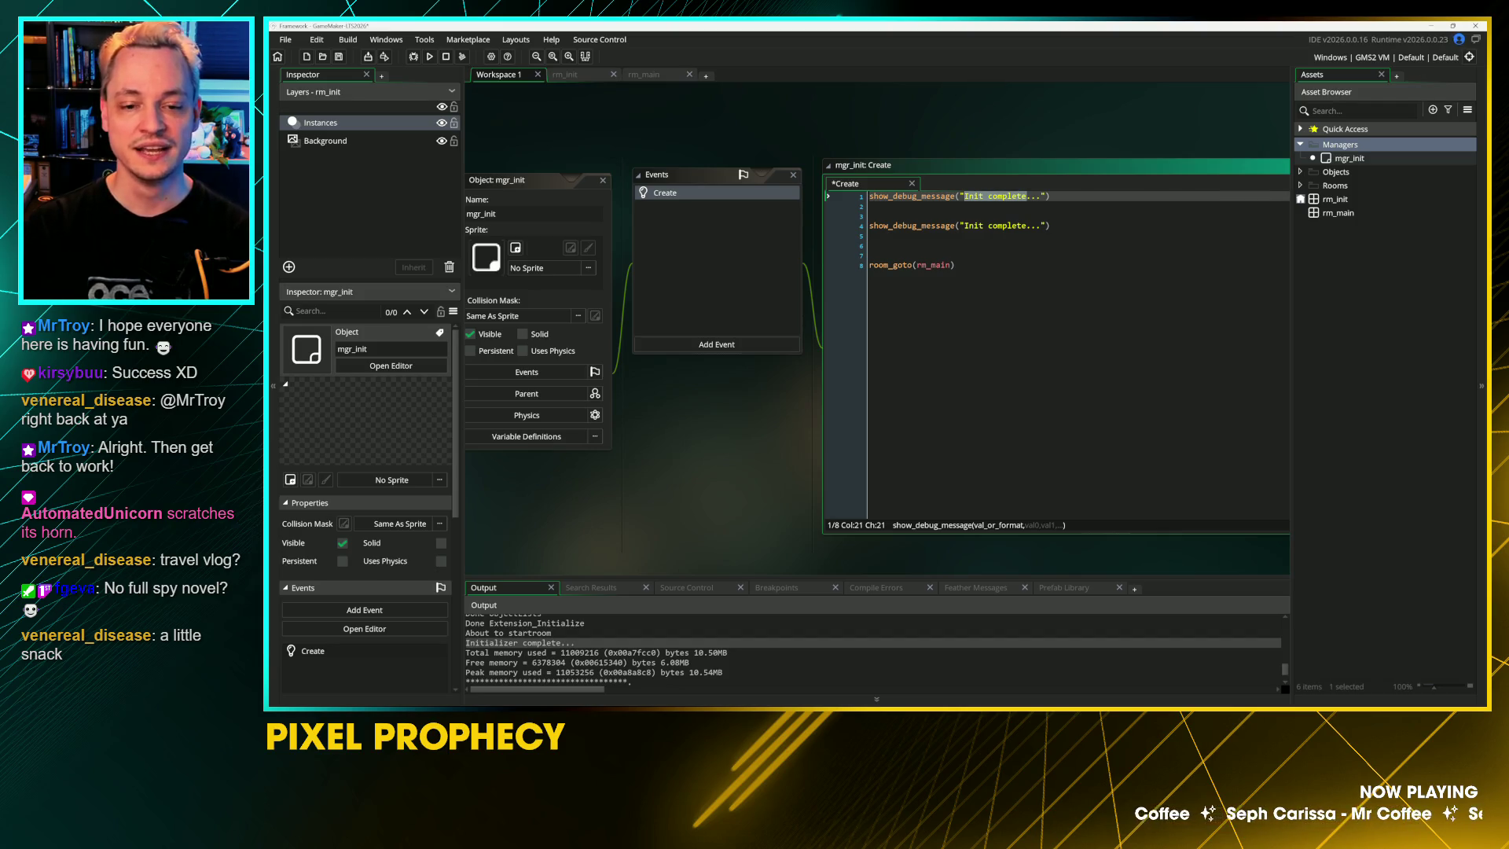
Step: Start a show_debug_message call on a new line, then delete it and its blank line
key("End")
key("Return")
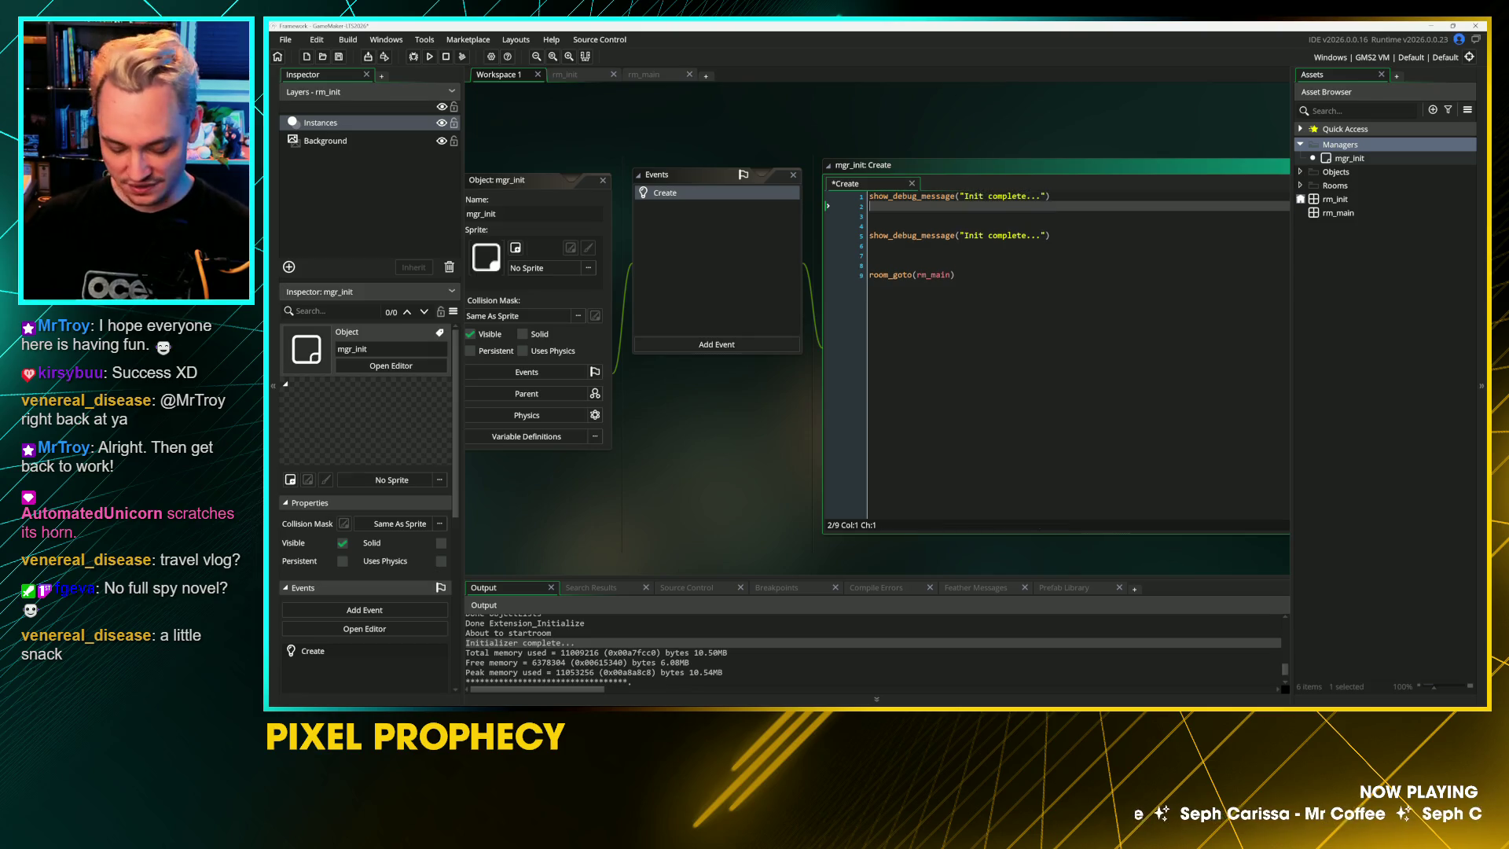
type("show_d")
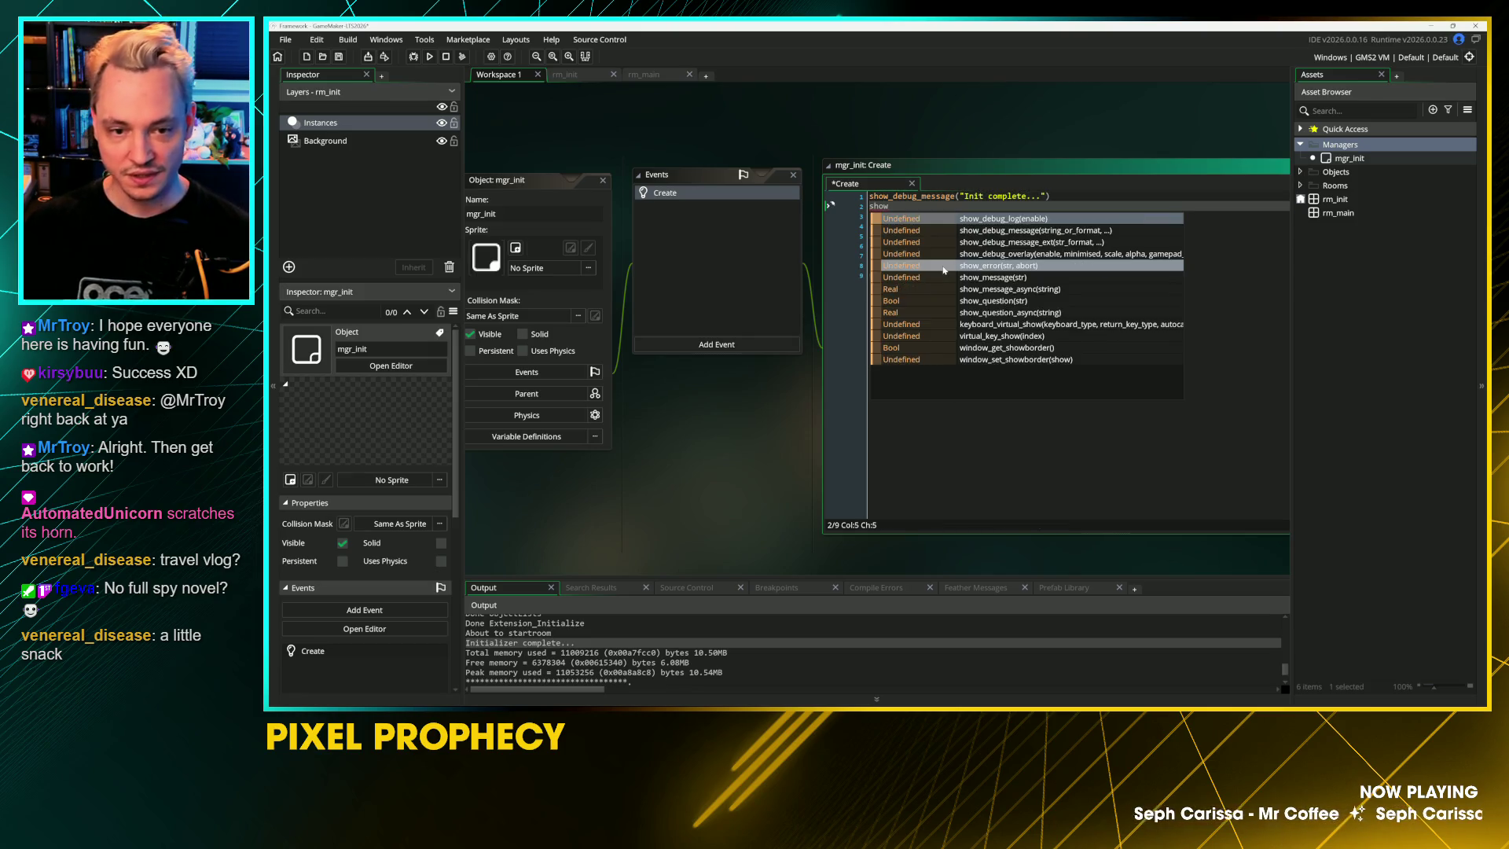
key("Down")
key("Down")
key("Down")
key("Up")
key("Up")
key("Up")
key("Down")
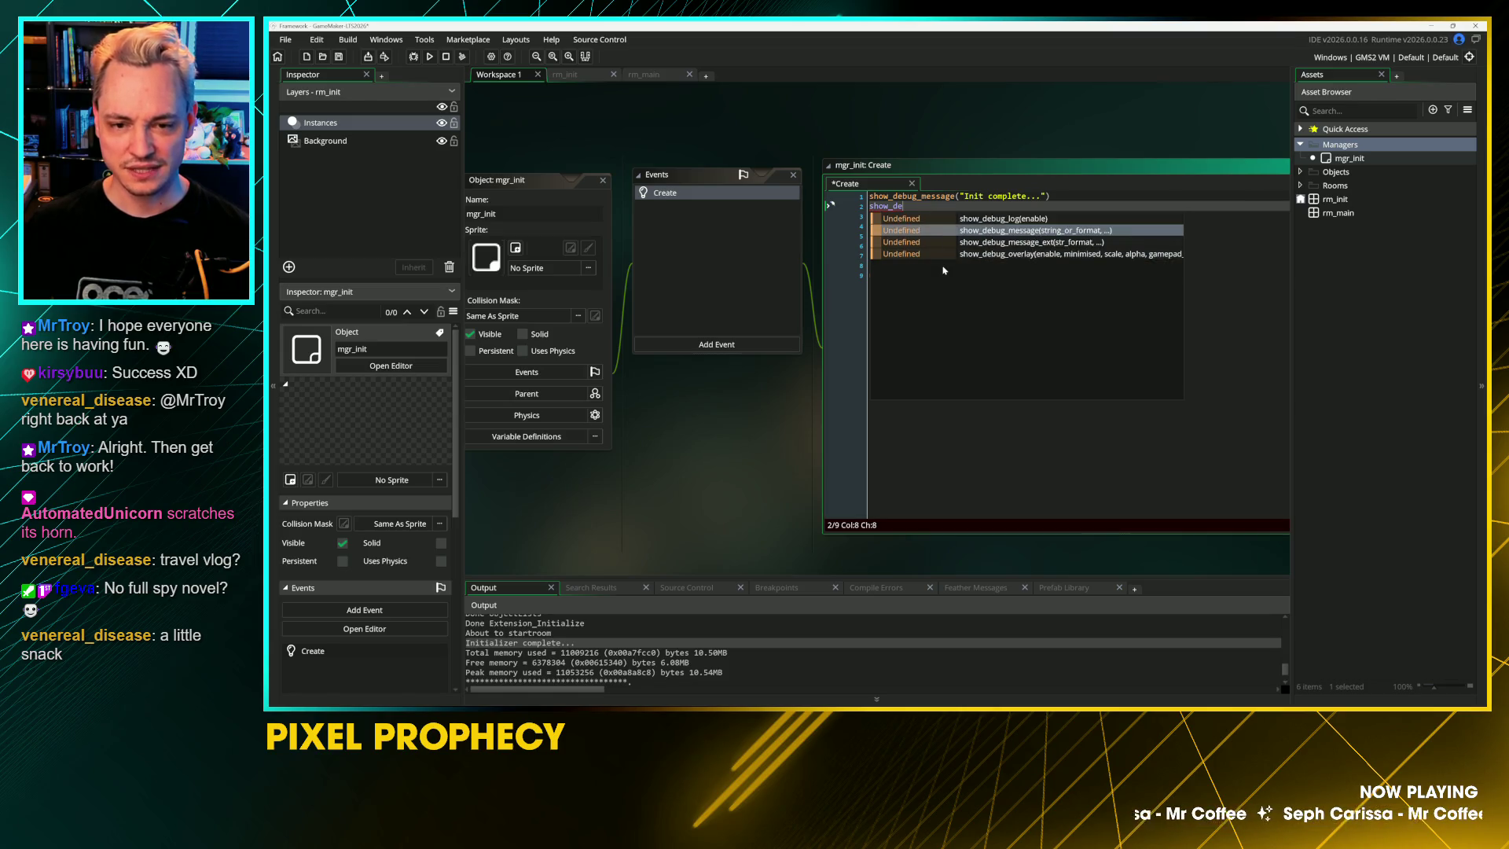
key("Escape")
key("shift+Home")
key("BackSpace")
key("BackSpace")
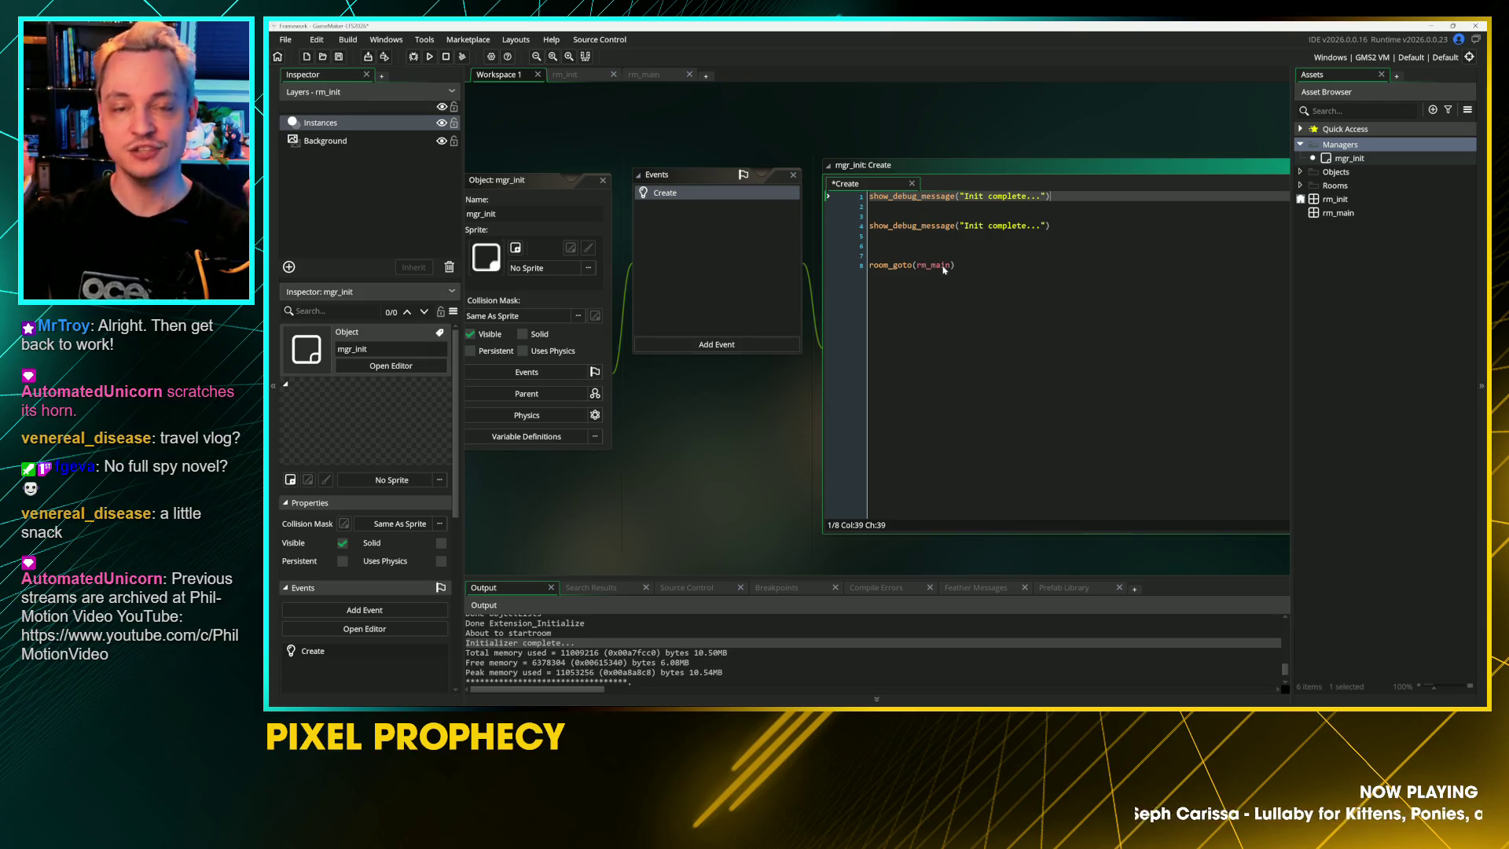
Step: Rewrite the line 1 message text to 'Starting init...'
key("ctrl+Left")
key("ctrl+Left")
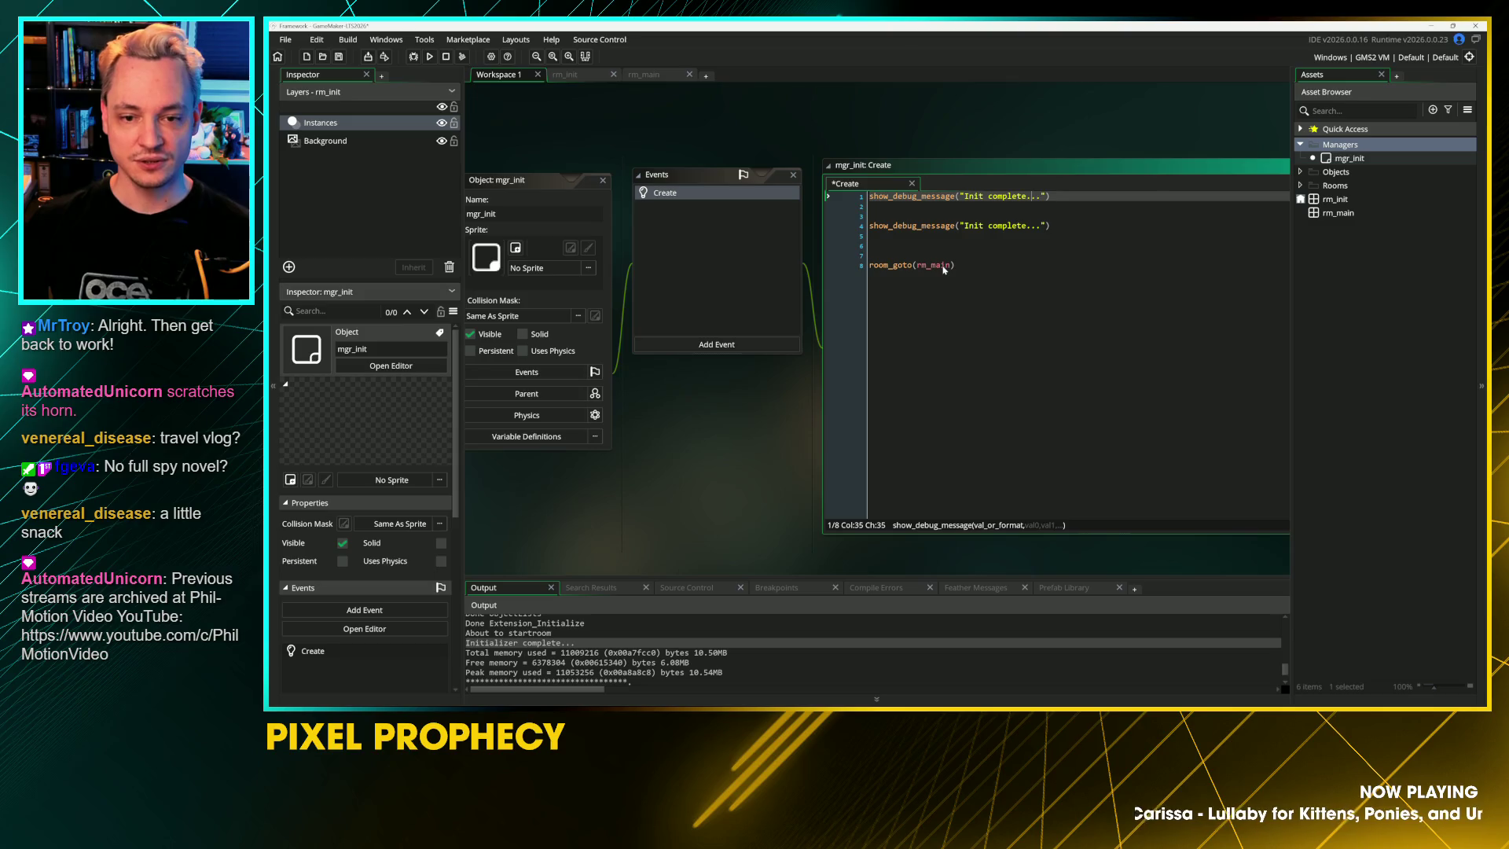
key("ctrl+Delete")
key("BackSpace")
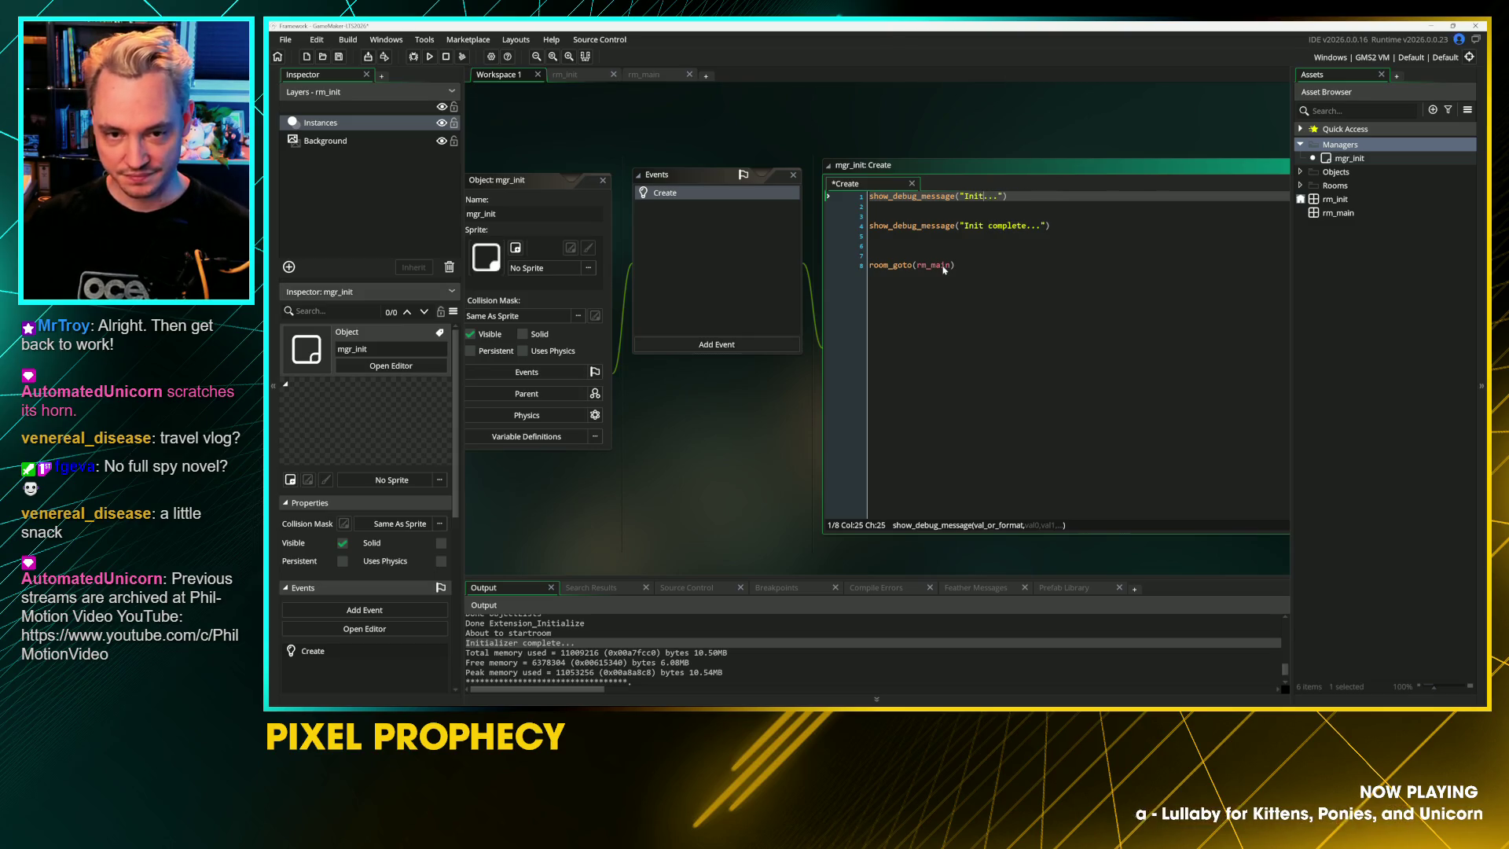
key("Delete")
key("Delete")
key("Delete")
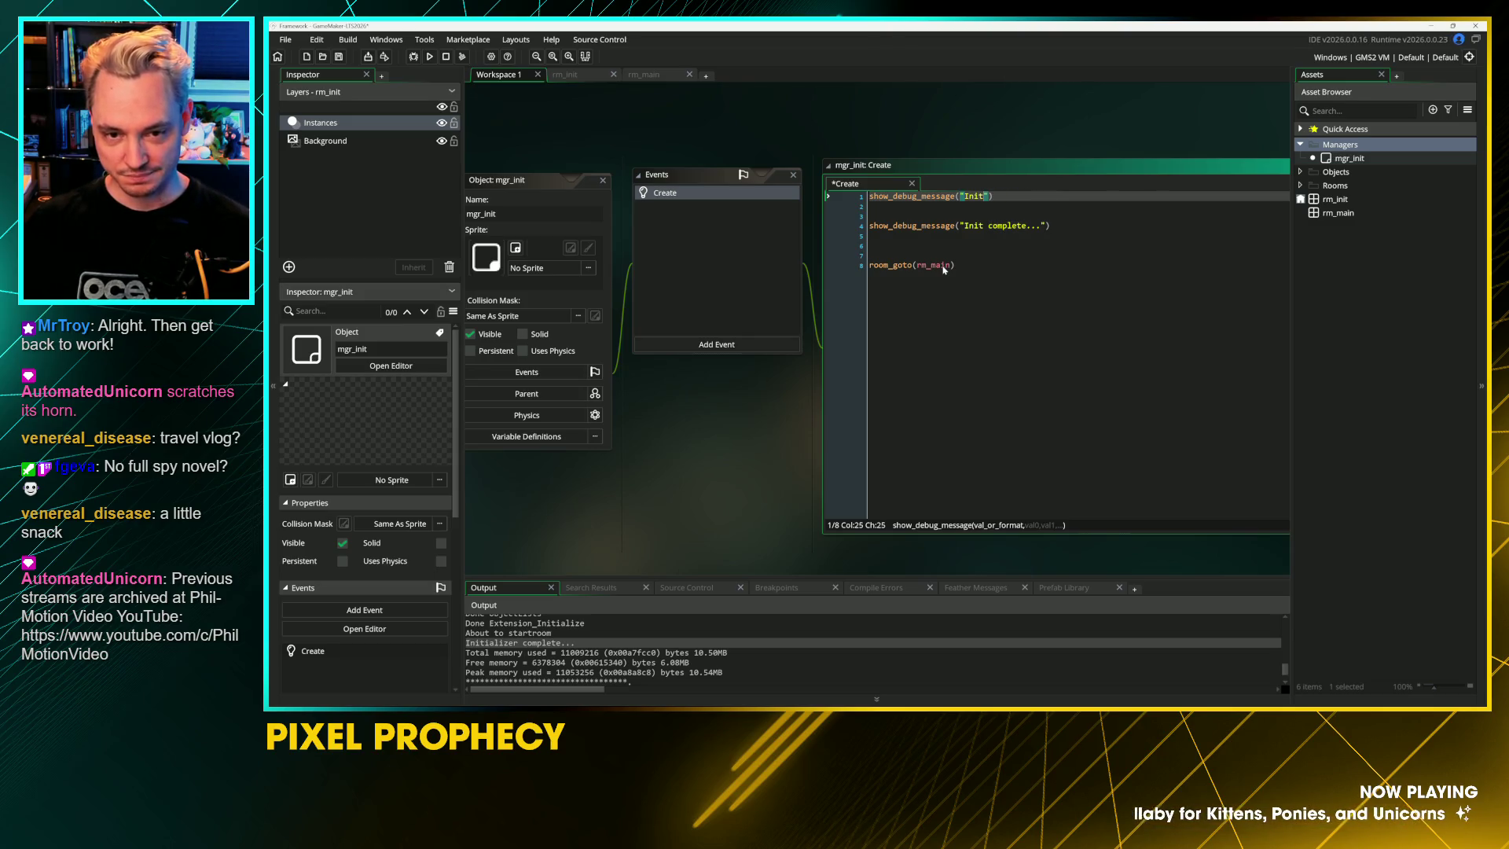
key("BackSpace")
key("BackSpace")
key("BackSpace")
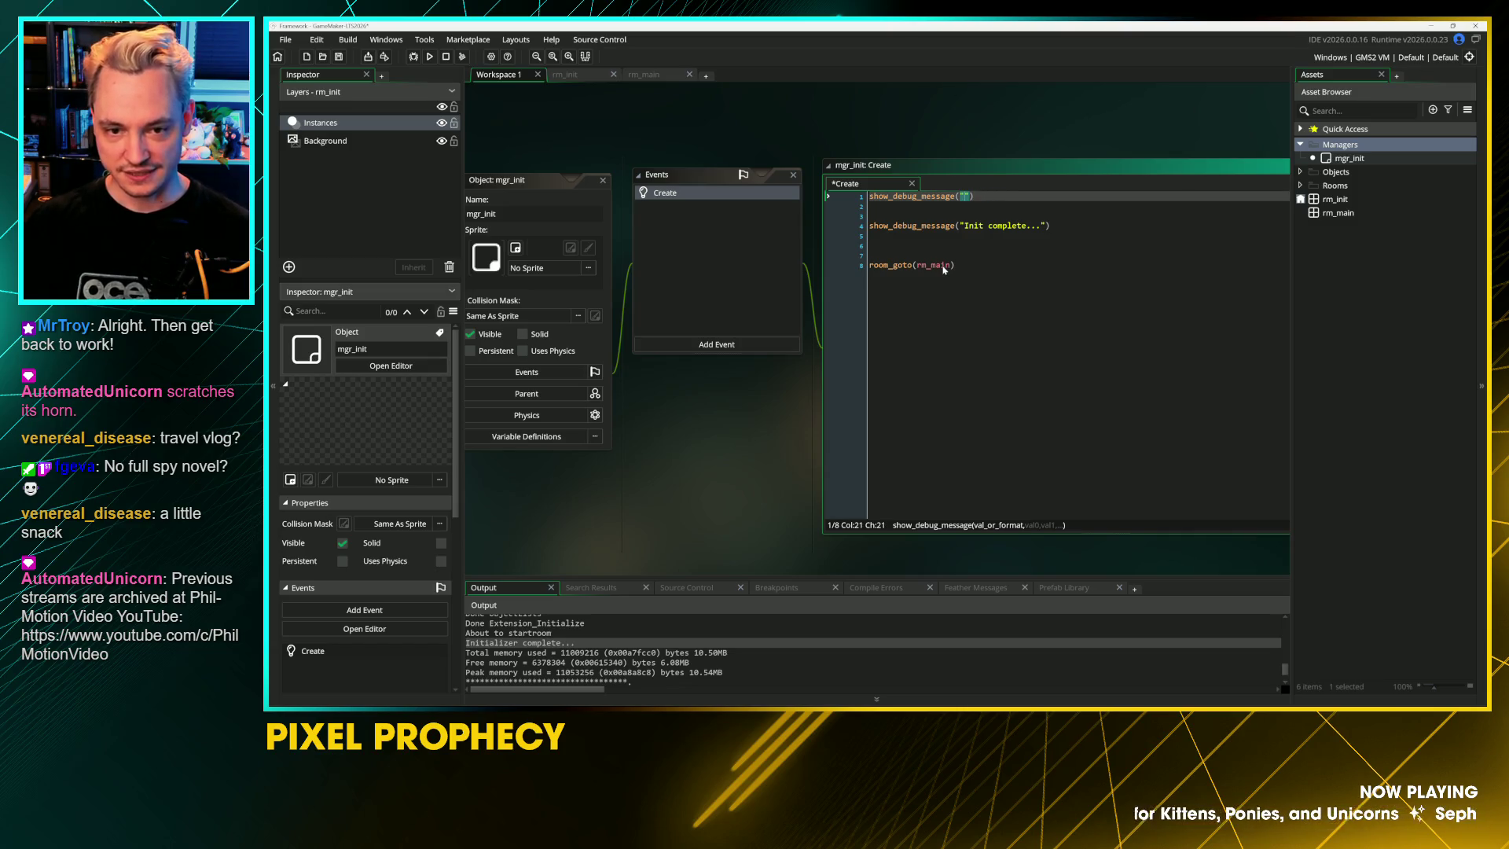
type("Start")
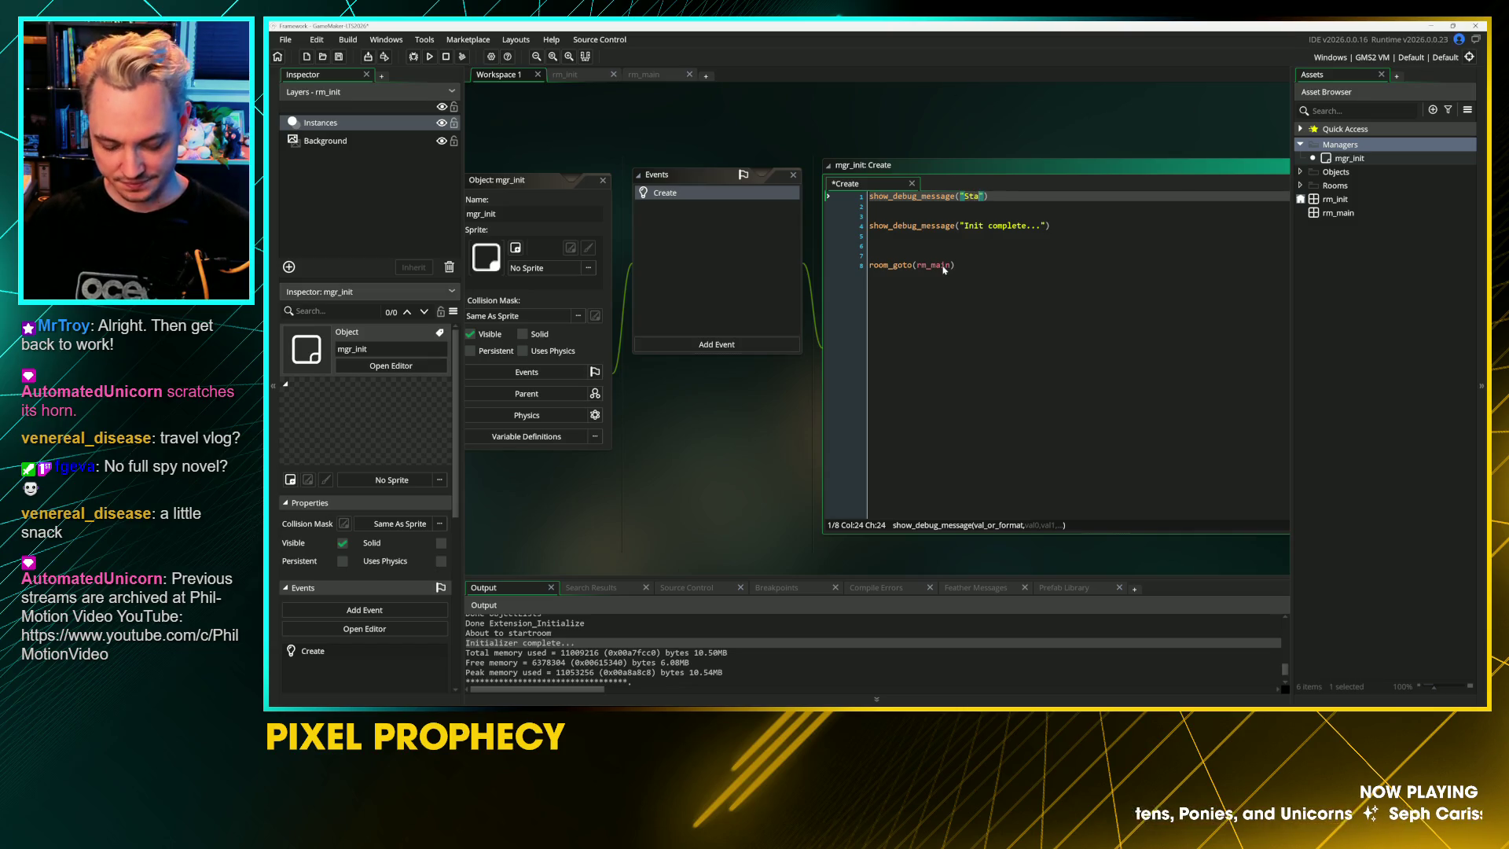
type("ing in")
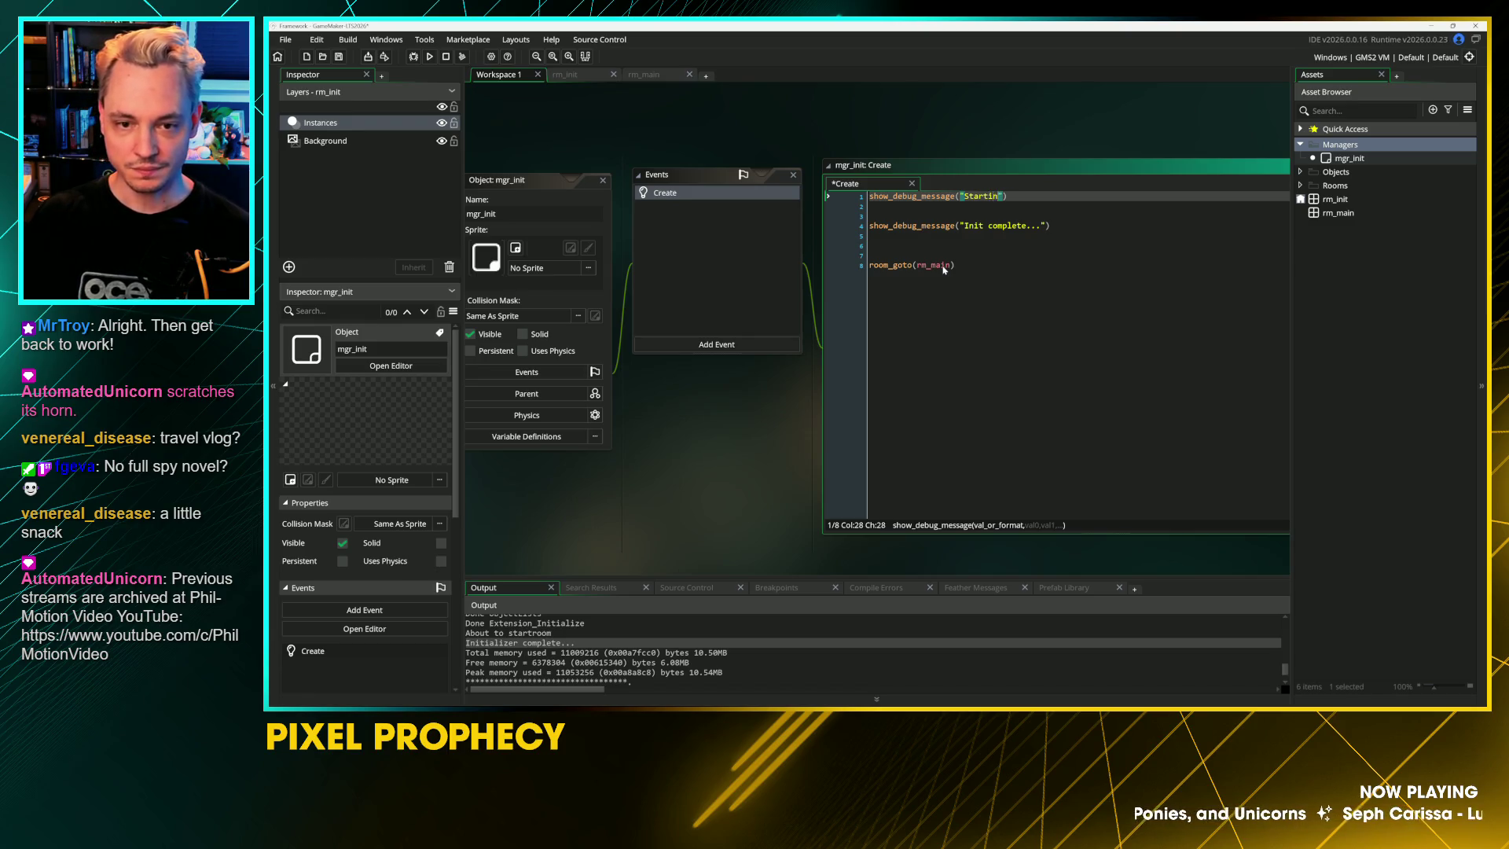
type("it...")
Step: Change the line 4 message to 'Init complete.' and save the code
key("Down")
key("Down")
key("Down")
key("Left")
key("Left")
key("Delete")
key("Delete")
key("Delete")
type("\"")
key("ctrl+s")
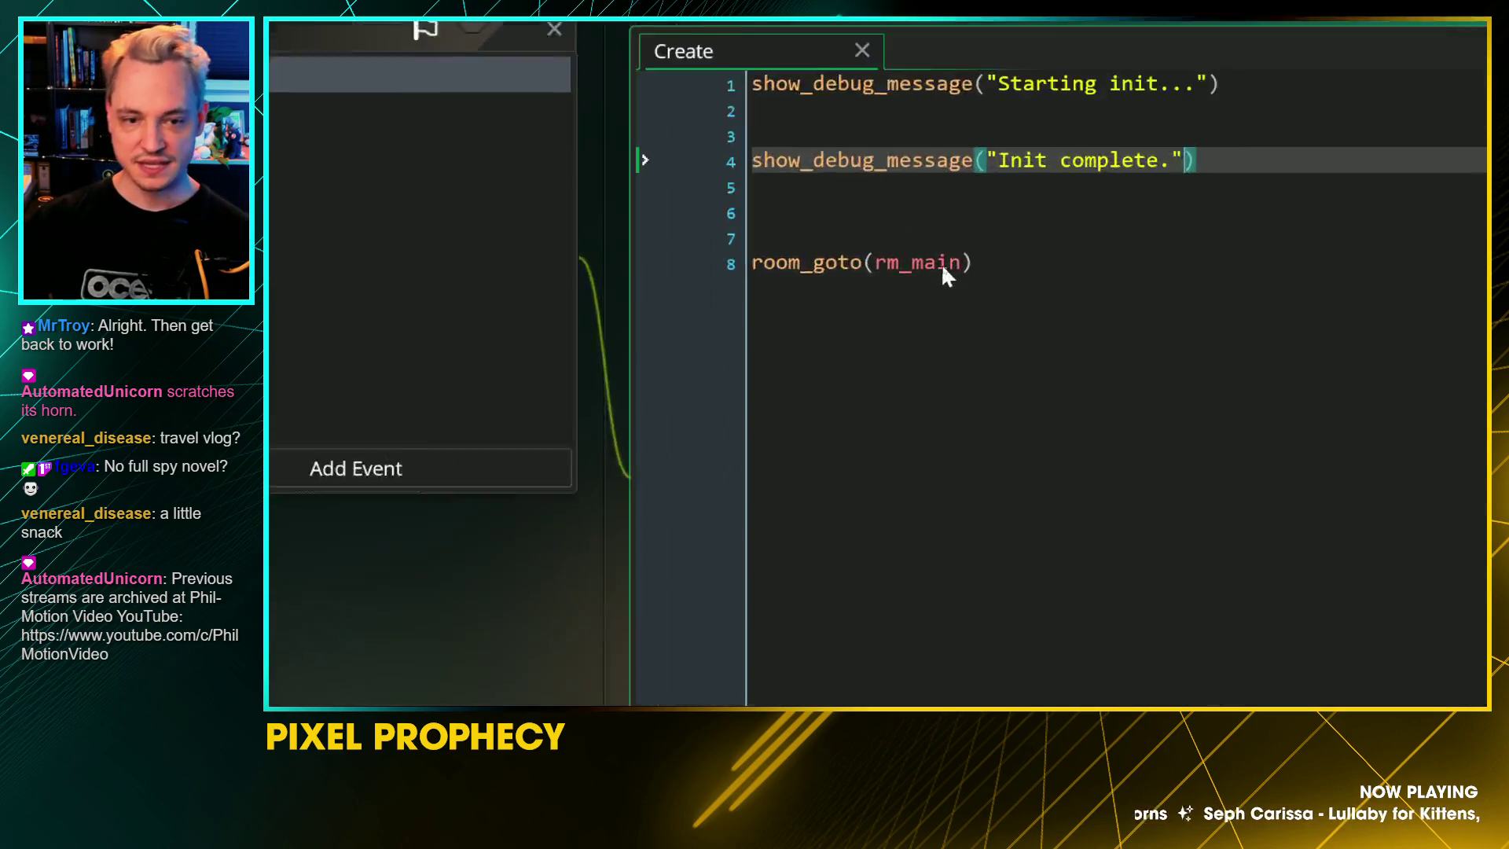
Step: Add semicolons to the ends of lines 1 and 4 and the room_goto line
left_click(1362, 116)
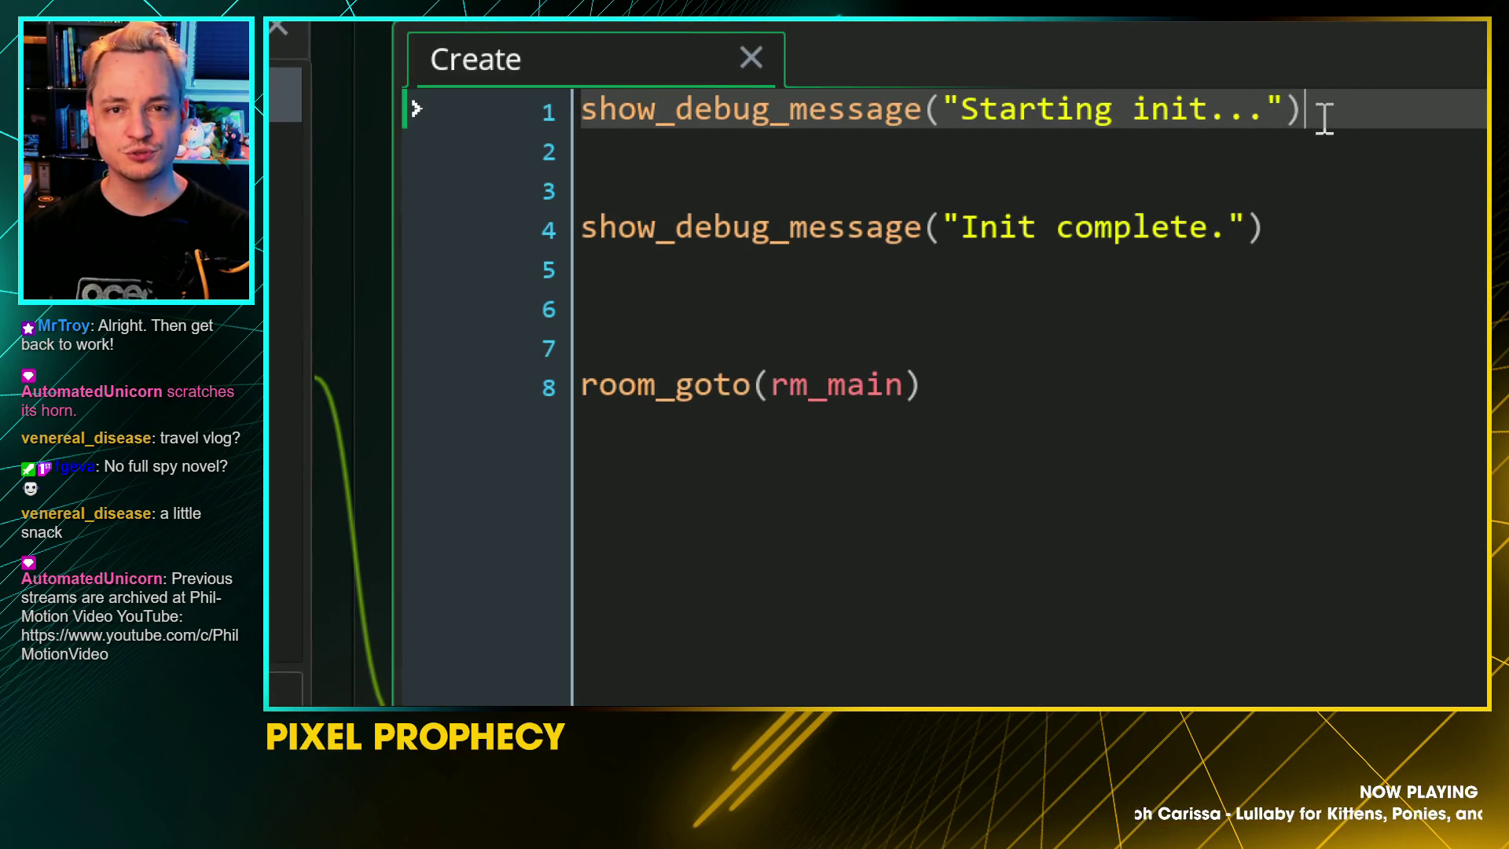
left_click(1327, 229)
type(";")
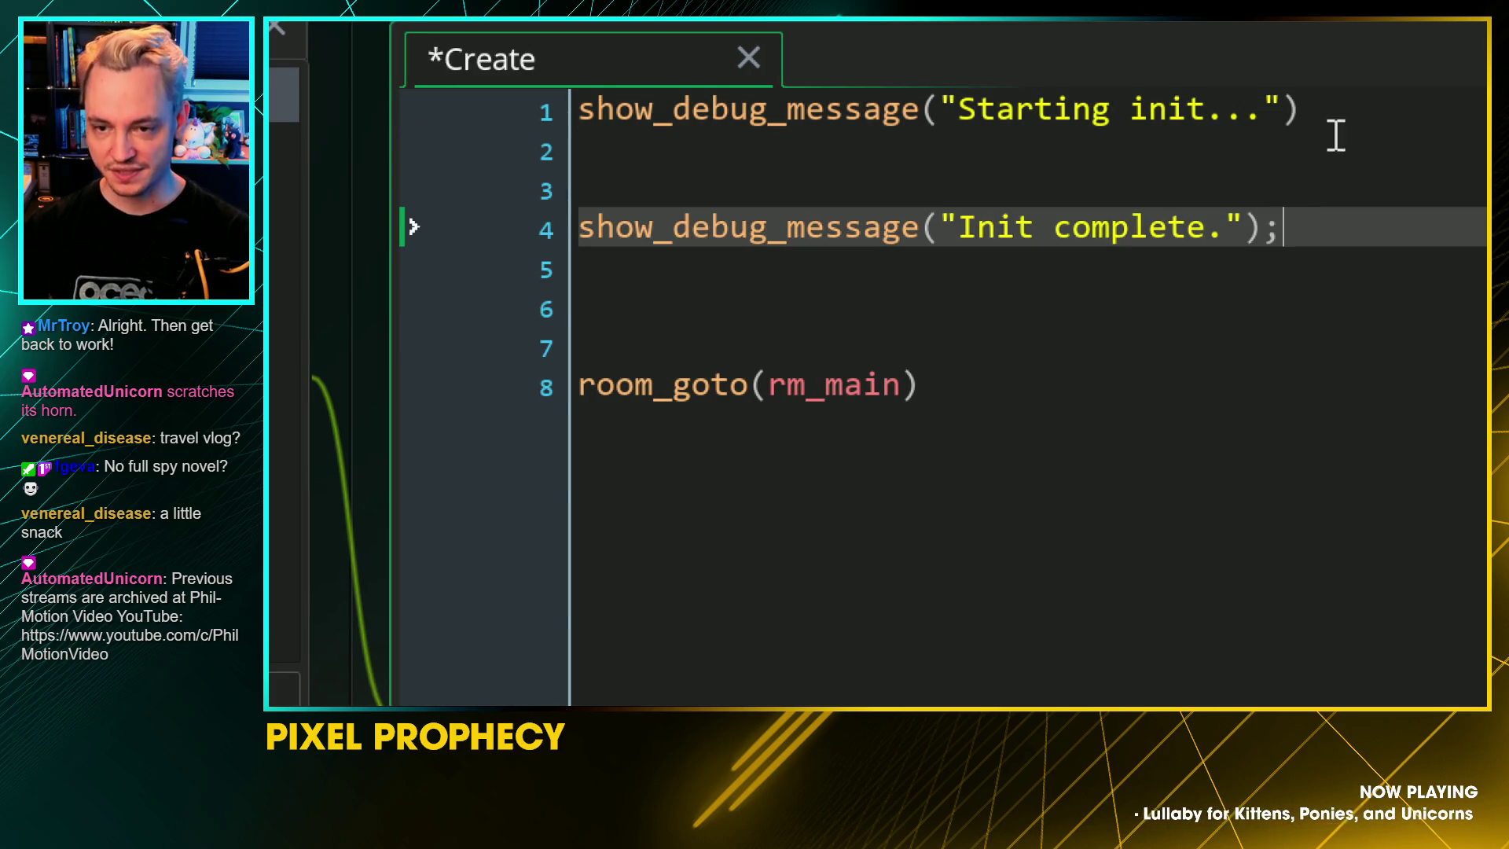
left_click(1333, 113)
type(":;")
key("BackSpace")
key("BackSpace")
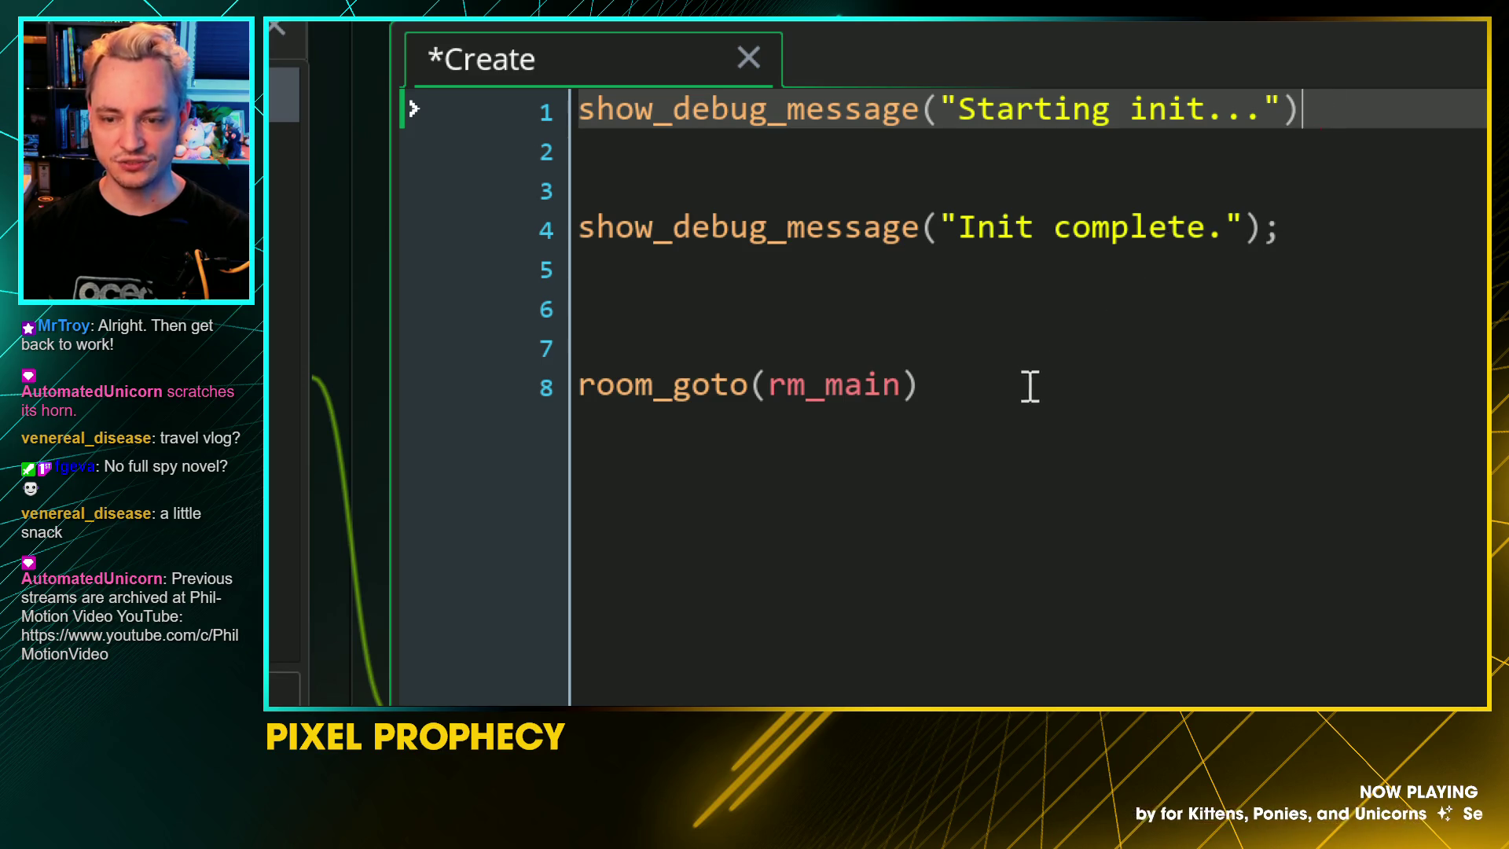
type(";")
left_click(992, 378)
type(";")
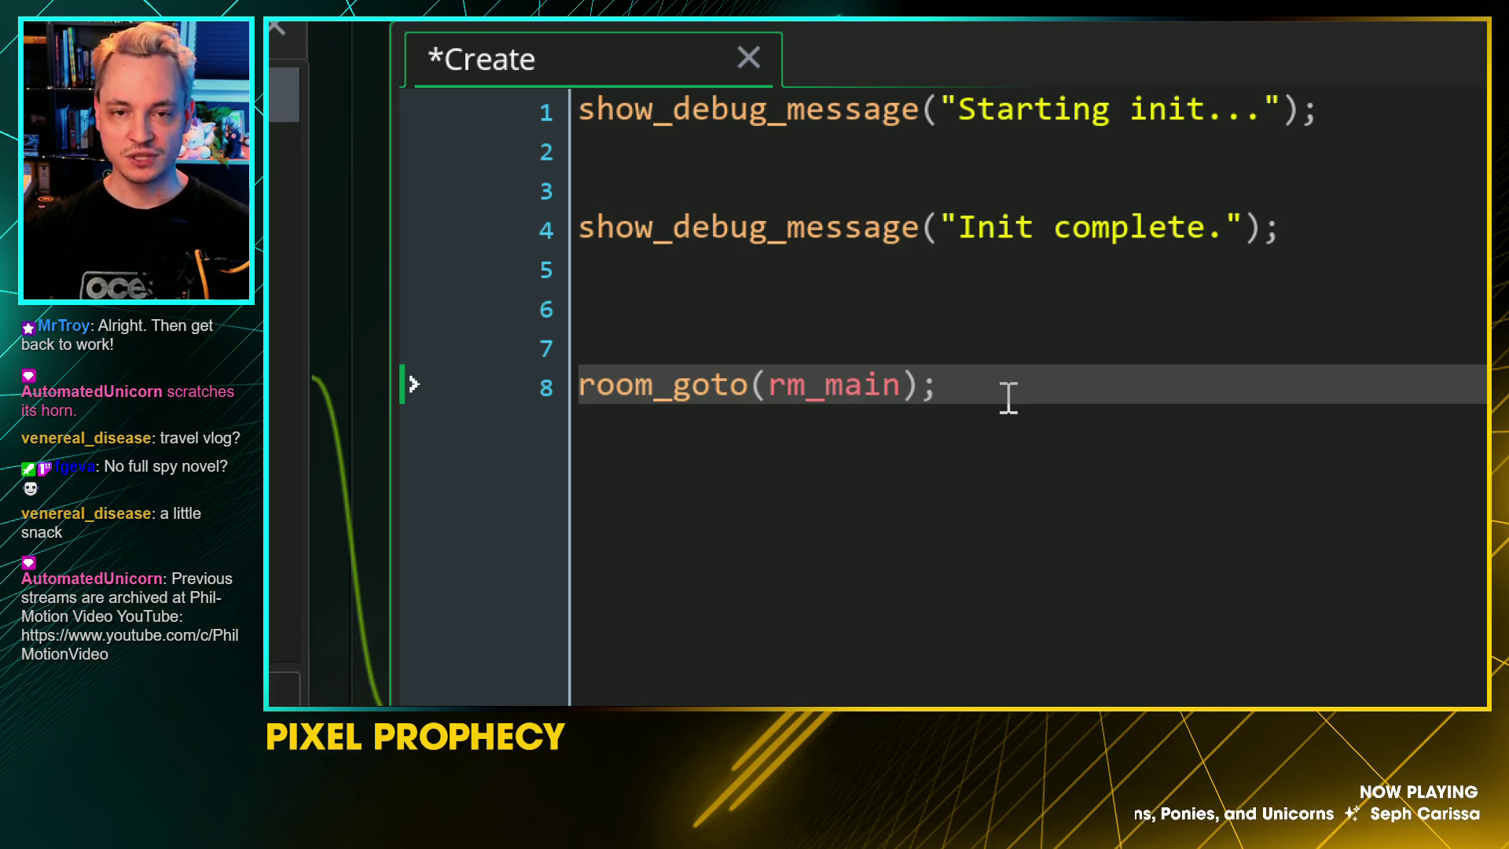
left_click(912, 385)
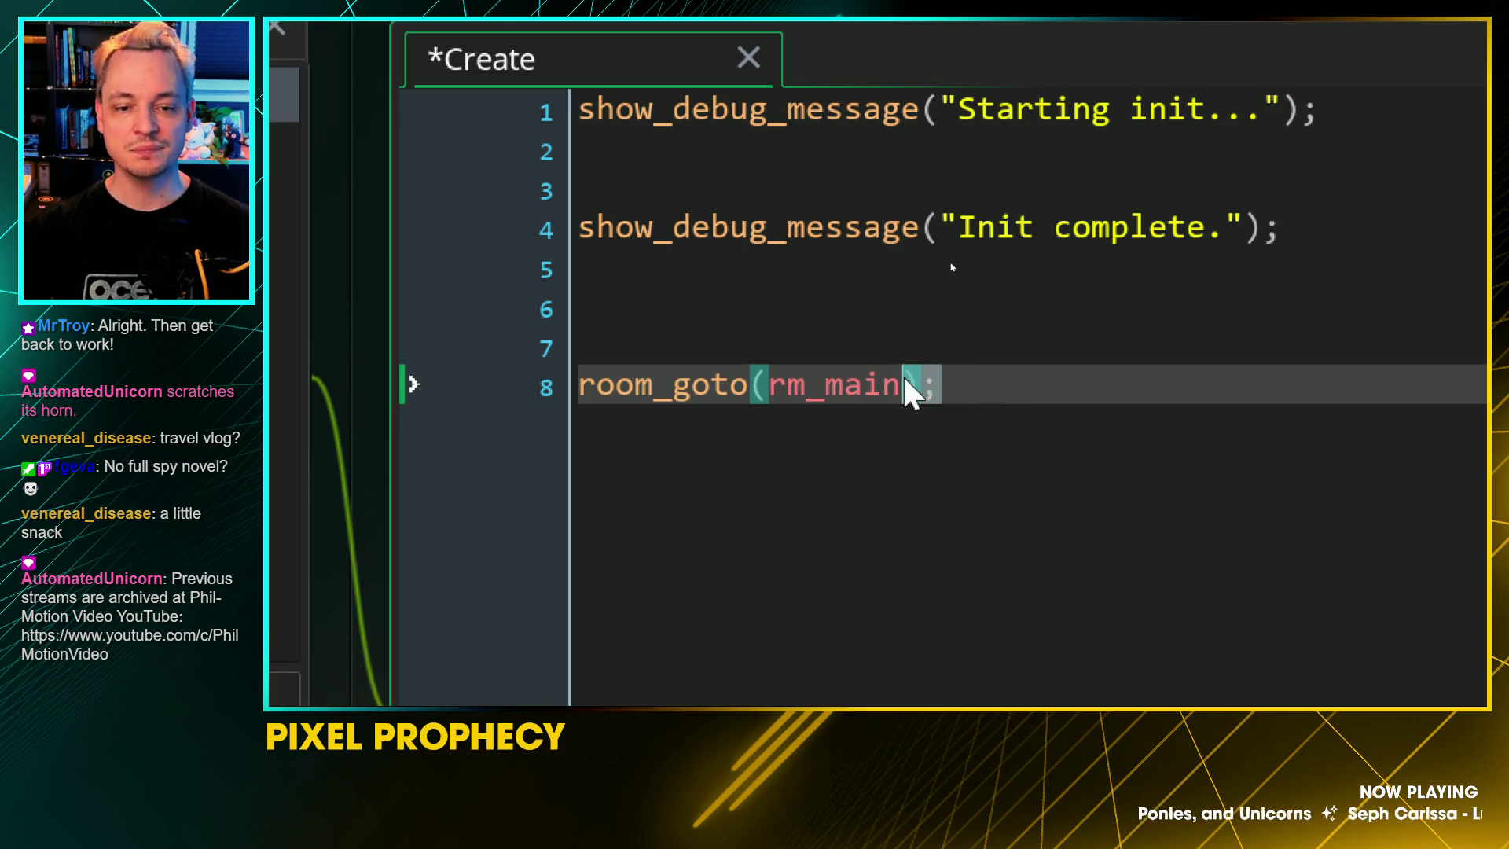
left_click(858, 481)
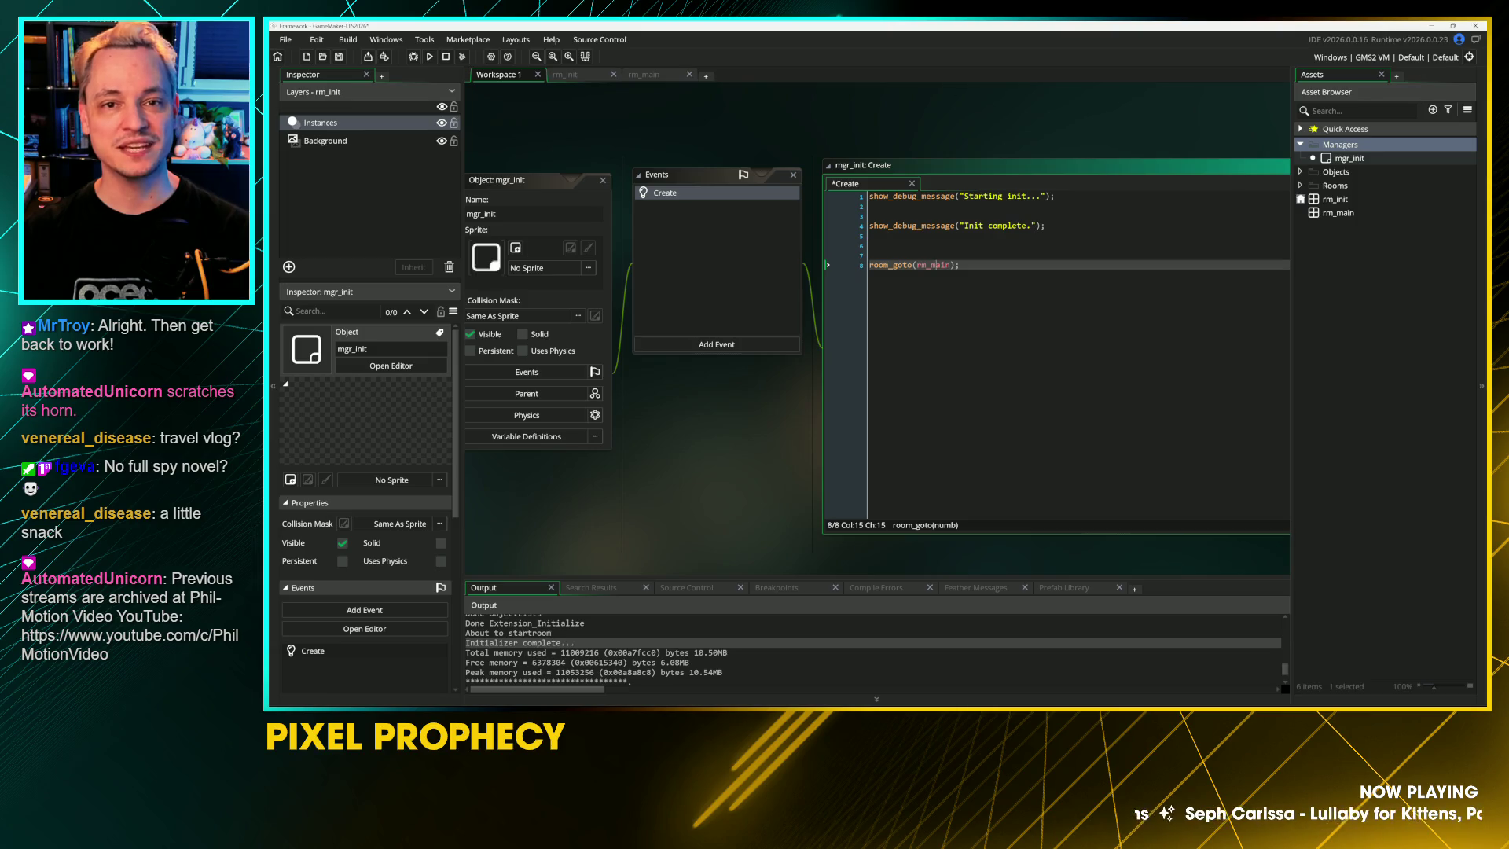
Step: Create an object named mgr_view in the Managers folder
left_click(960, 265)
right_click(1338, 148)
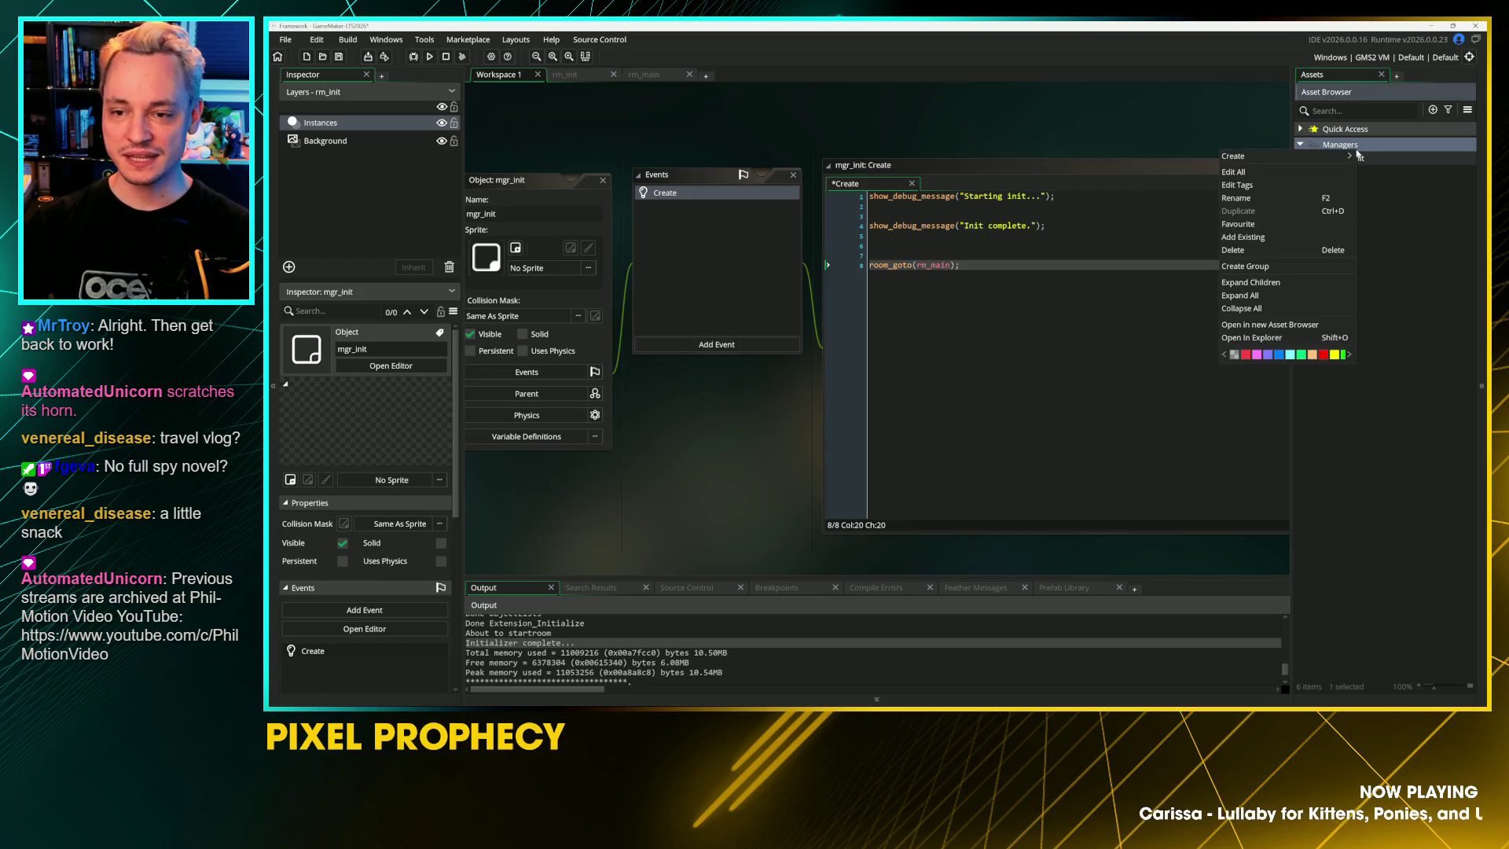
mouse_move(1335, 161)
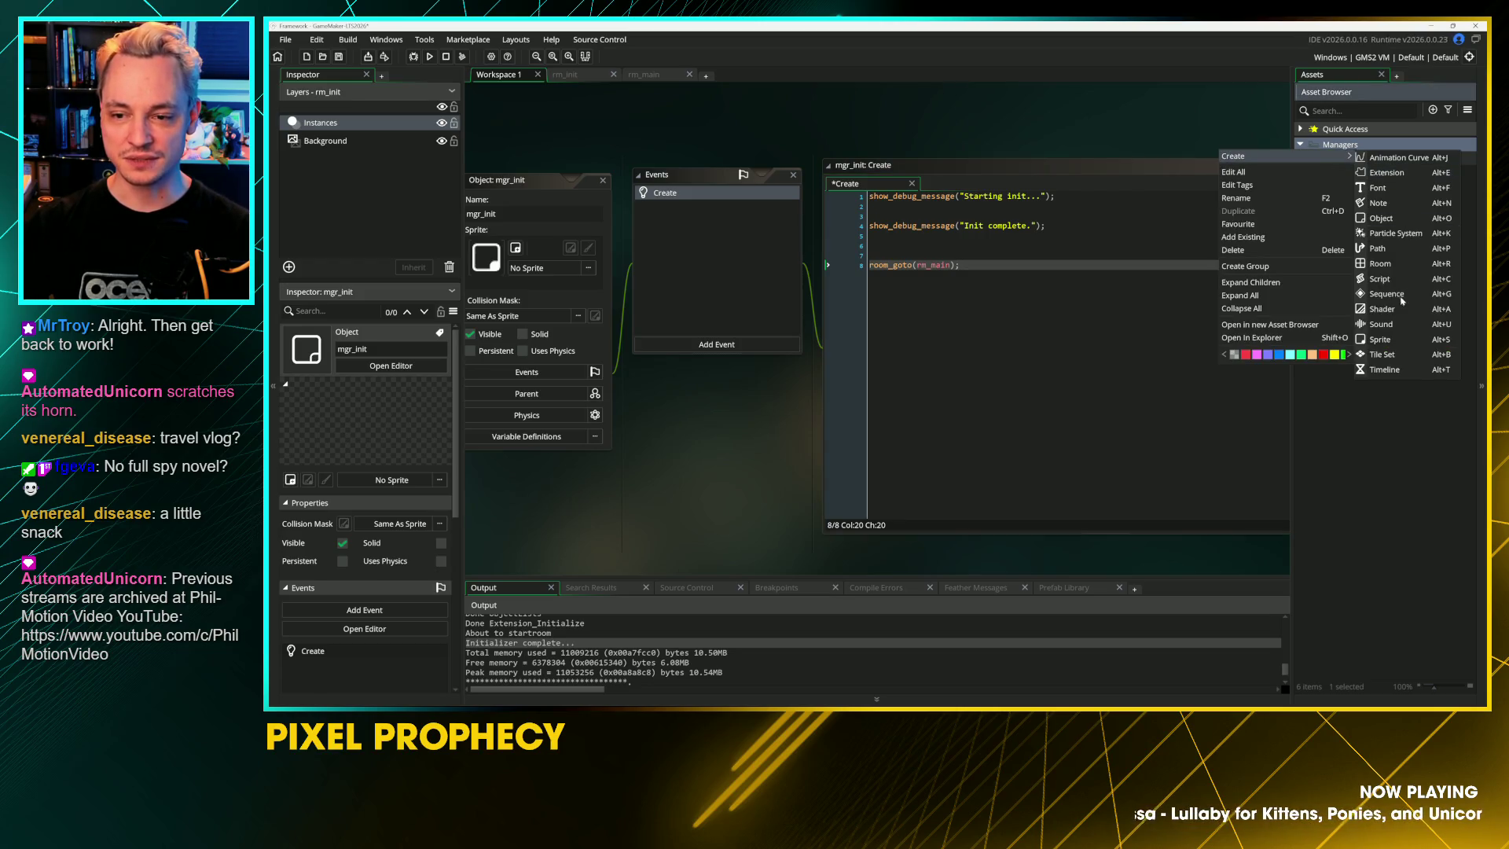
left_click(1402, 218)
type("mgr_")
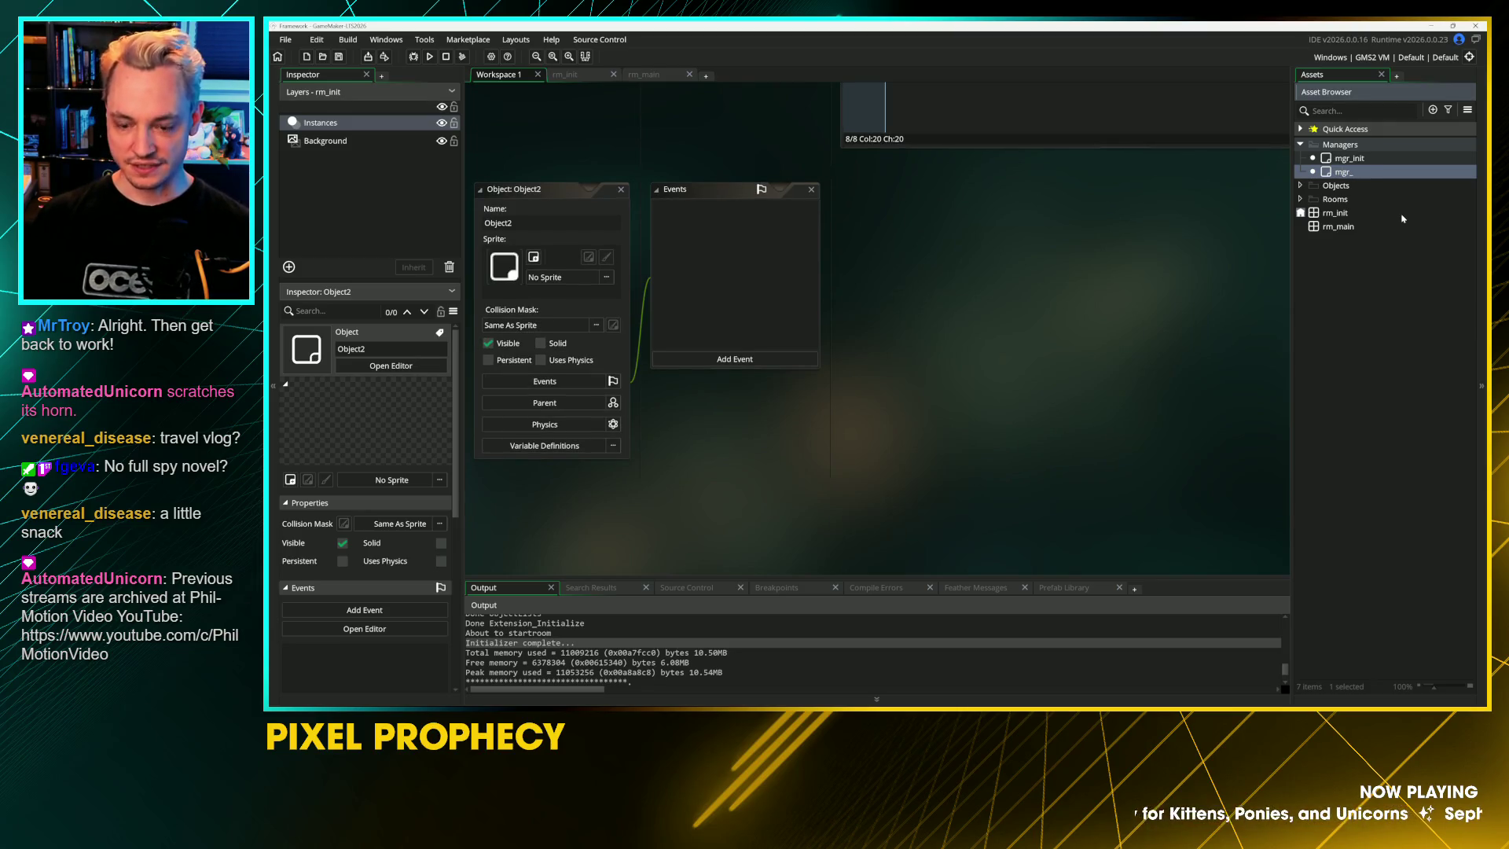
type("view")
key("Return")
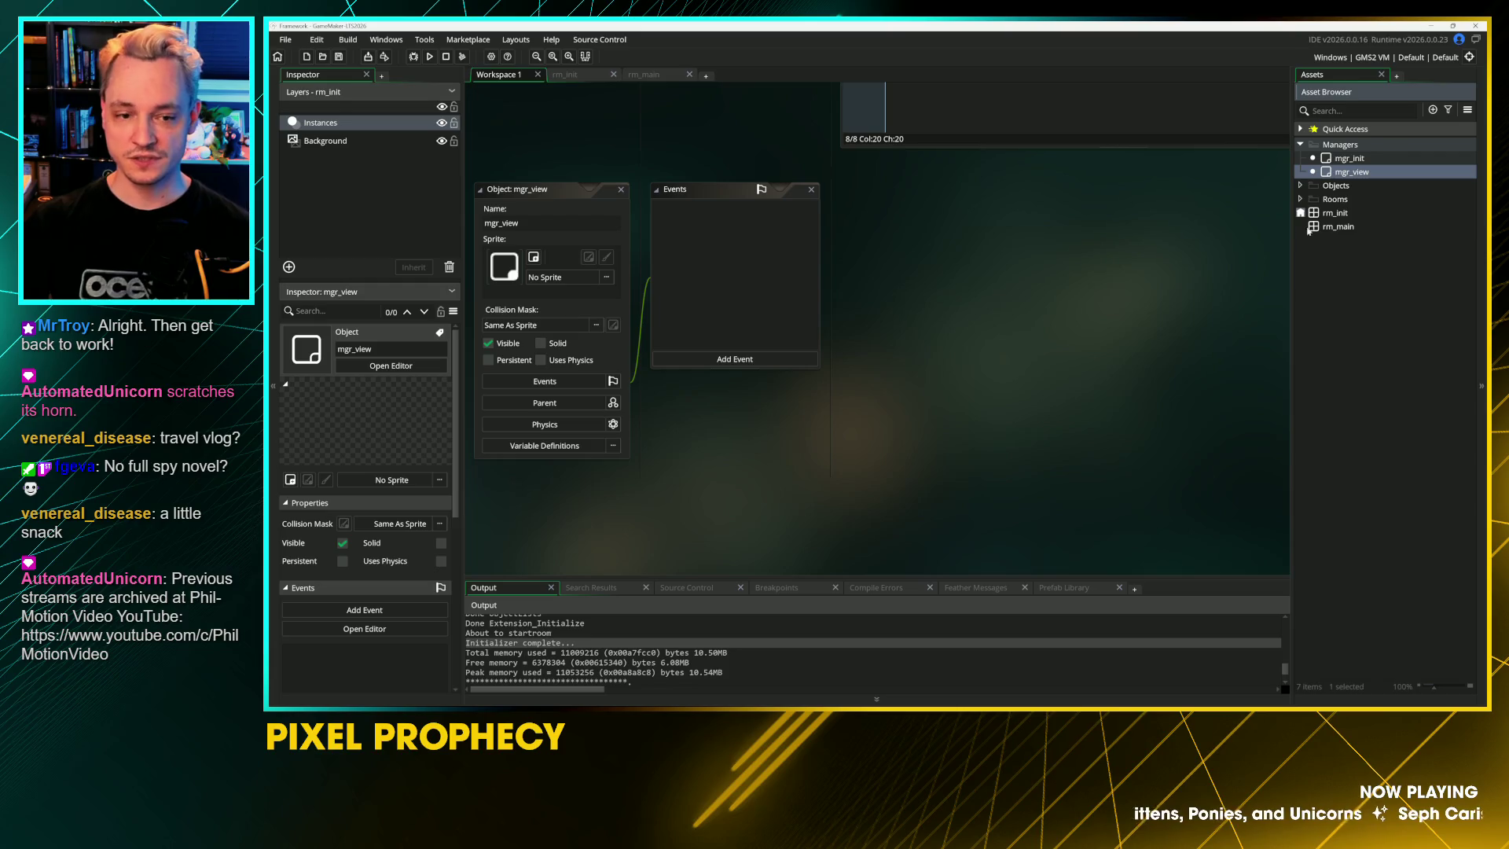
Step: Create an object named mgr_input in the Managers folder
scroll(1078, 216, "up", 3)
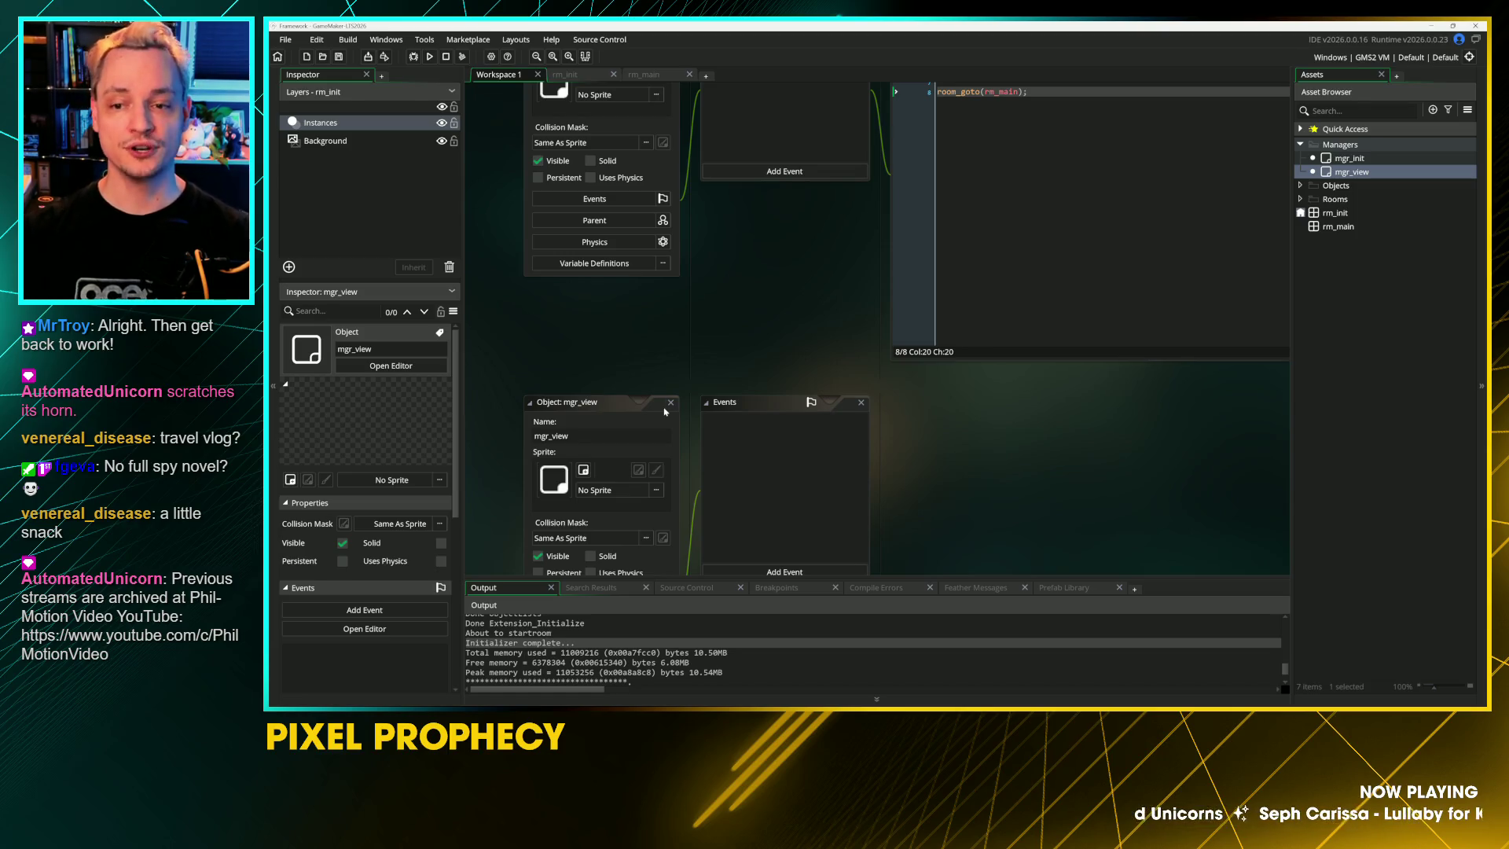
mouse_move(994, 437)
left_mouse_down()
mouse_move(973, 482)
mouse_move(903, 471)
mouse_move(932, 325)
mouse_move(931, 348)
mouse_move(913, 338)
mouse_move(1005, 356)
mouse_move(911, 474)
left_mouse_up()
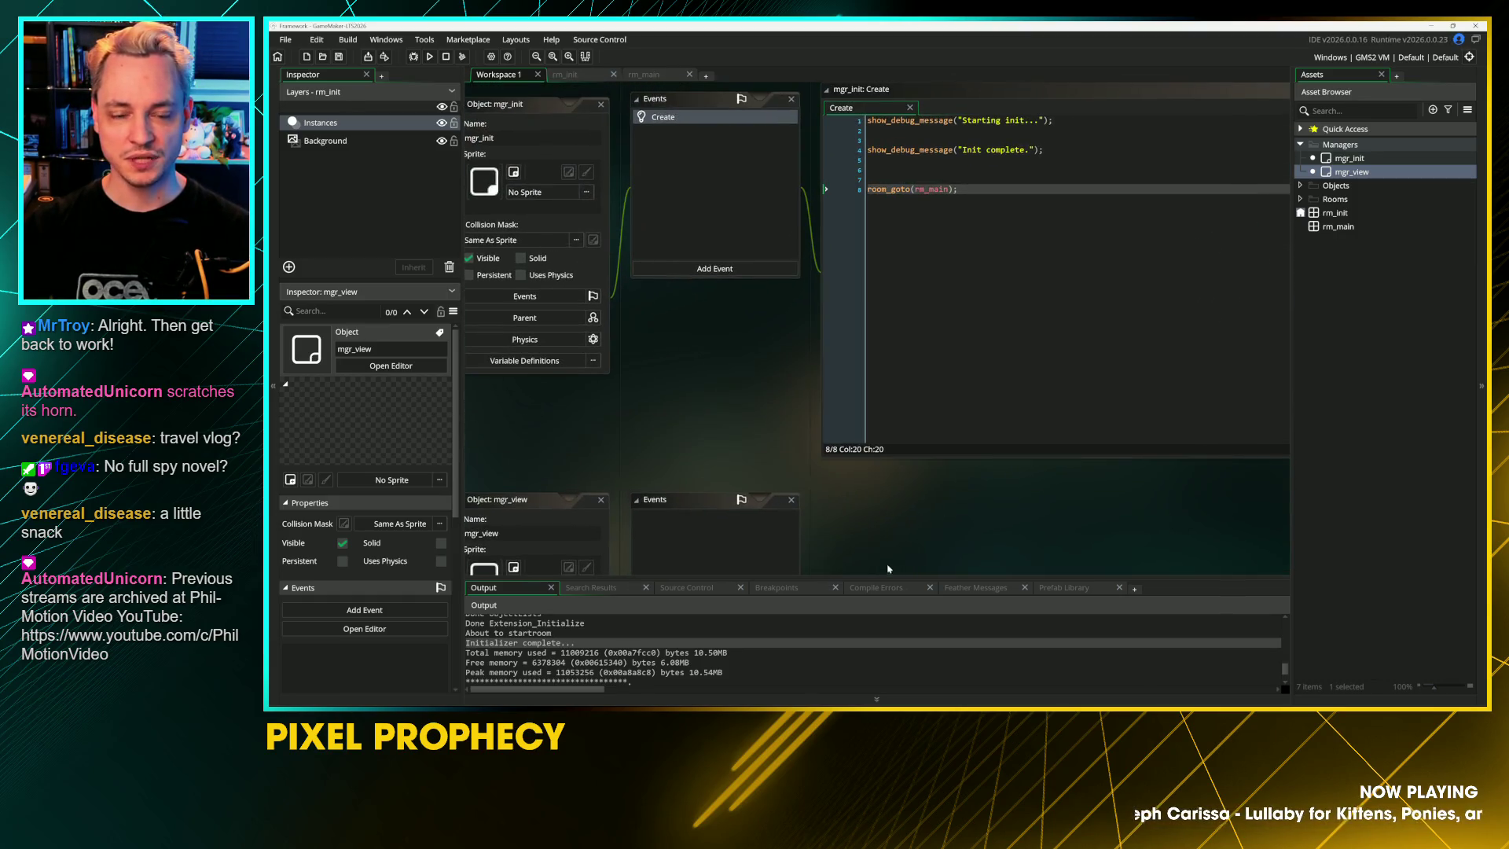
right_click(1347, 147)
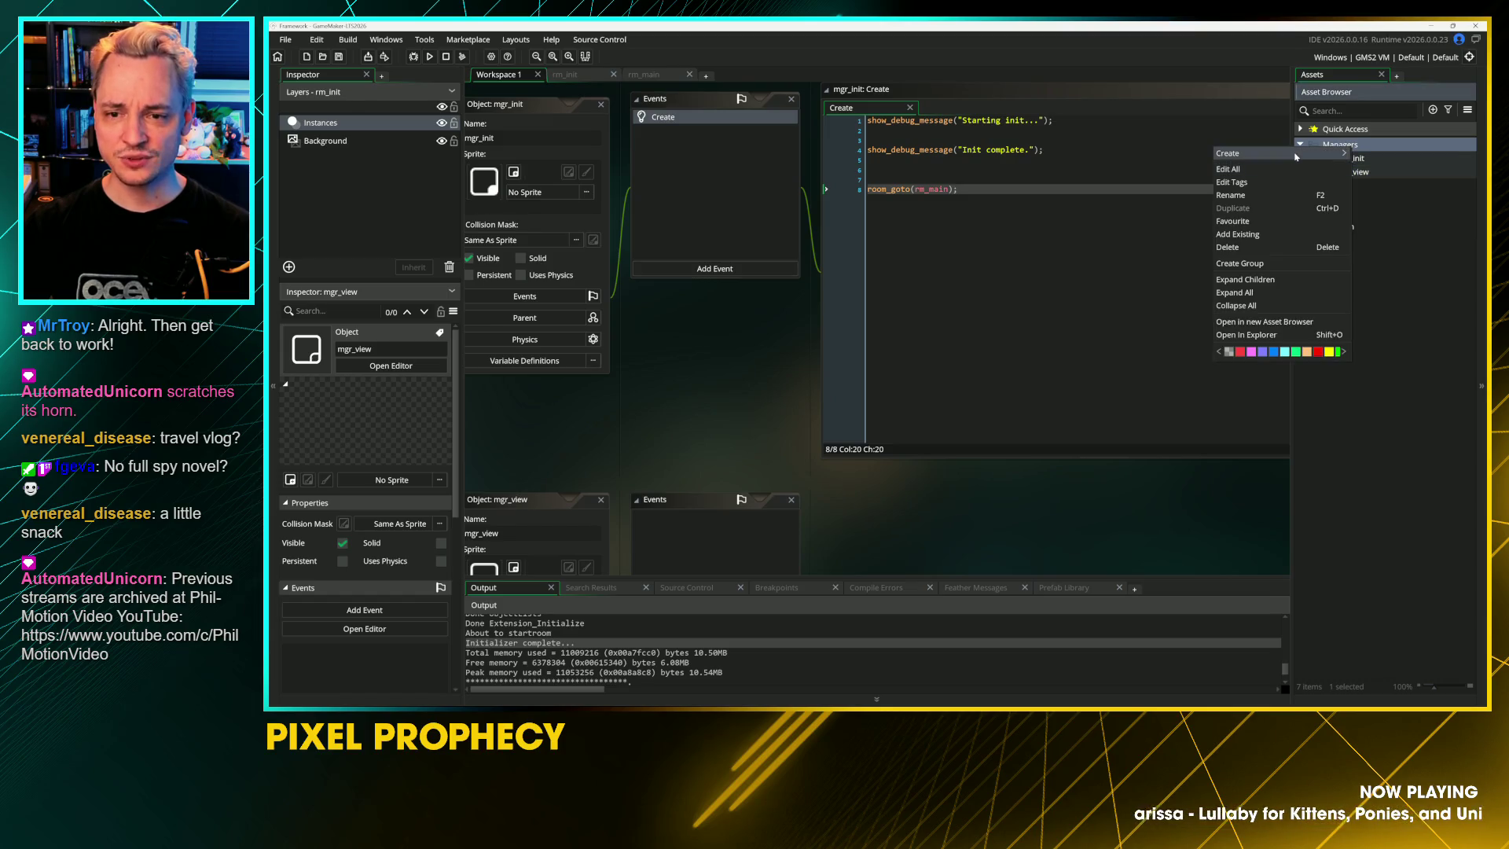
mouse_move(1328, 153)
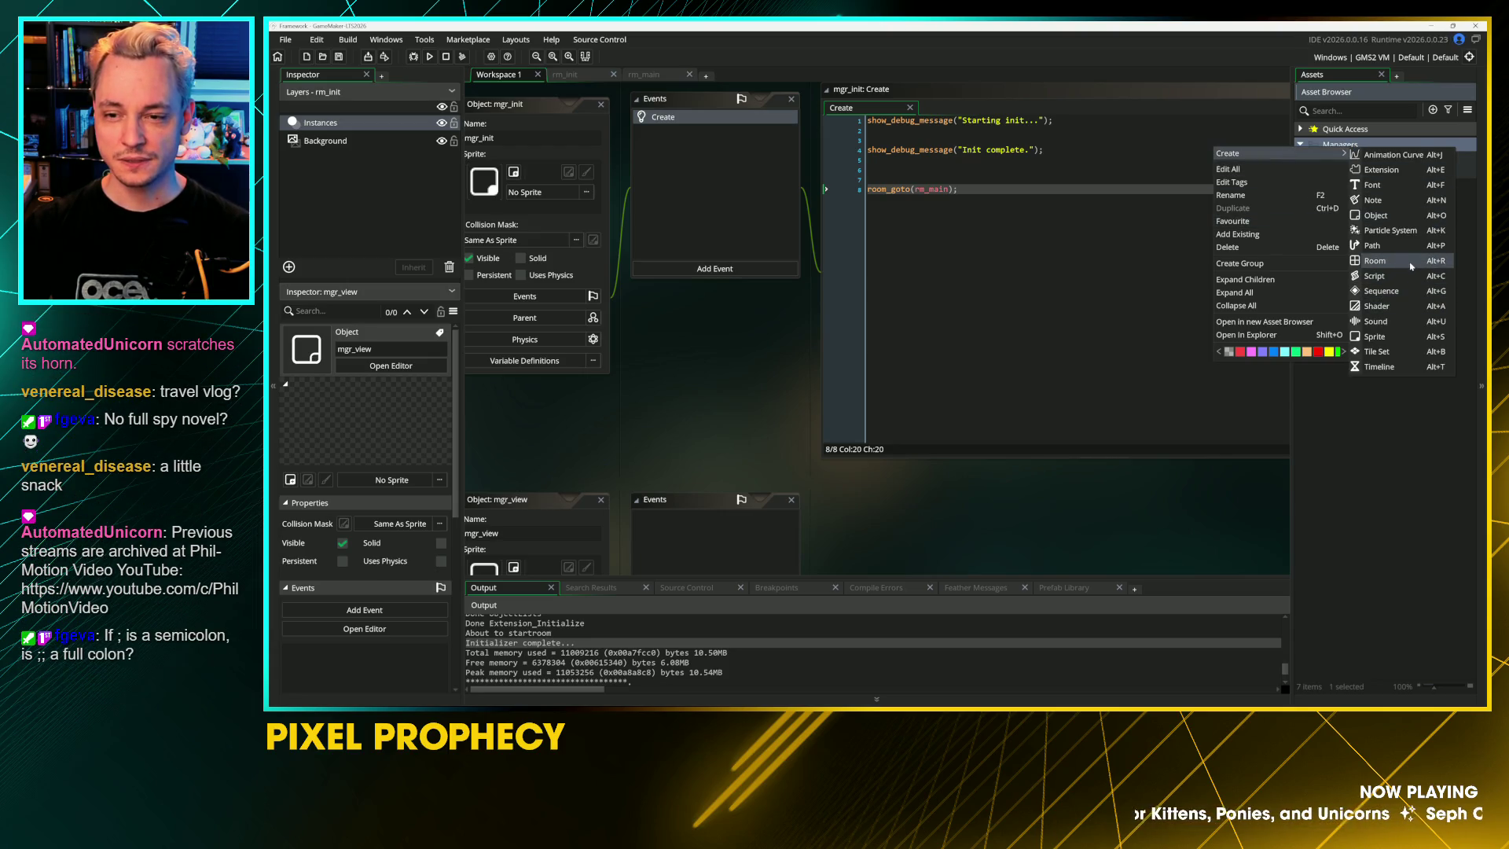
left_click(1375, 216)
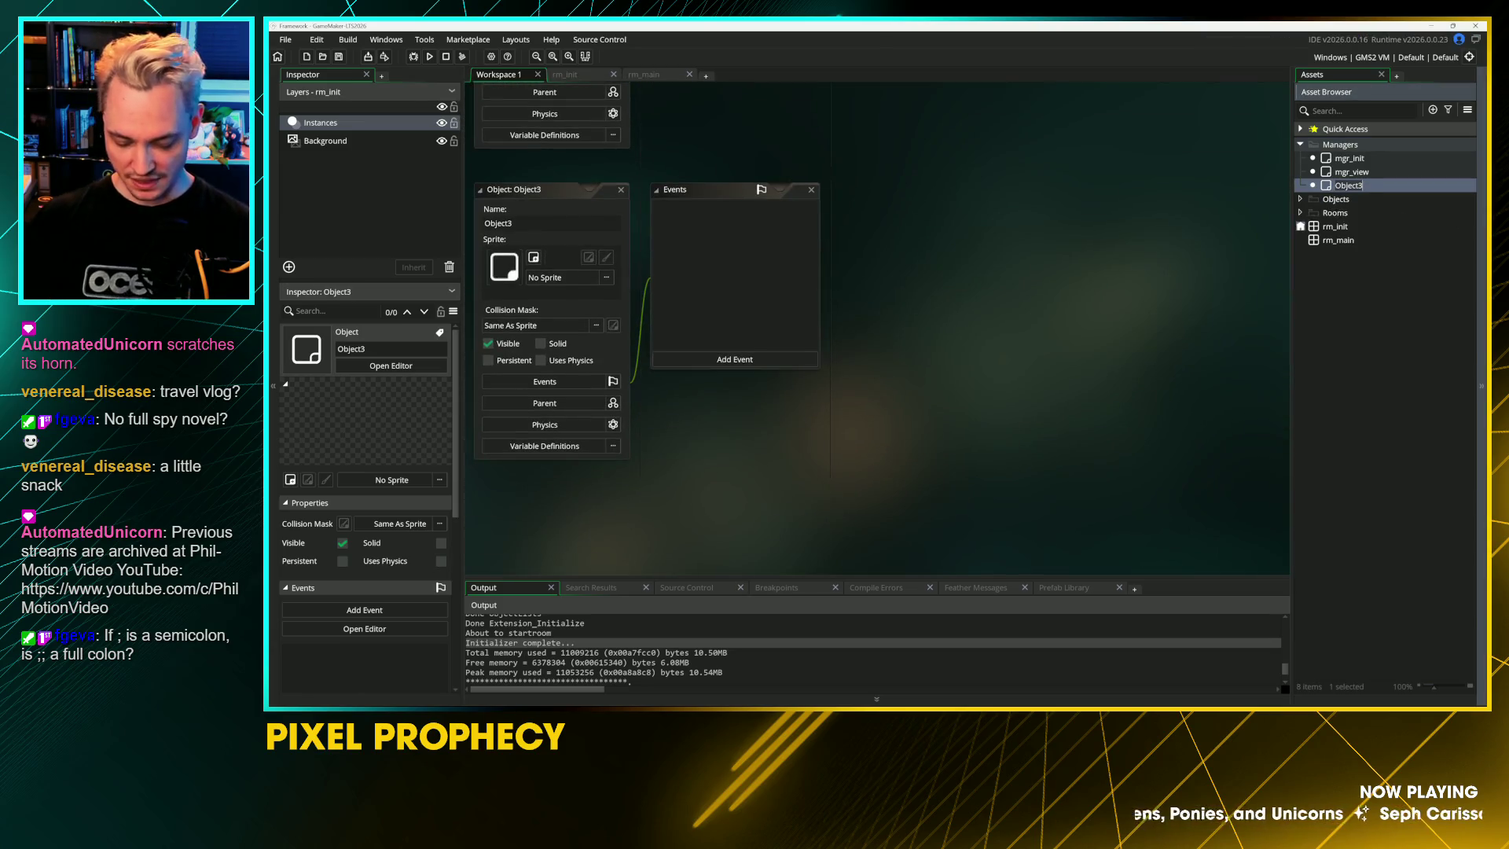
type("mgr_input")
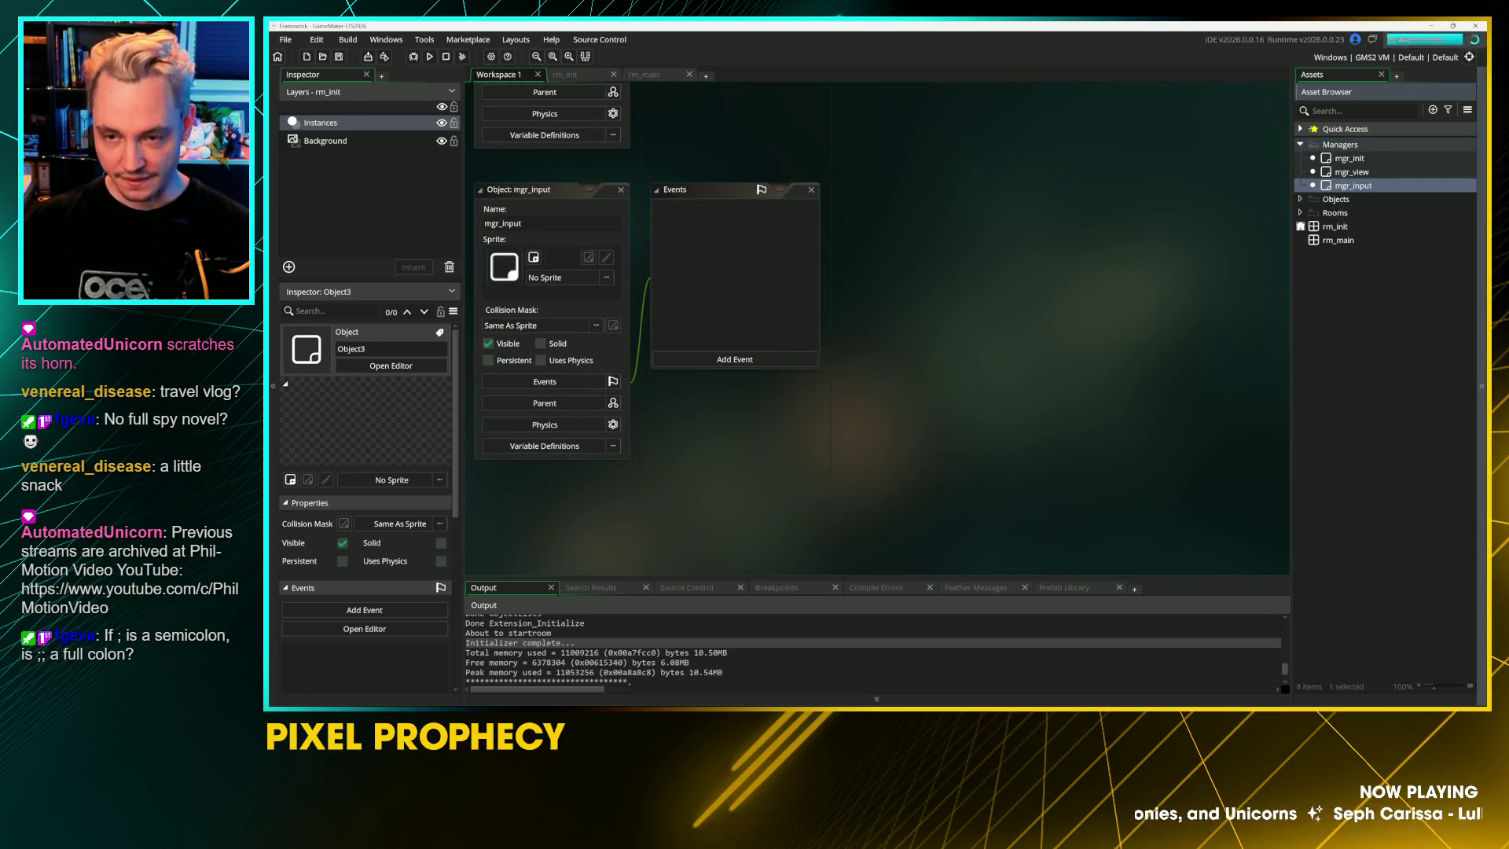
key("Return")
Step: Add another object and rename it from Object4 to mgr_audio
key("alt+o")
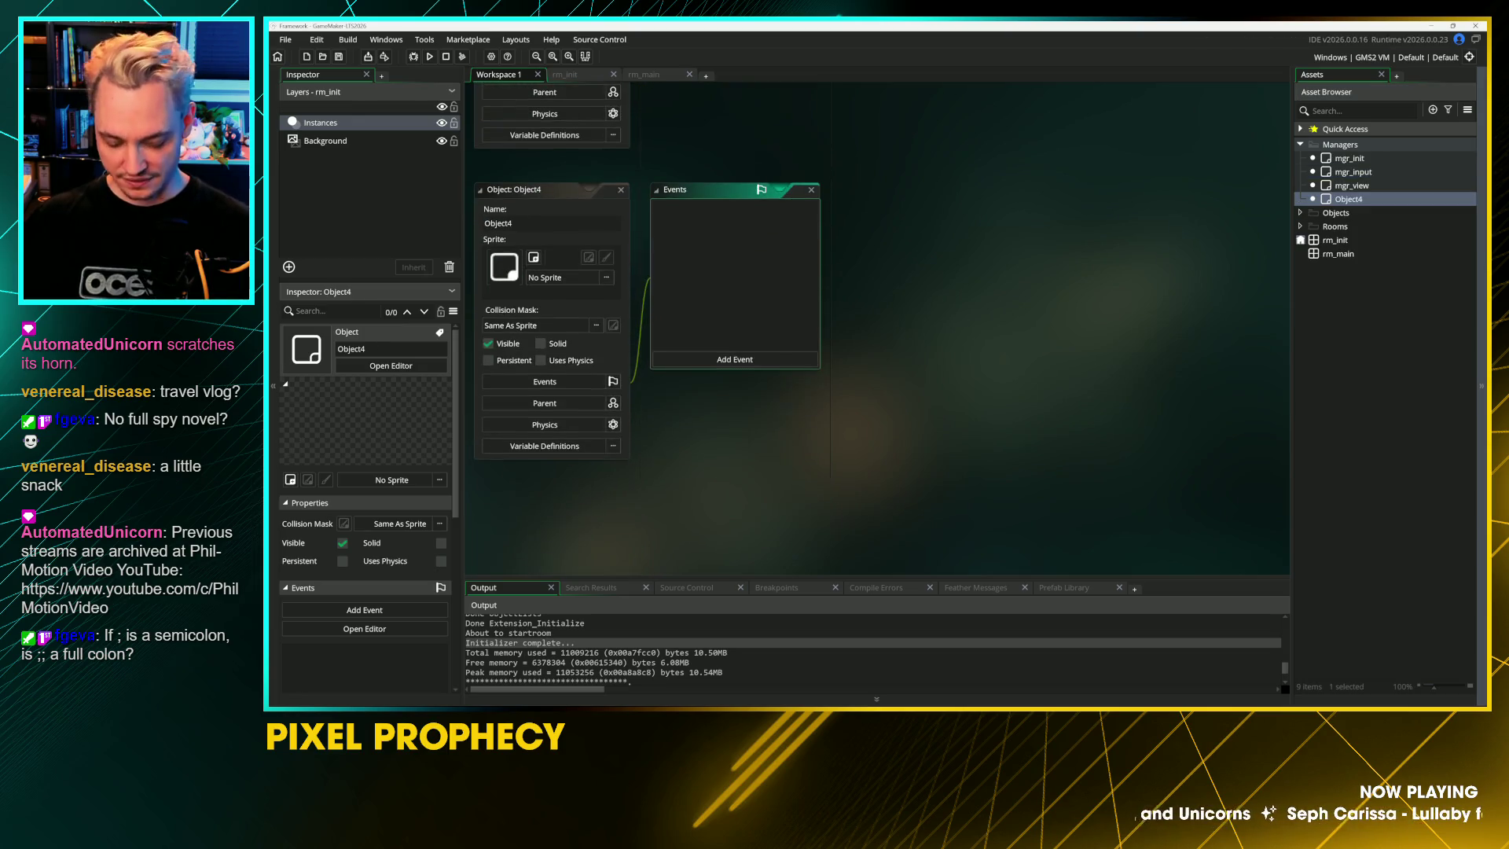
left_click(603, 224)
key("ctrl+a")
key("BackSpace")
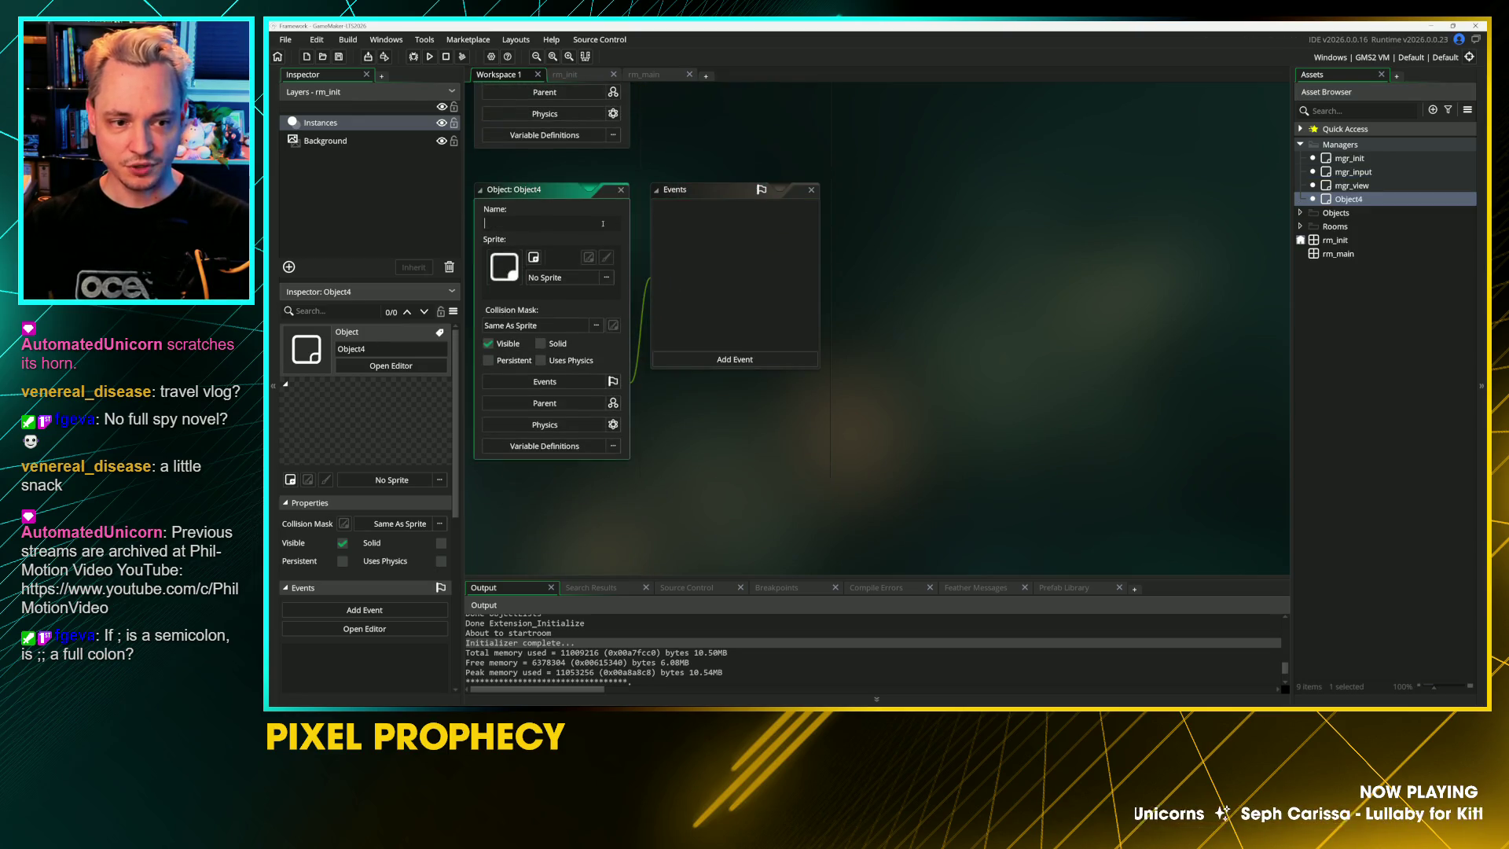
type("mgr_audio")
key("Return")
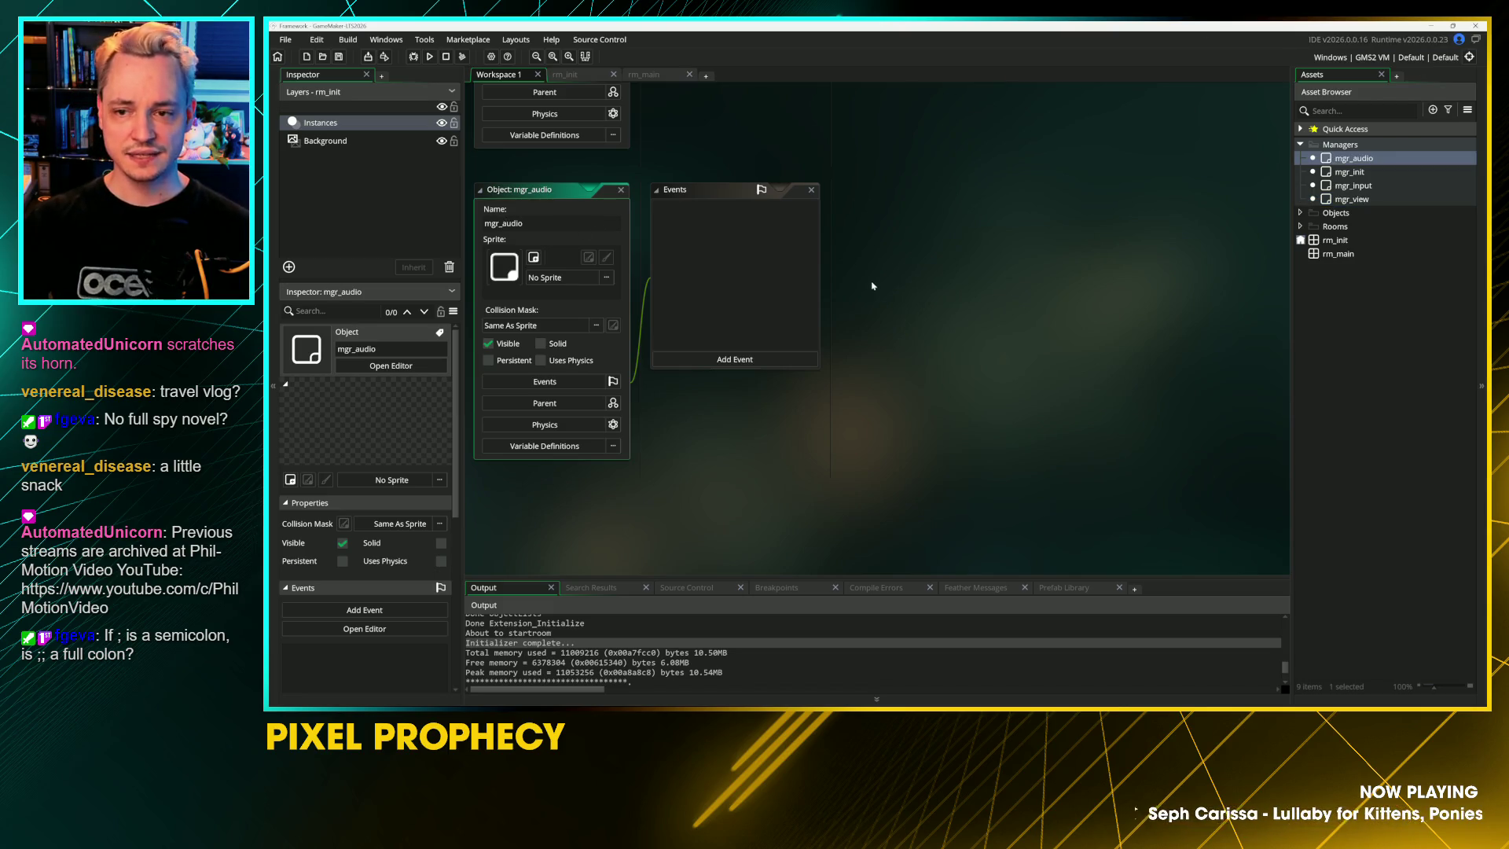
Step: Create an object named mgr_ui in the Managers folder
right_click(1324, 144)
mouse_move(1351, 154)
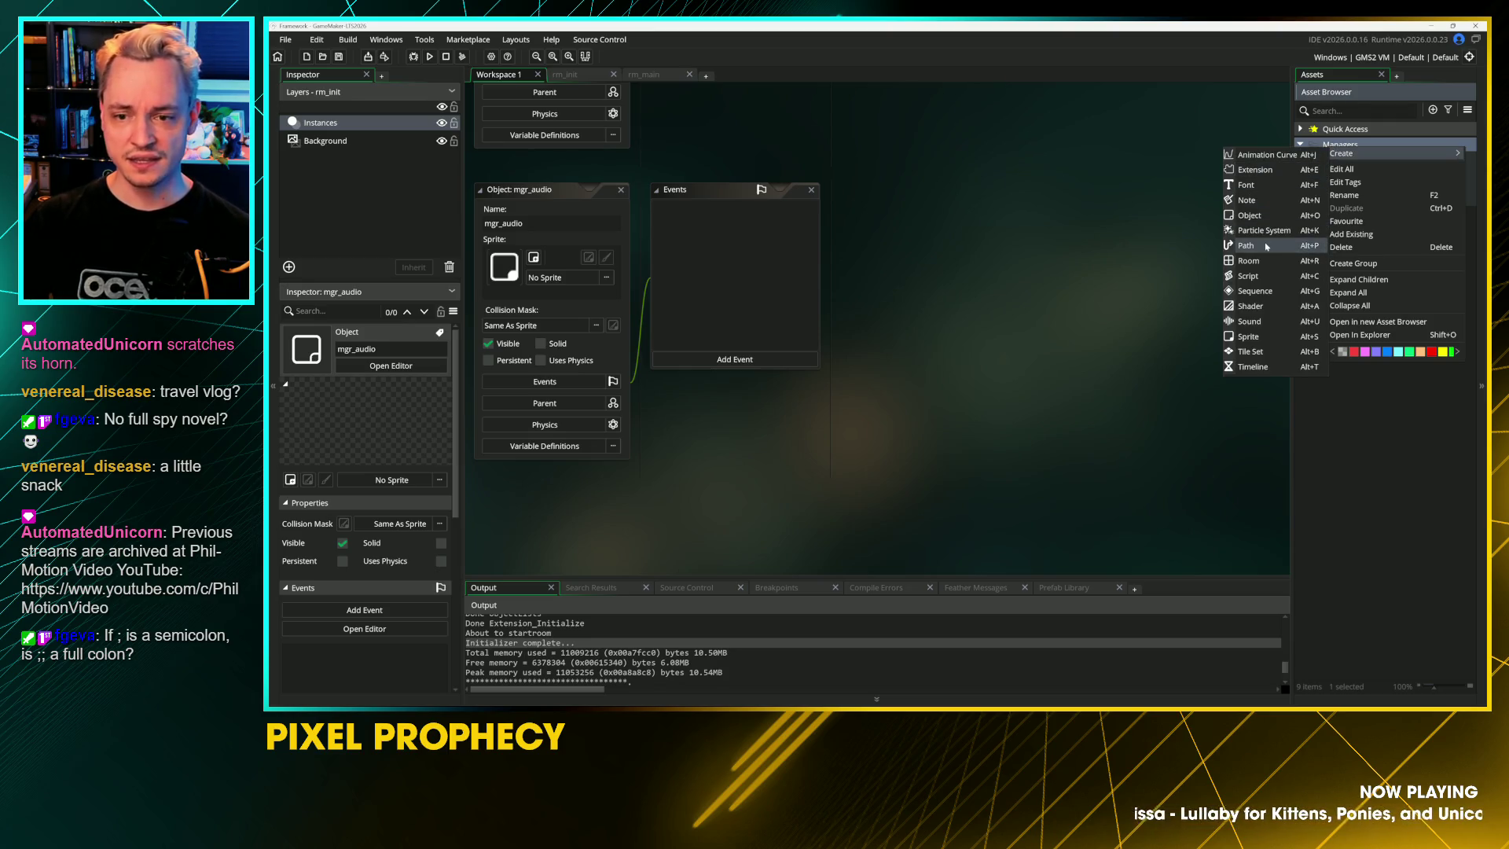
left_click(1269, 215)
type("mgr_ui")
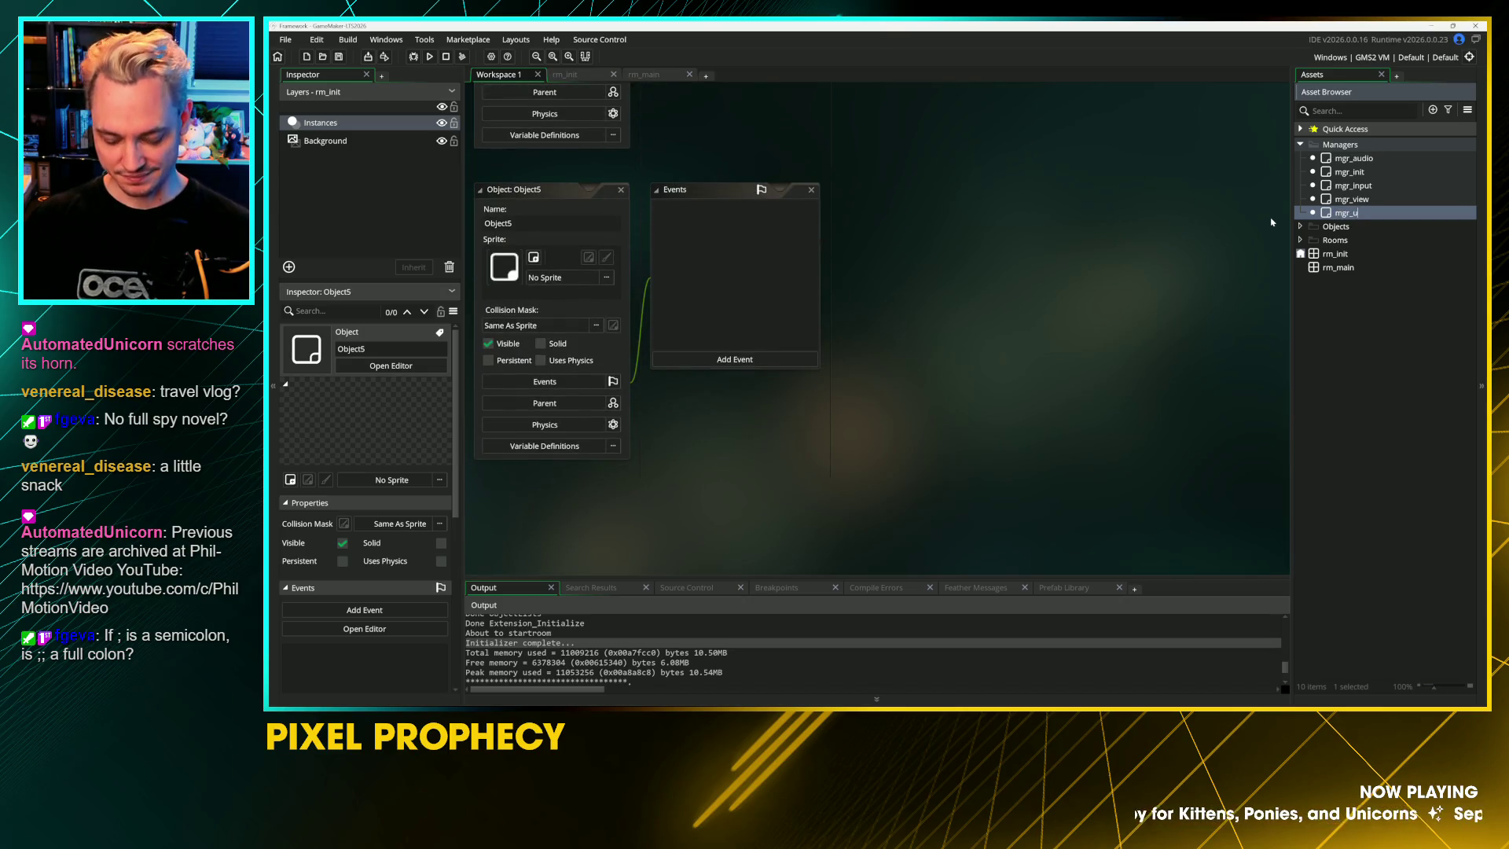
key("Return")
Step: Open mgr_view, then create an object named mgr_event in Managers
left_click_drag(1044, 219, 1065, 443)
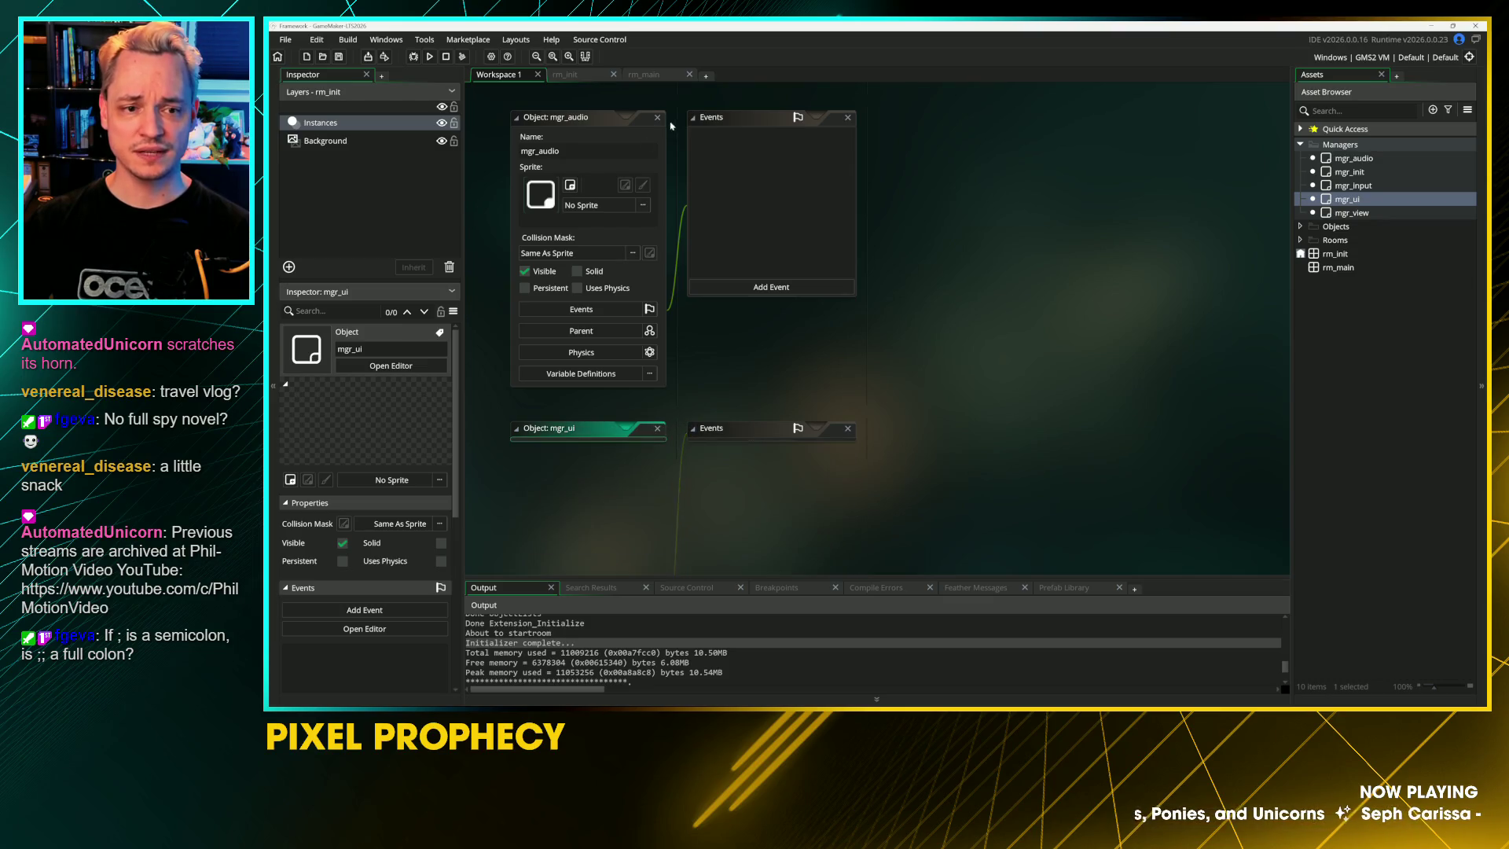
scroll(672, 410, "down", 5)
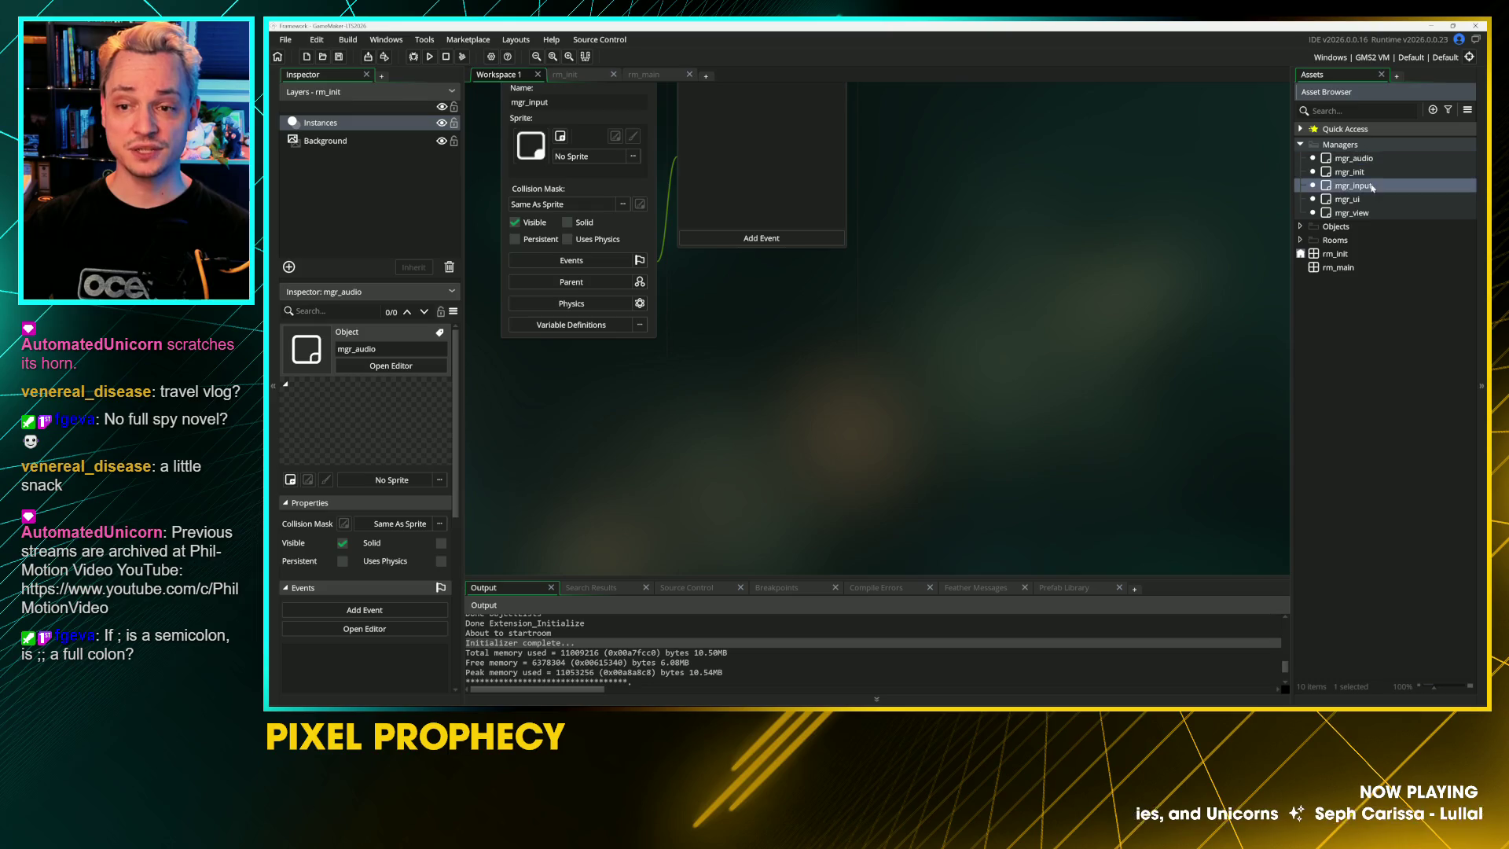
double_click(1351, 213)
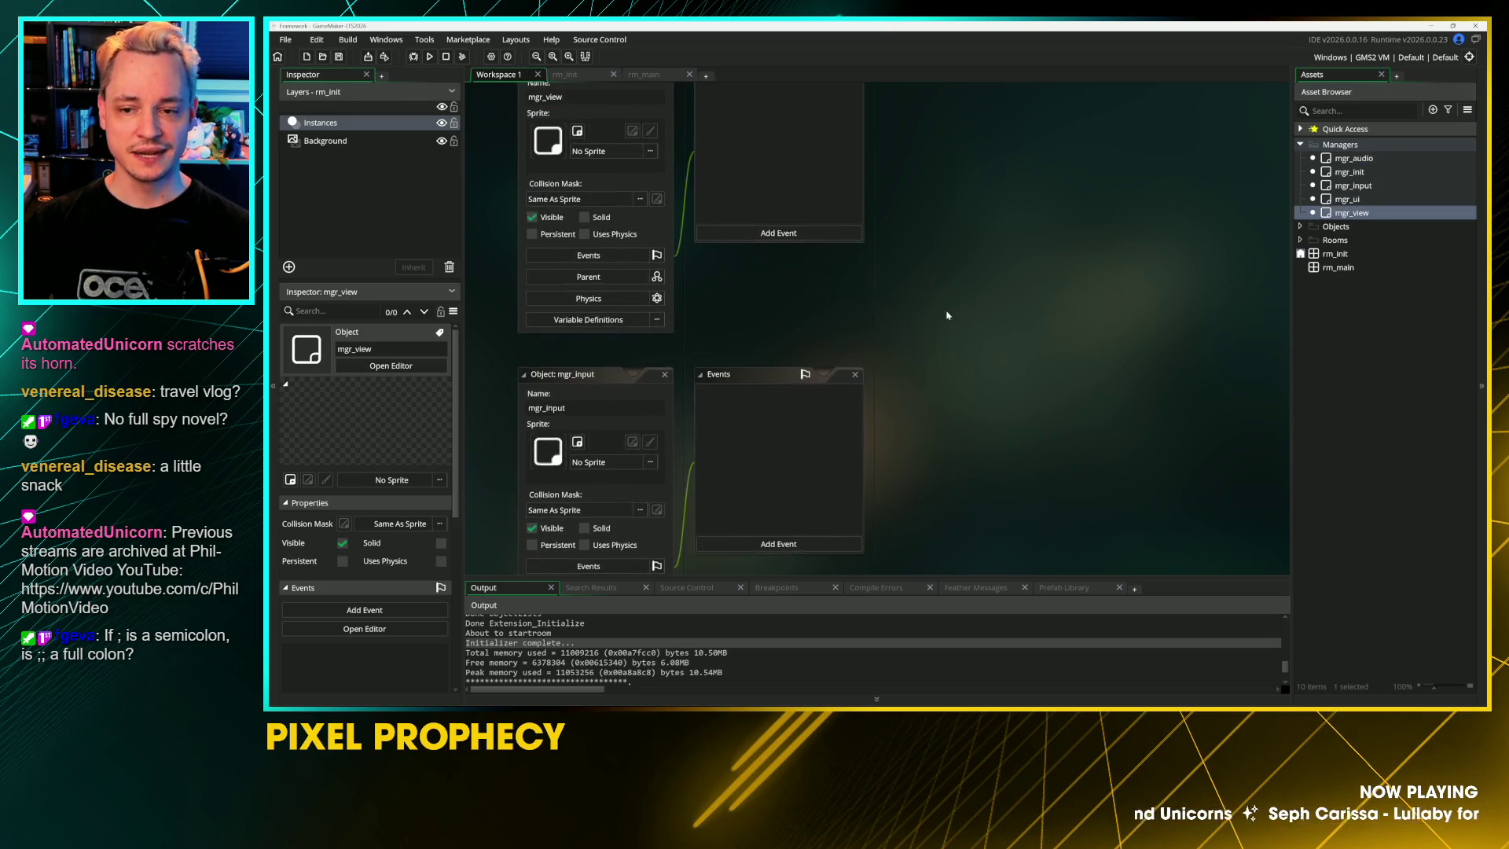
right_click(1333, 146)
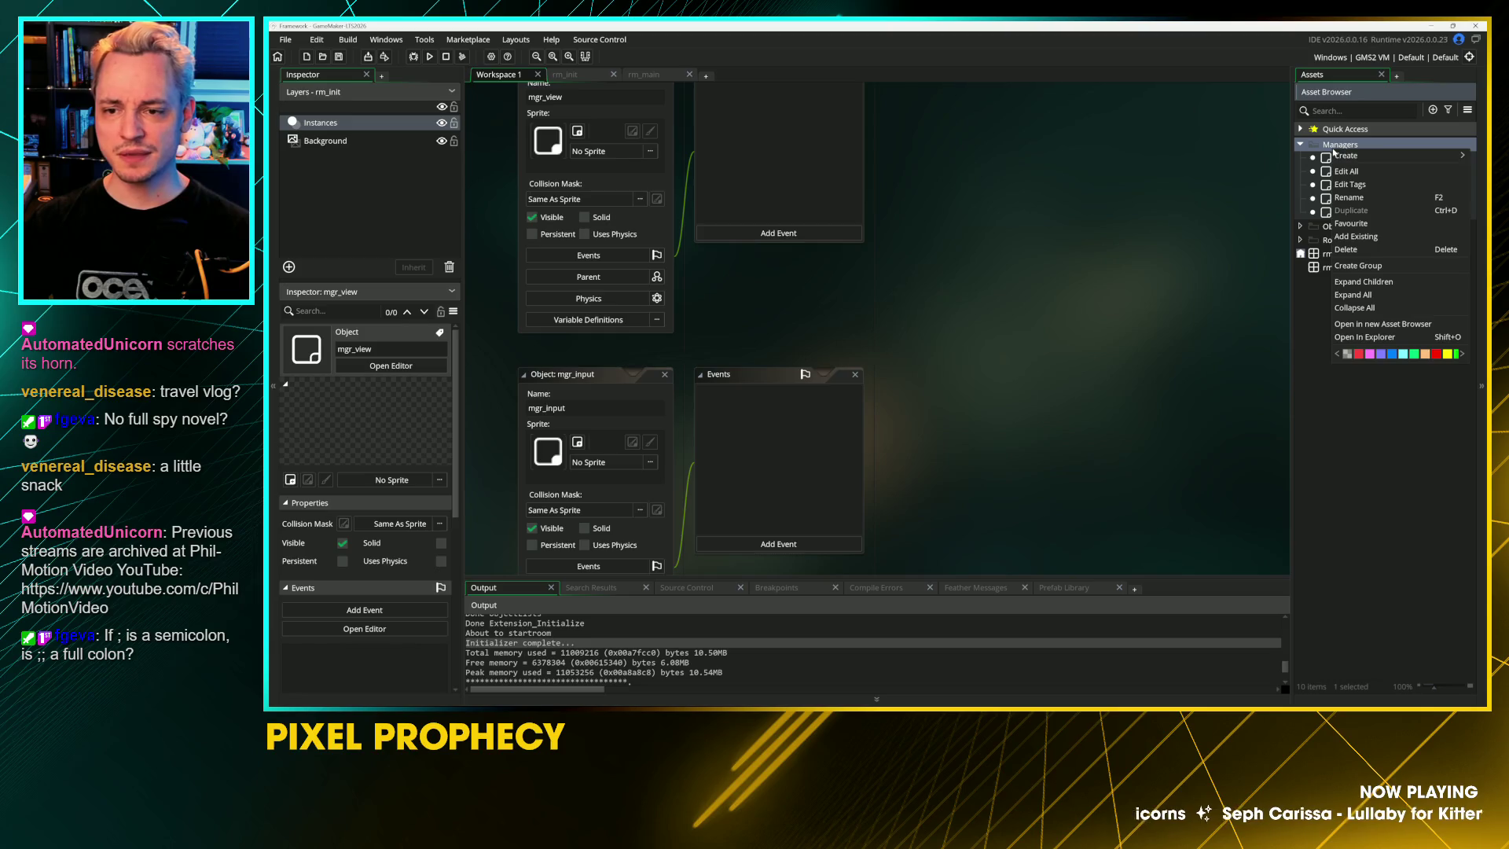
mouse_move(1348, 155)
left_click(1254, 218)
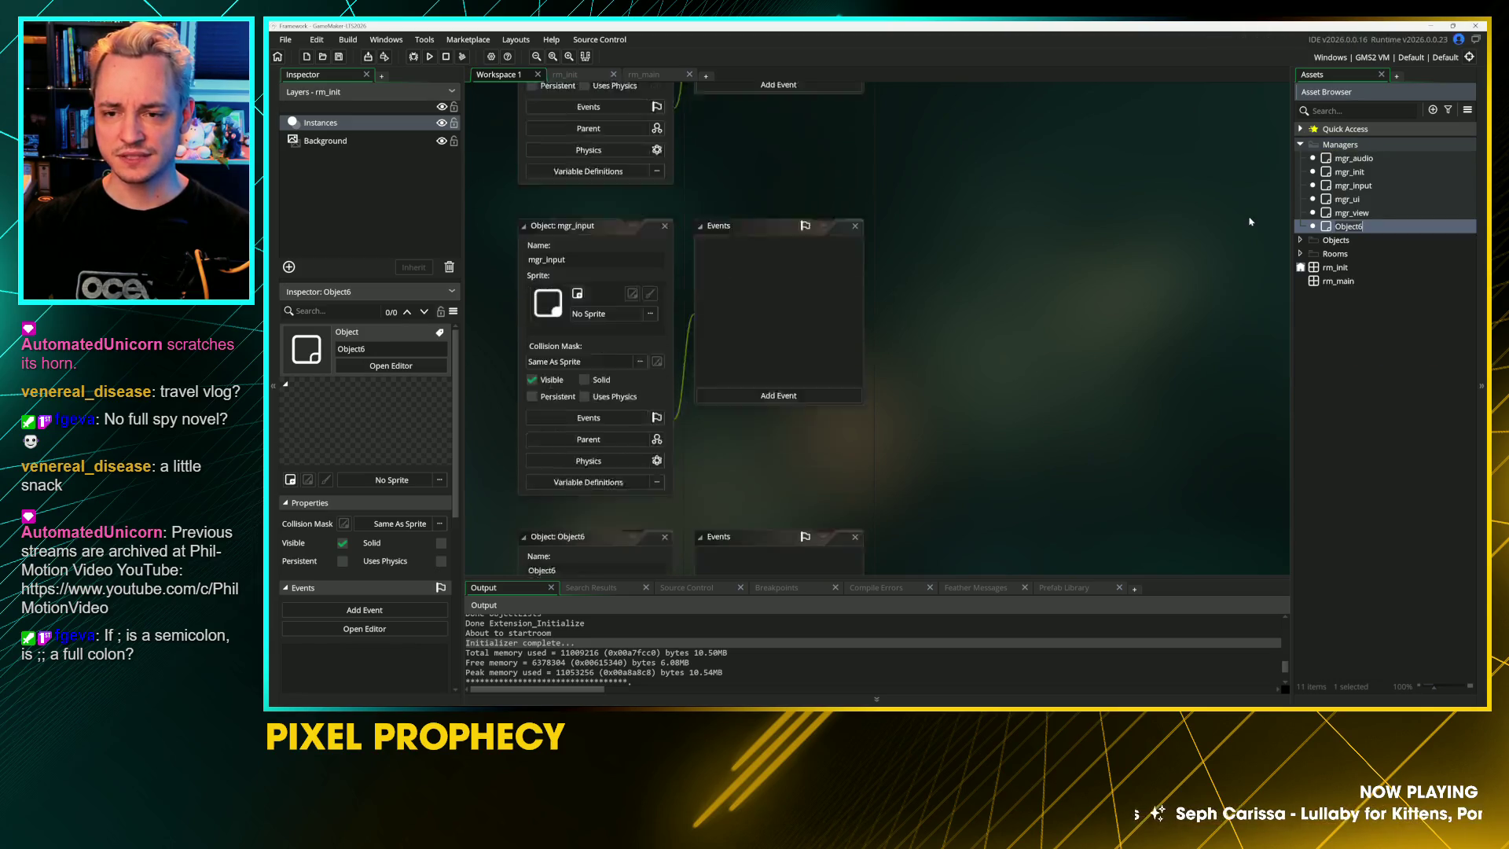
type("mgr_event")
key("Return")
Step: Browse the Managers folder, selecting rm_init, mgr_init and mgr_input
scroll(966, 483, "up", 3)
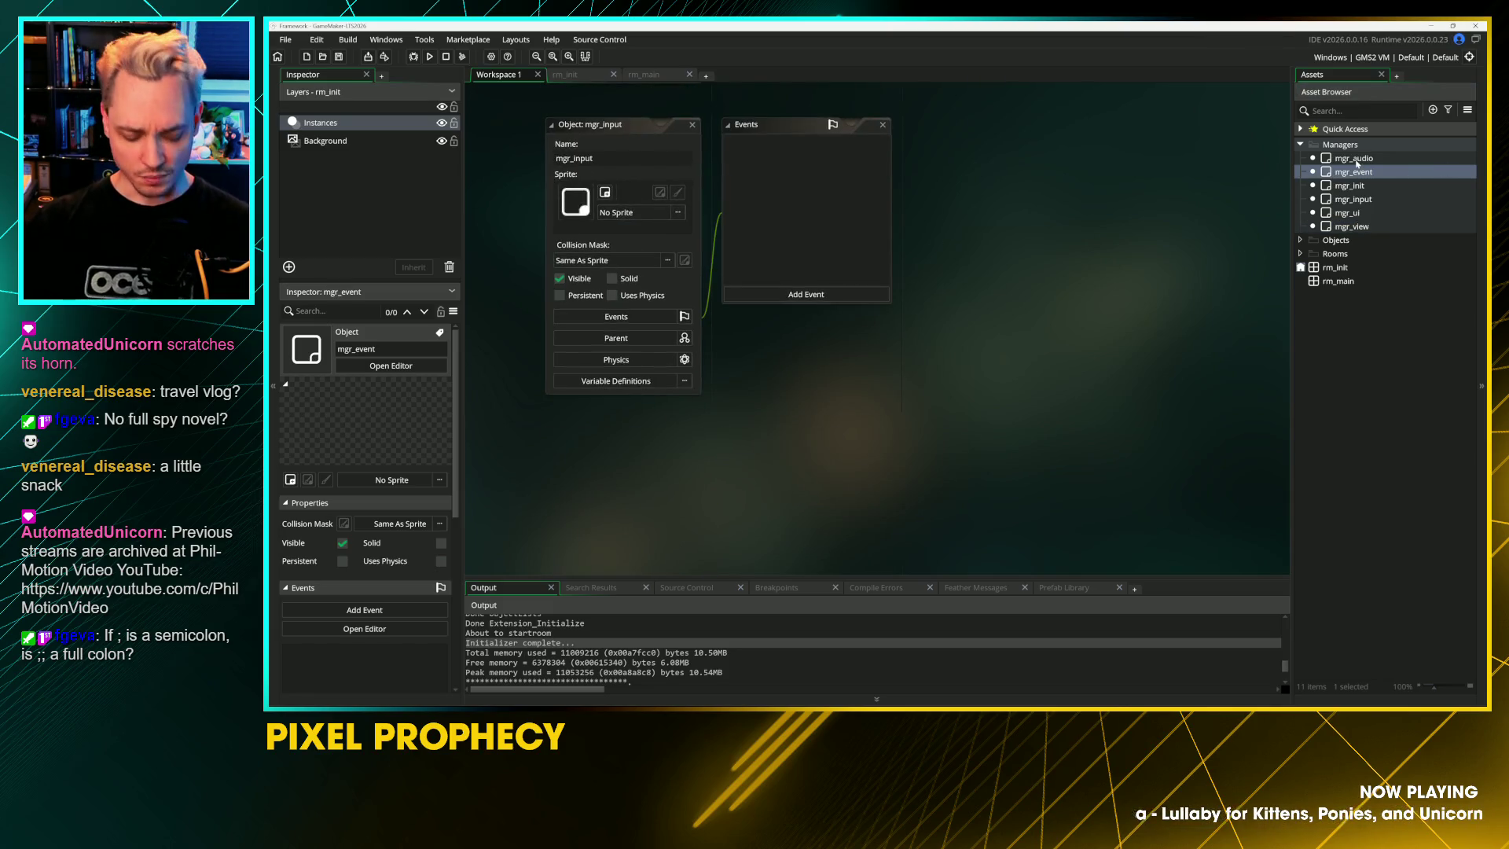
key("Up")
key("Down")
key("Down")
key("Down")
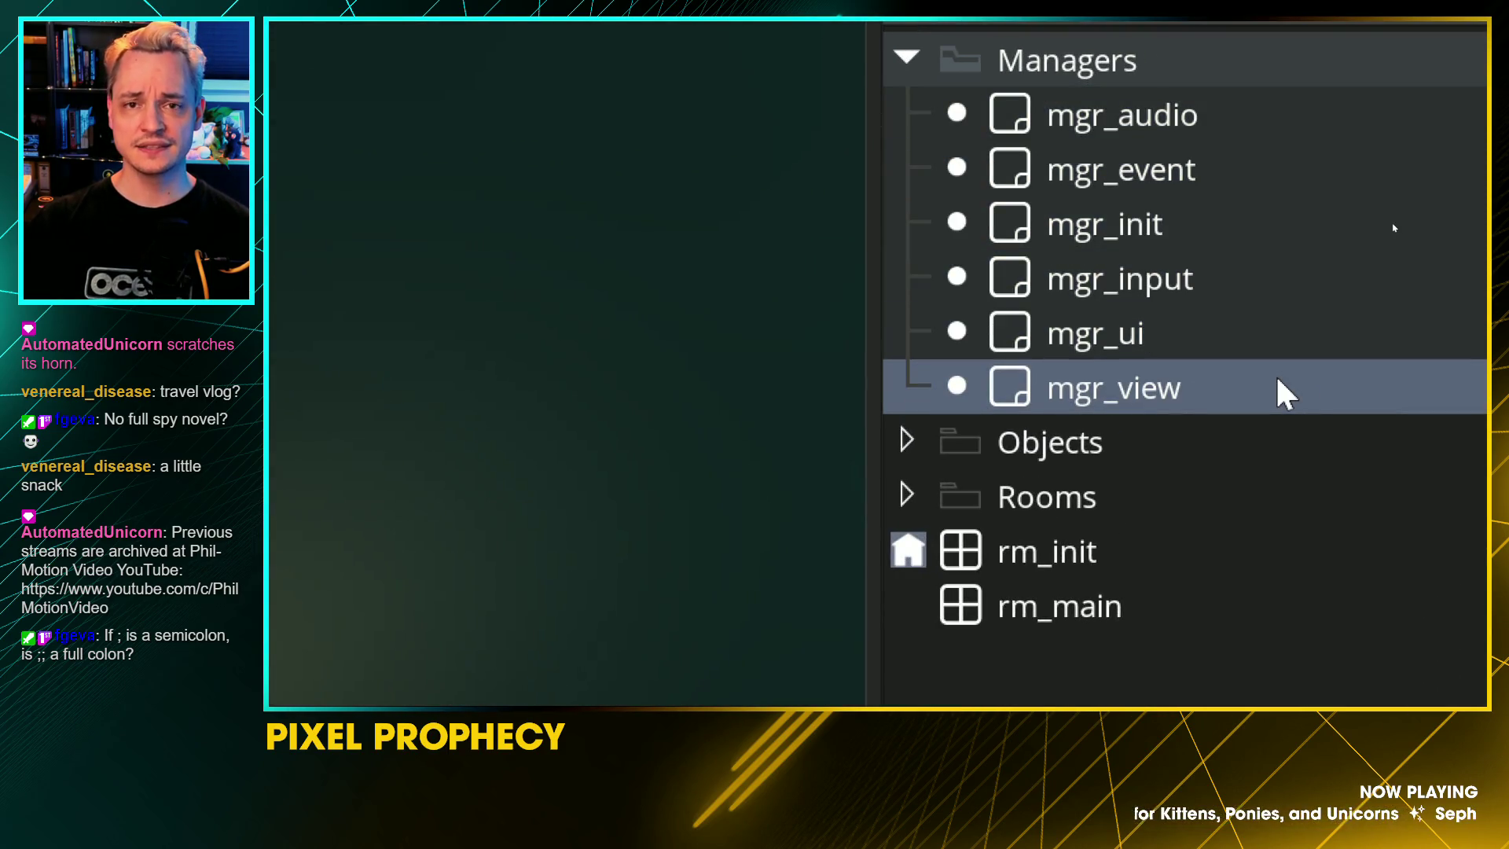
left_click(1279, 564)
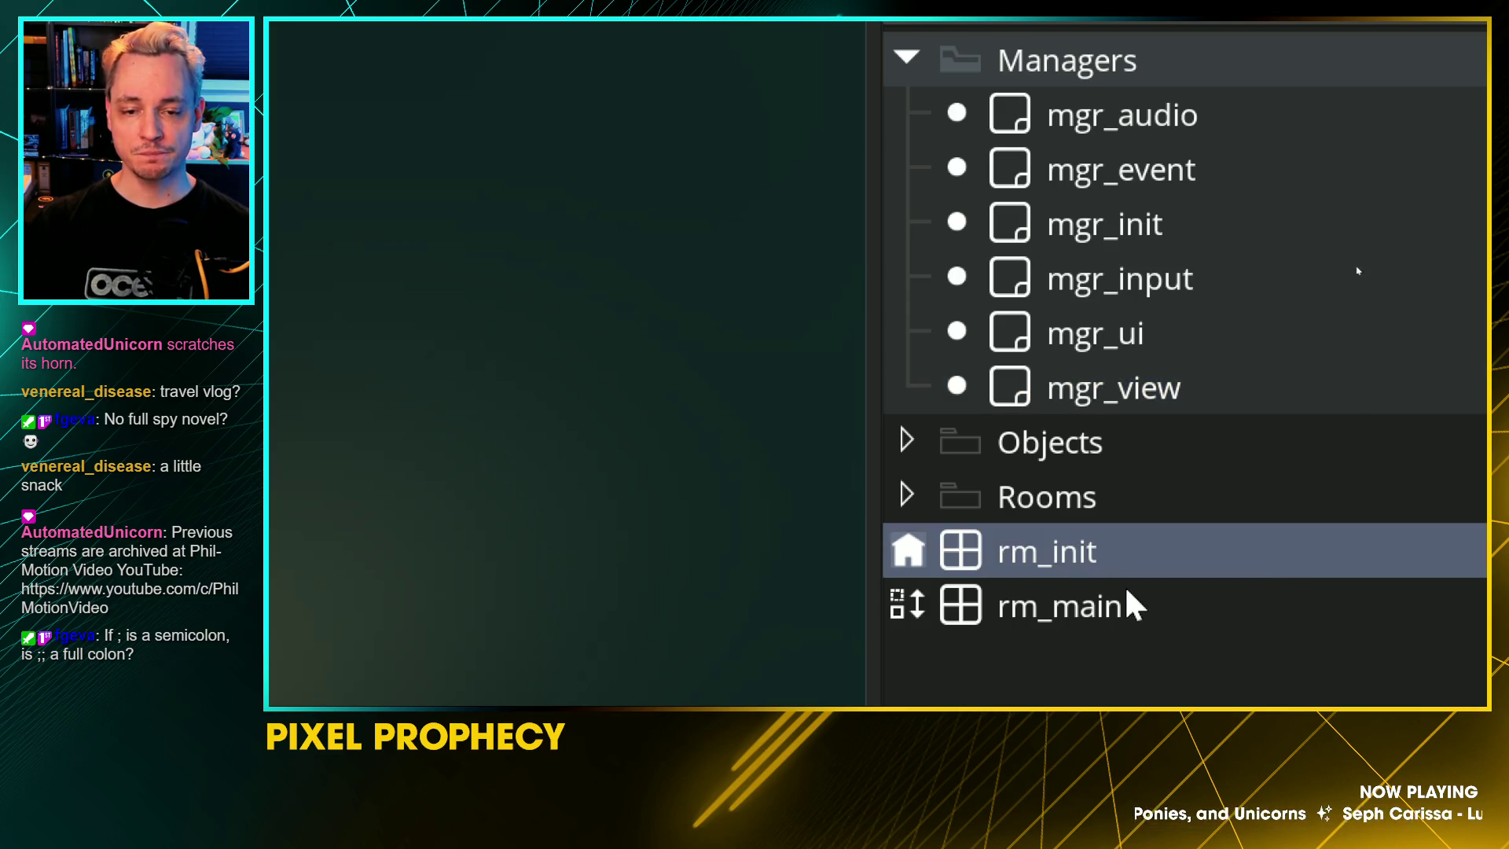
left_click(1203, 230)
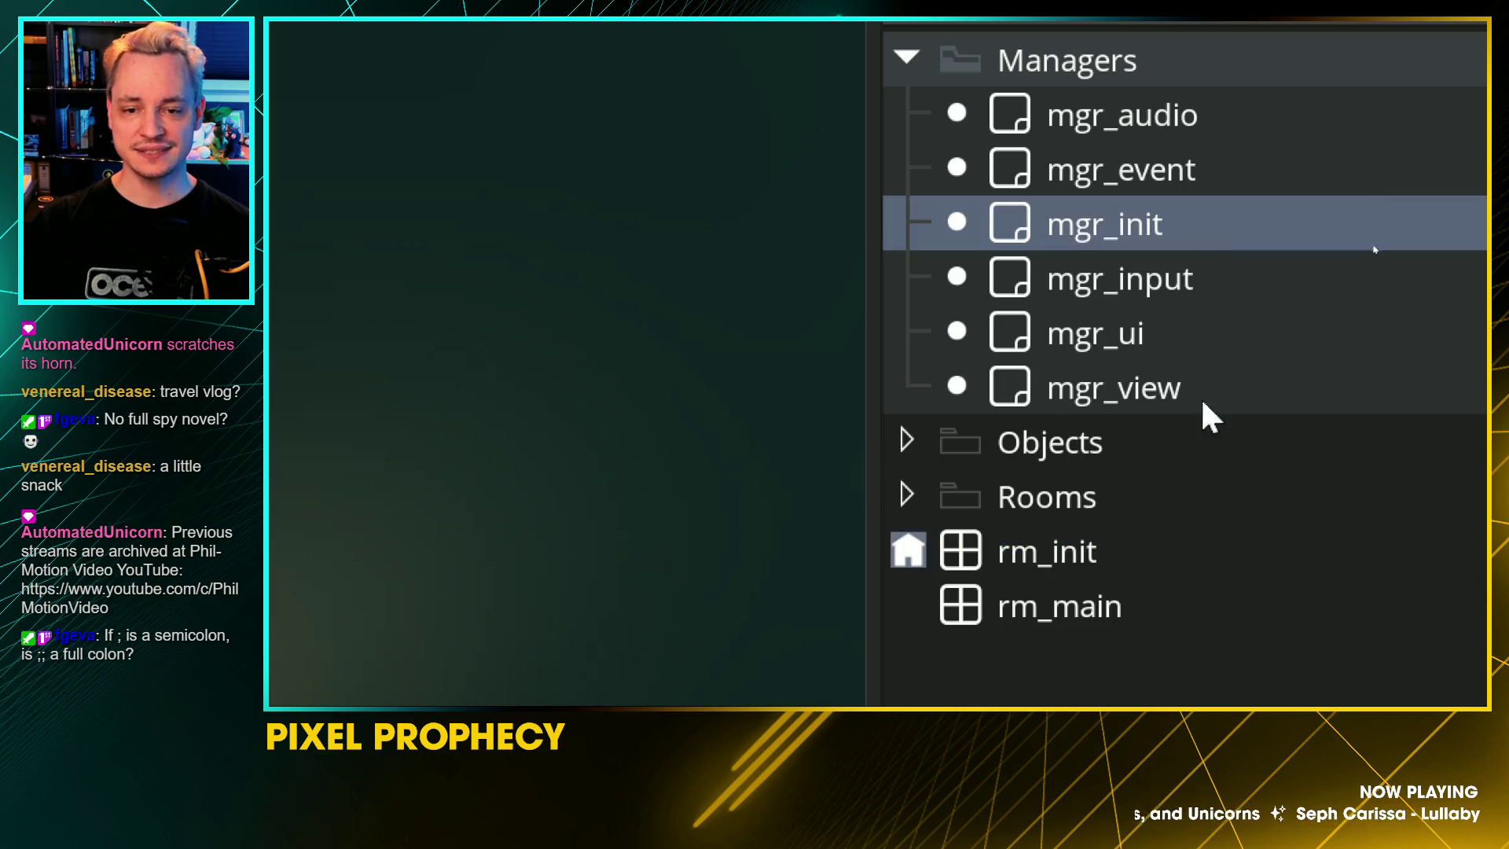
scroll(1171, 229, "up", 1)
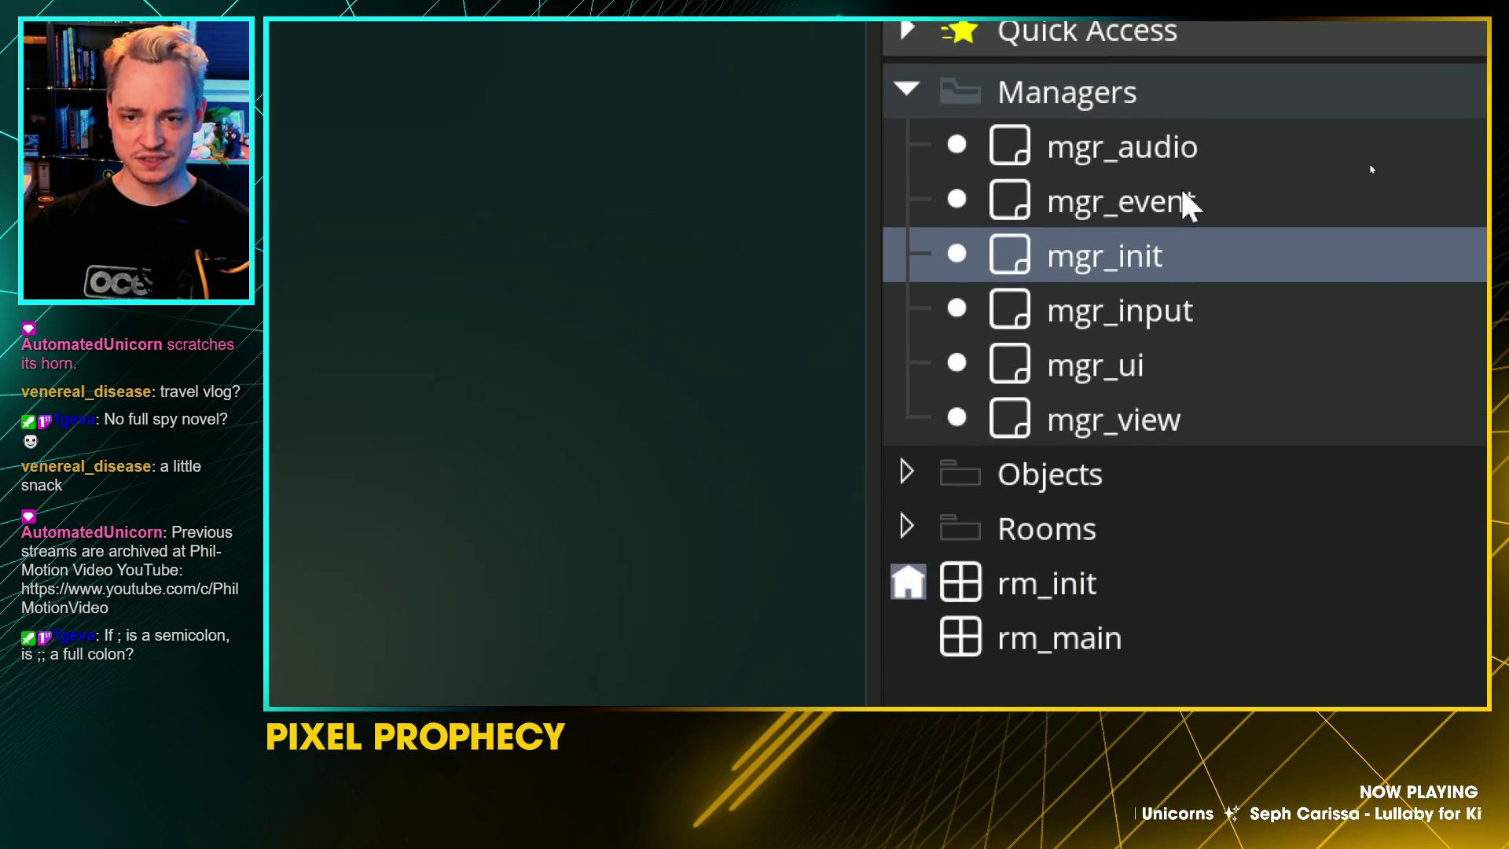
left_click(1186, 157)
left_click(1191, 306)
left_click(1186, 382)
key("Down")
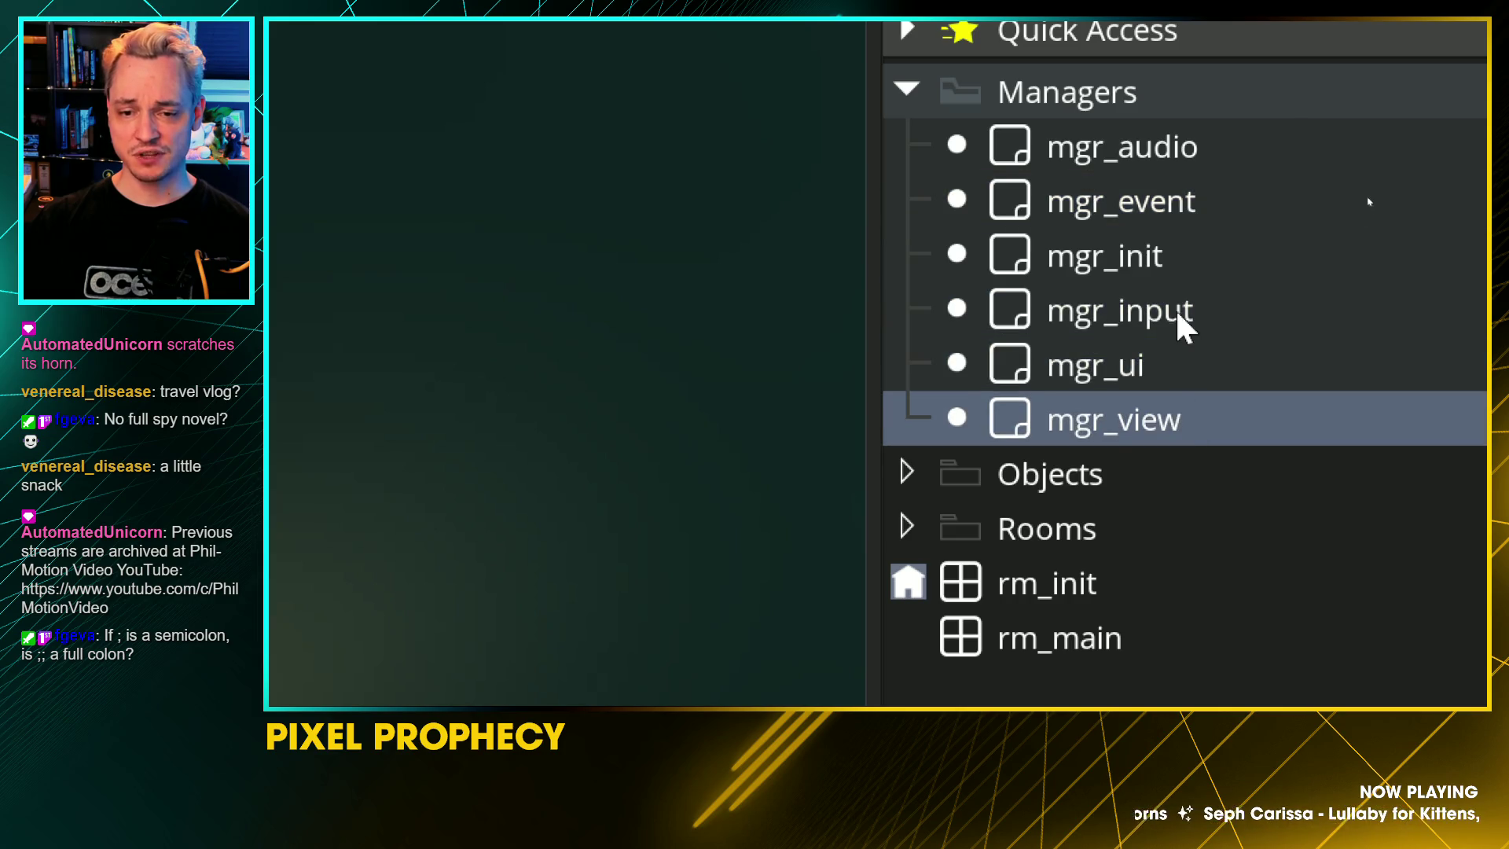
left_click(1177, 261)
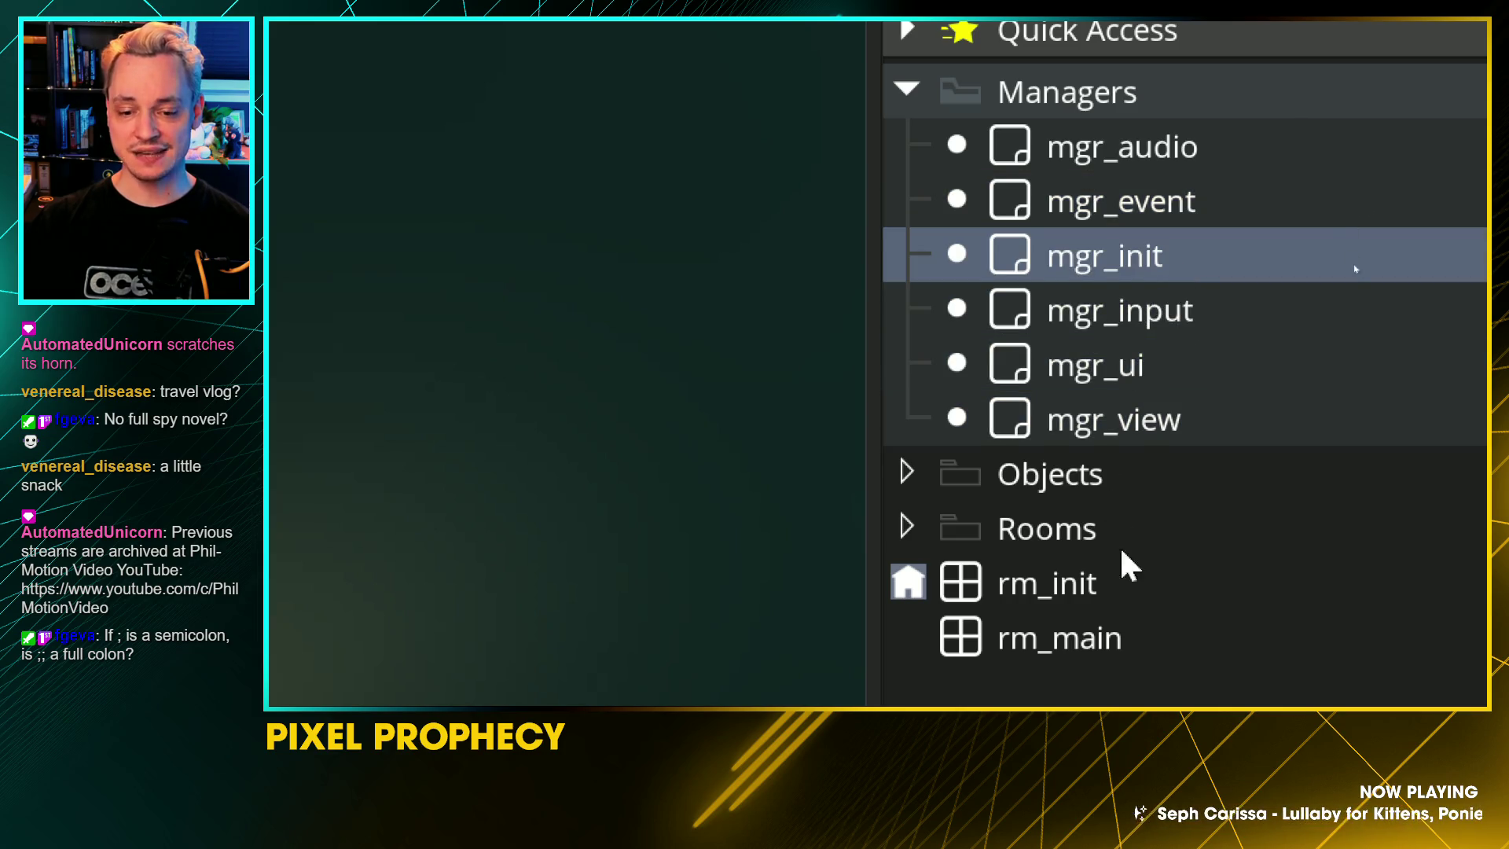
scroll(1112, 574, "down", 1)
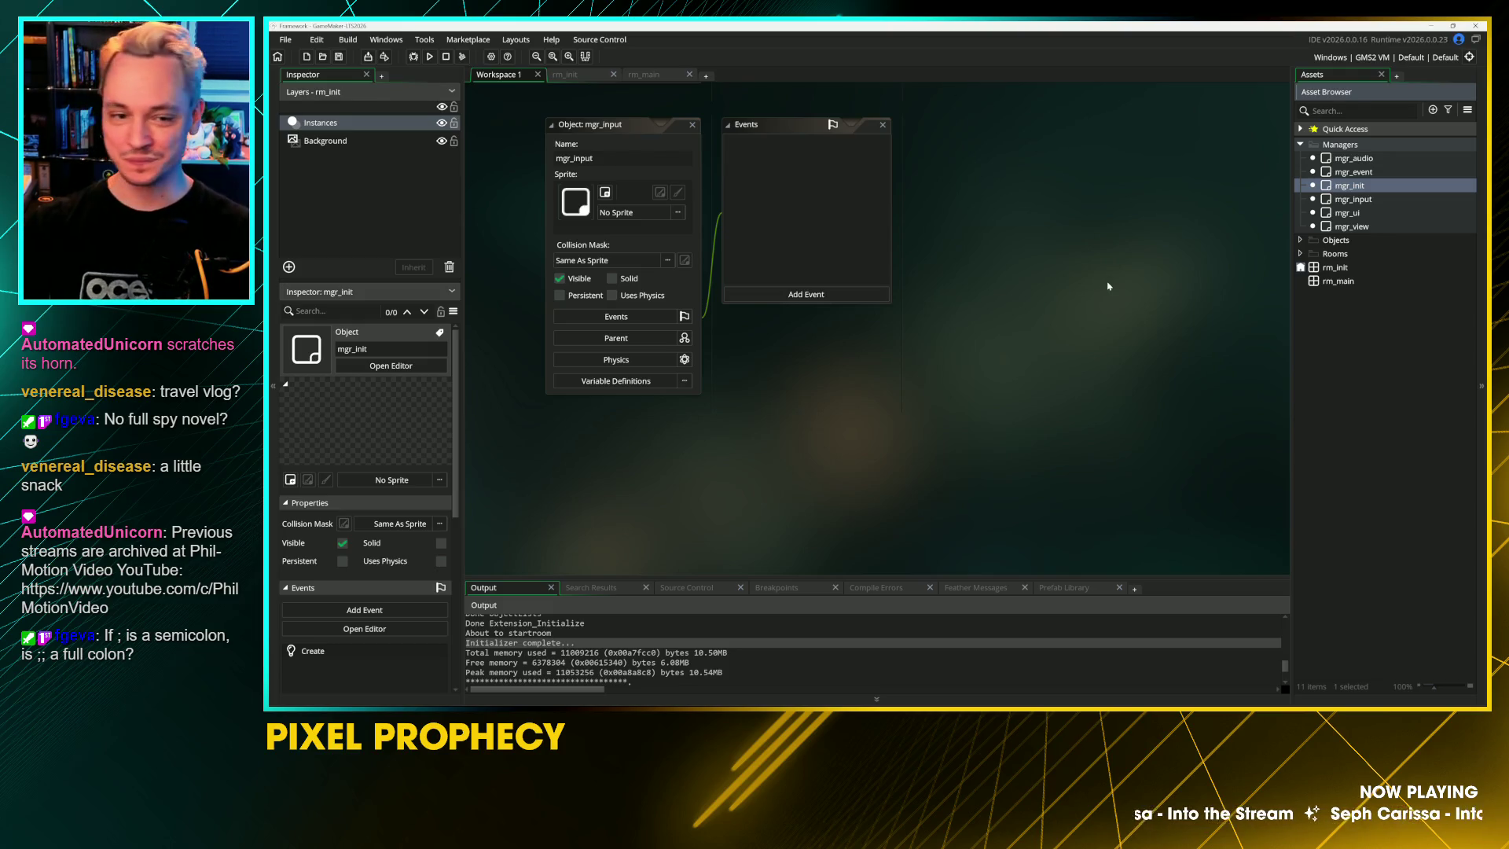
Step: Close the mgr_input and mgr_init editors to clear the workspace
left_click_drag(583, 147, 612, 159)
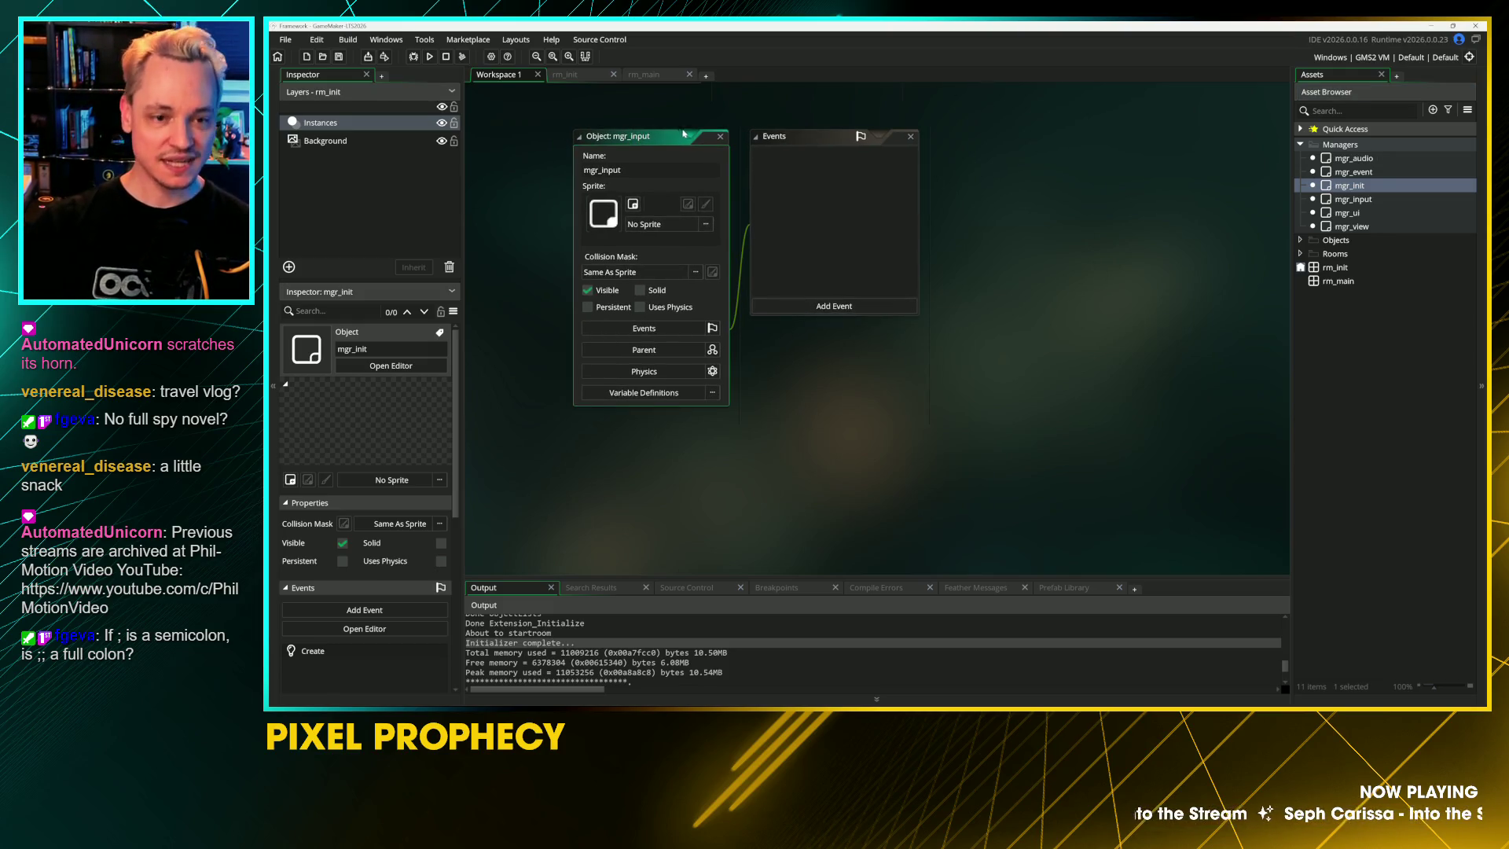
double_click(708, 138)
left_click(709, 138)
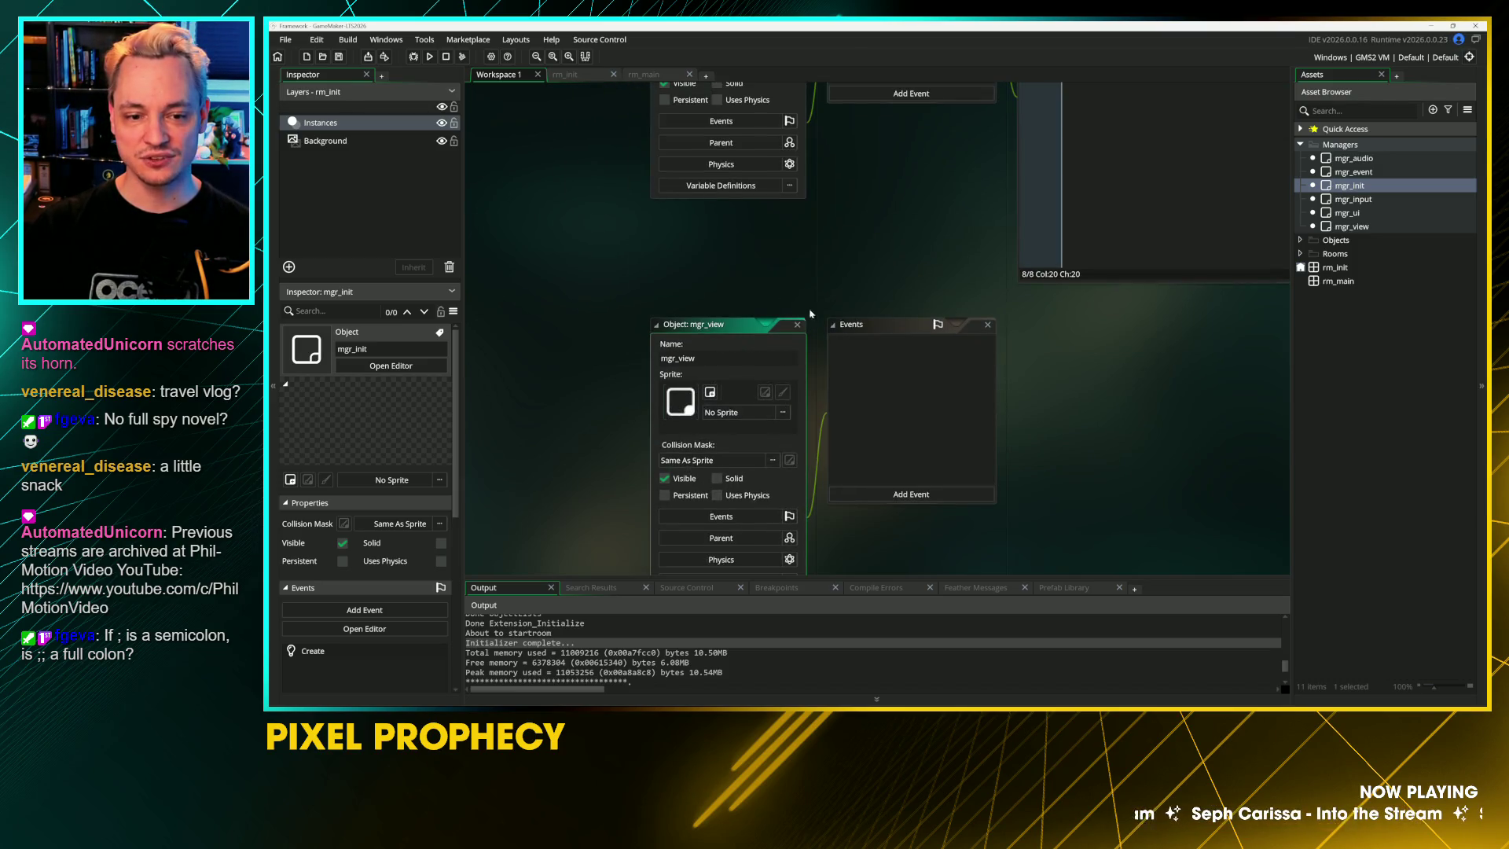
right_click(686, 203)
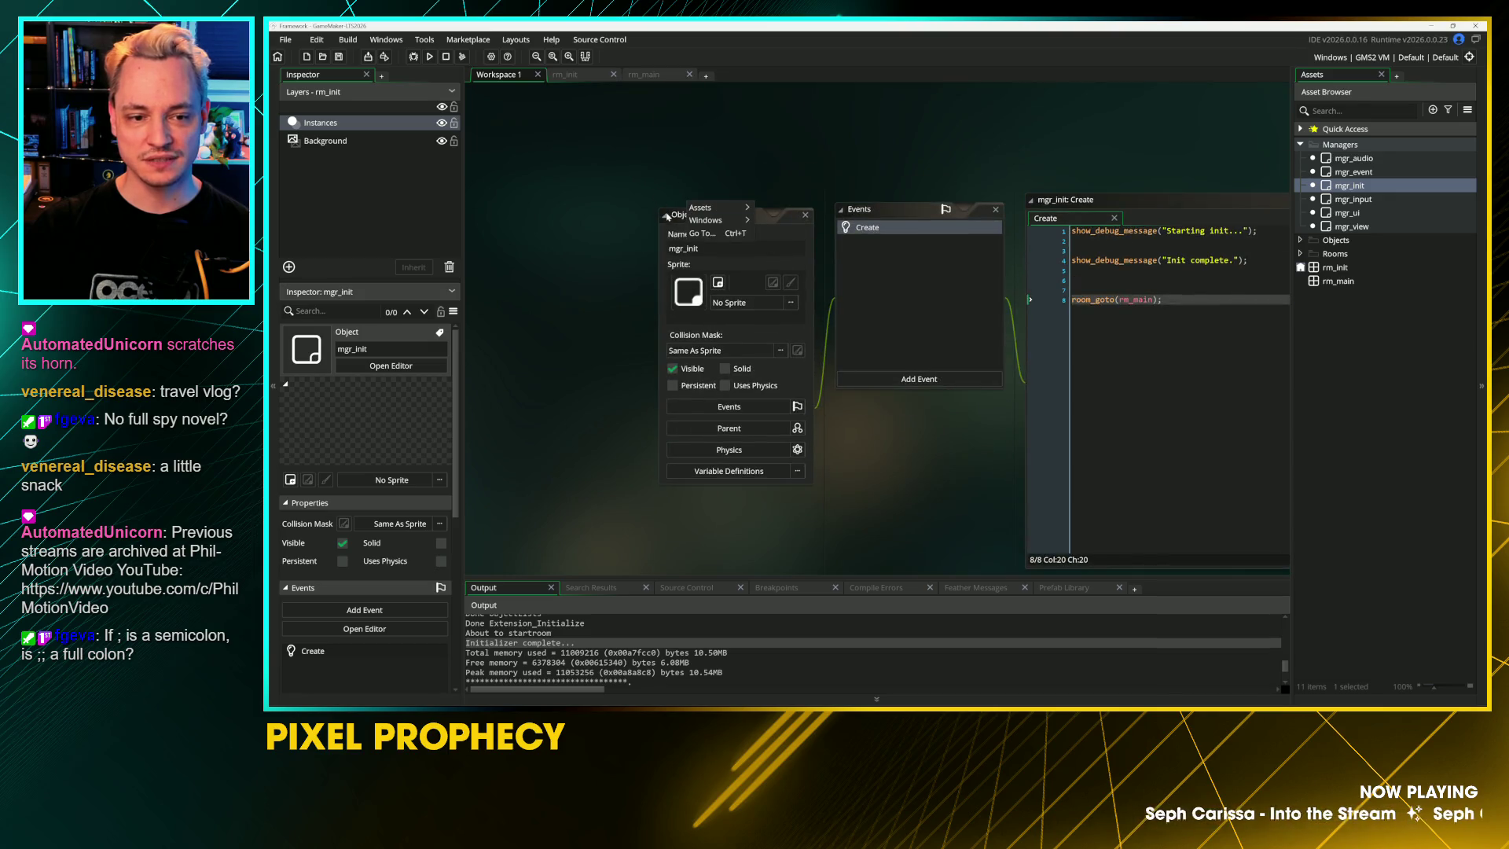
left_click(739, 215)
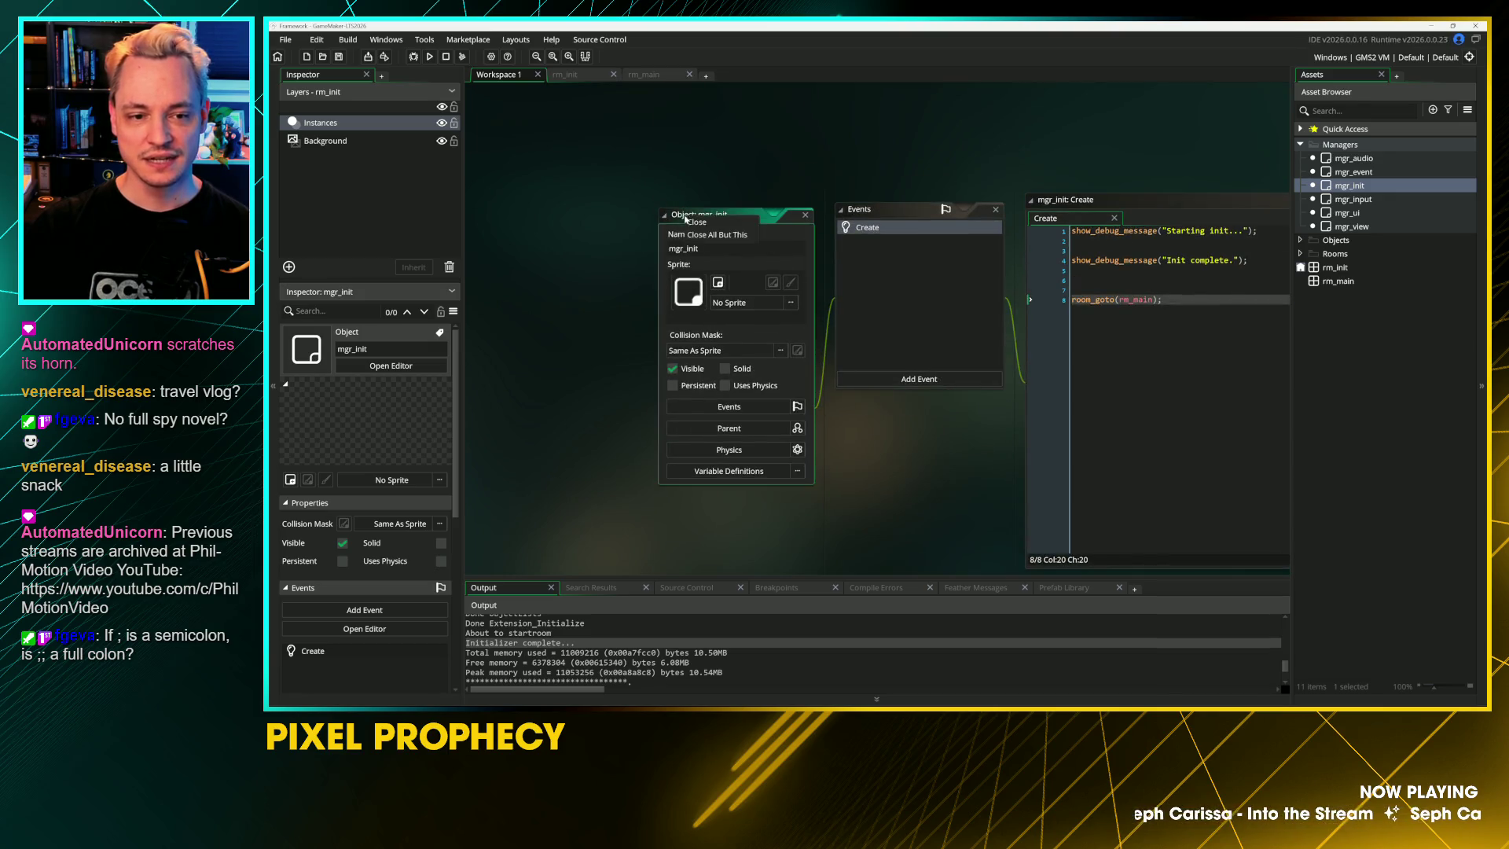
left_click(806, 215)
Step: Make mgr_audio persistent and check the mgr_event and mgr_input settings
double_click(1353, 158)
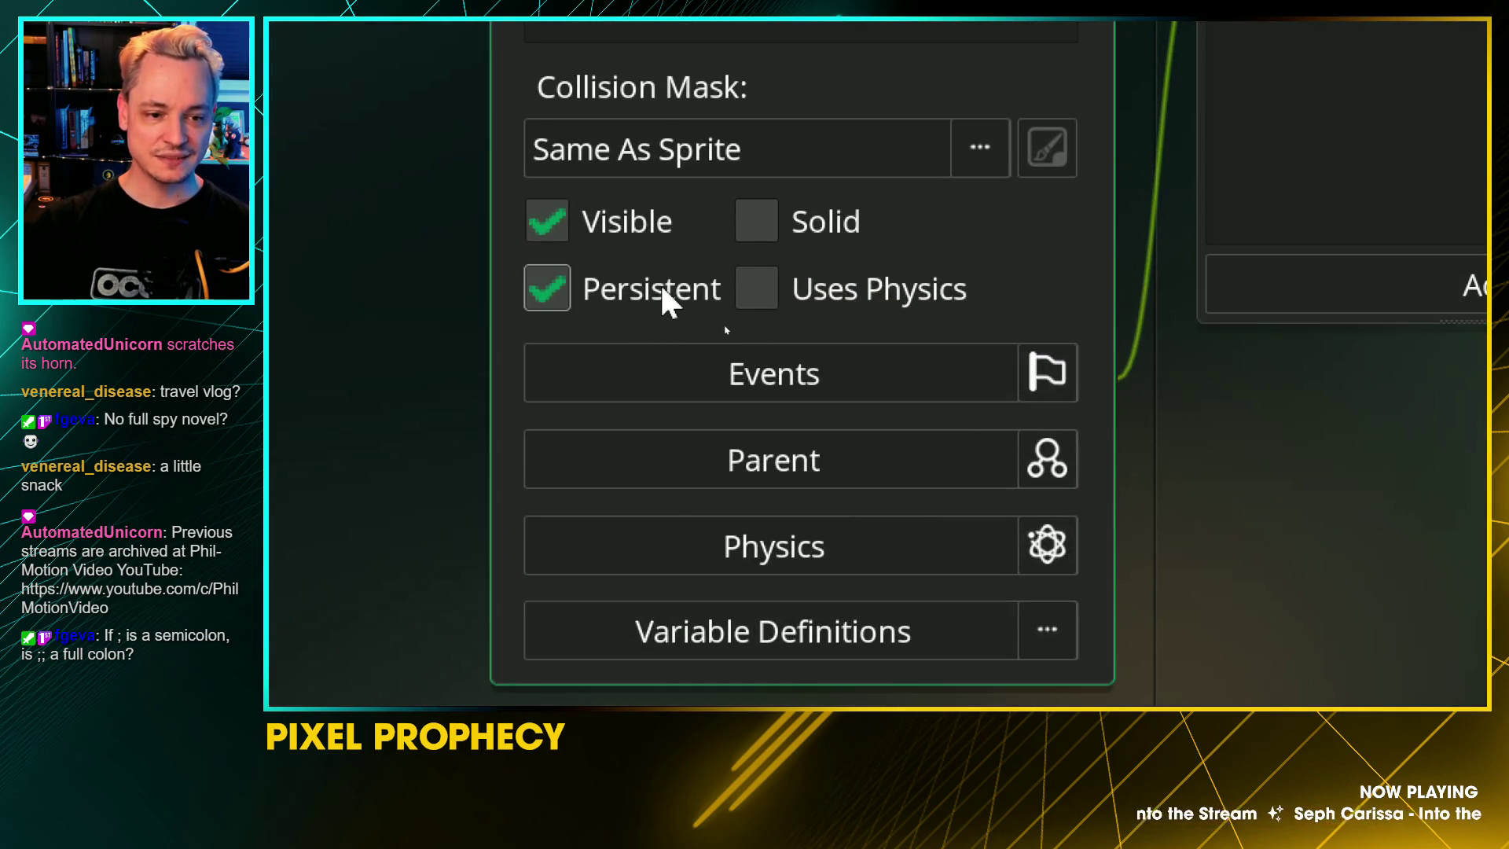
left_click(663, 290)
left_click(1345, 172)
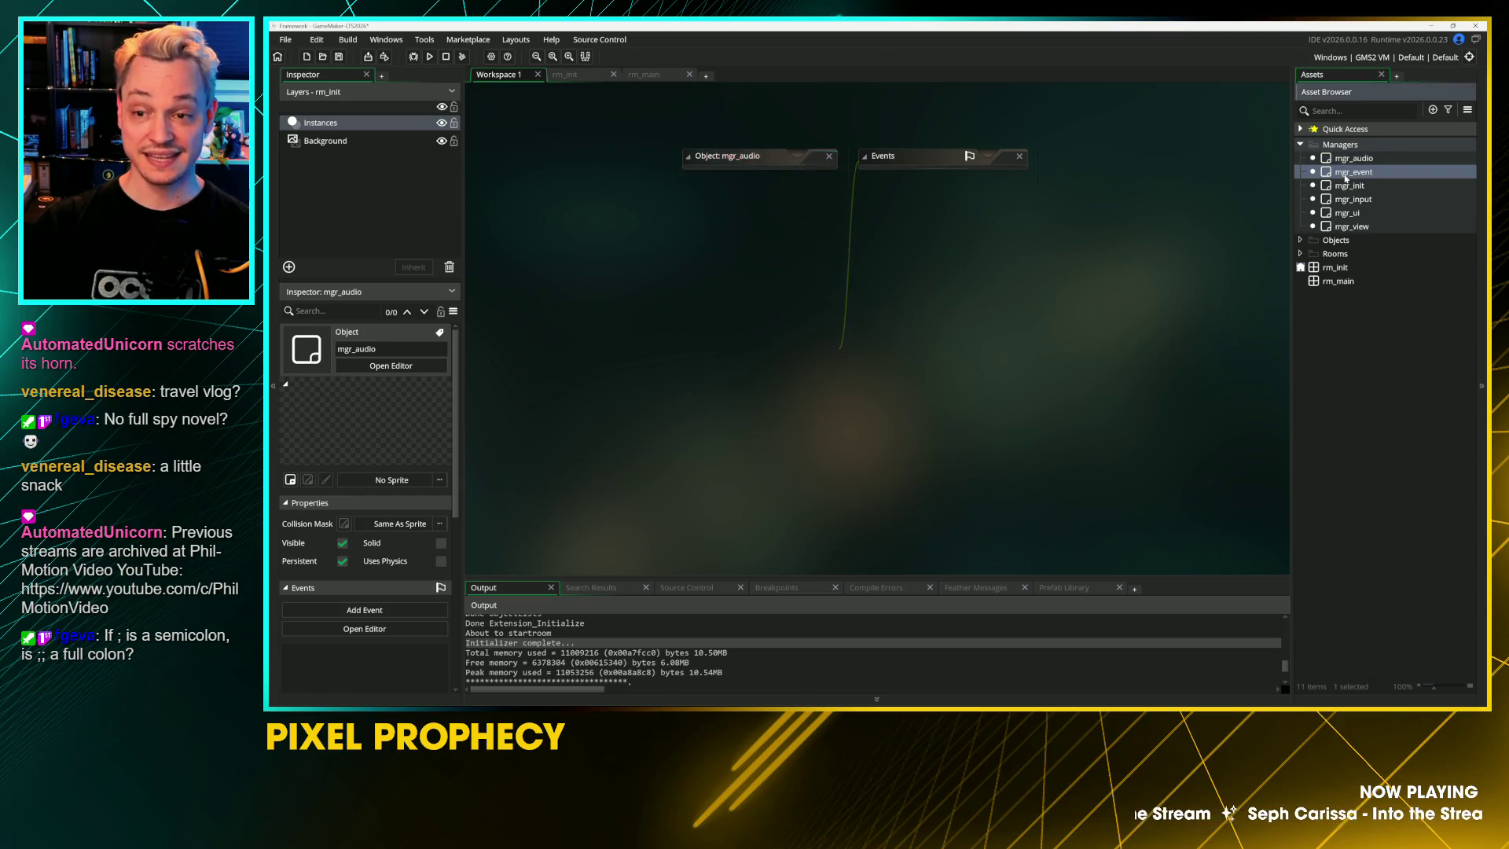
double_click(1345, 173)
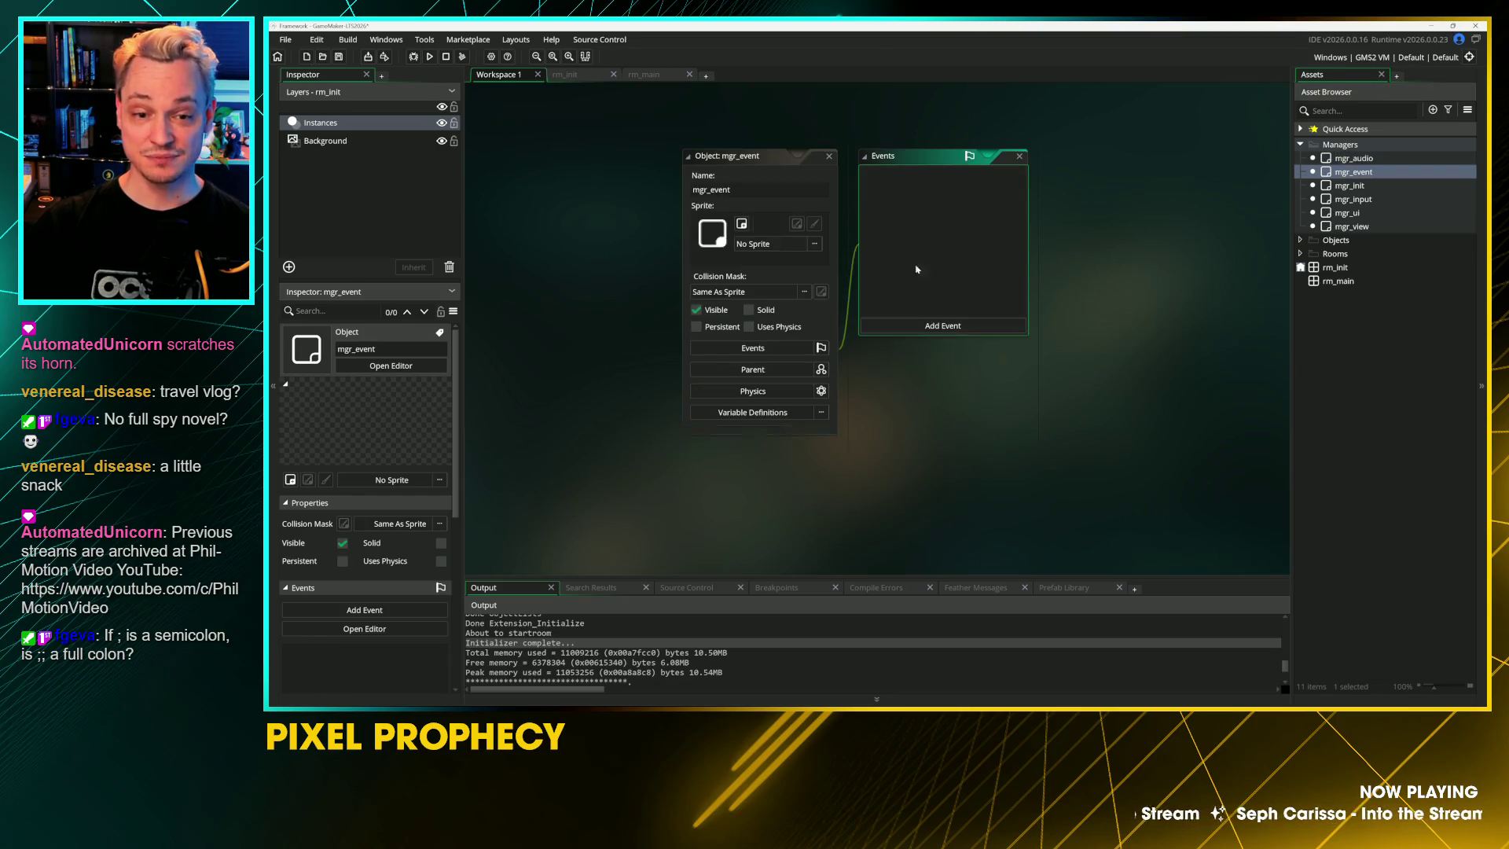
left_click(829, 156)
double_click(1353, 199)
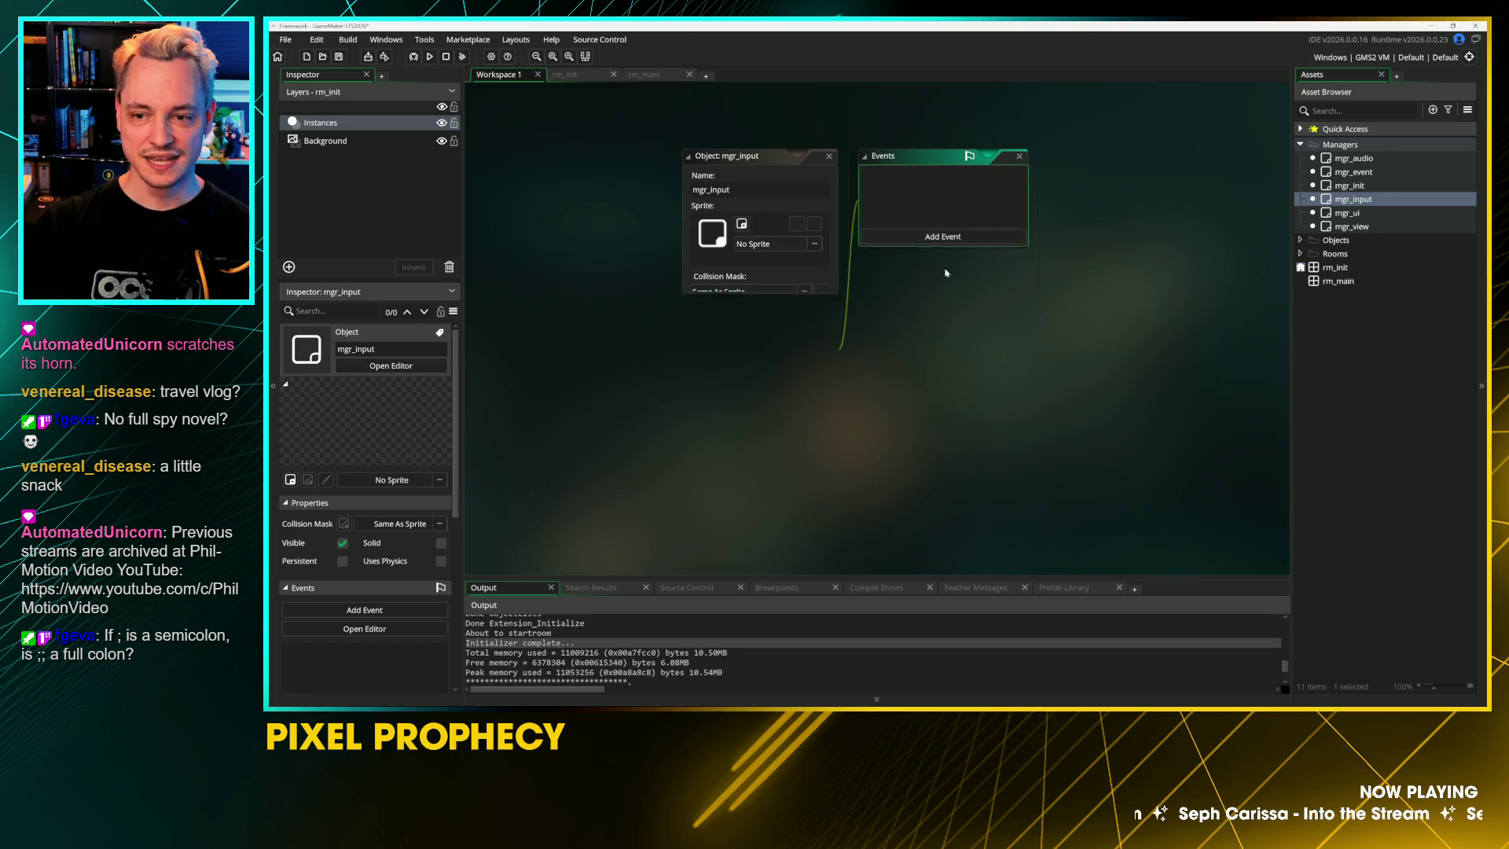
left_click(829, 156)
Step: Tick Persistent for mgr_ui and mgr_view, then close the editor
double_click(1347, 213)
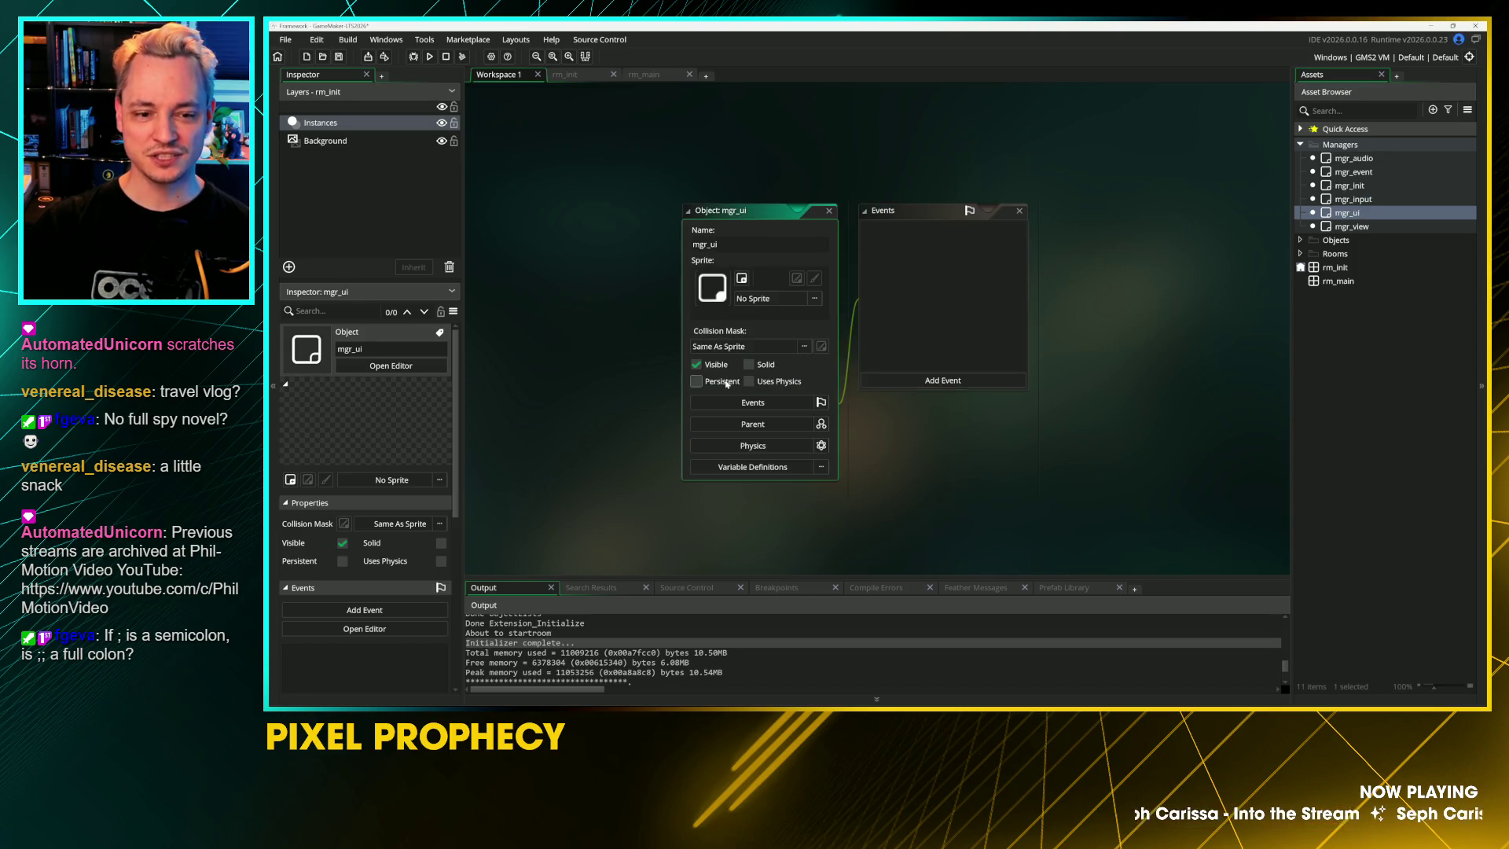
left_click(829, 211)
double_click(1350, 226)
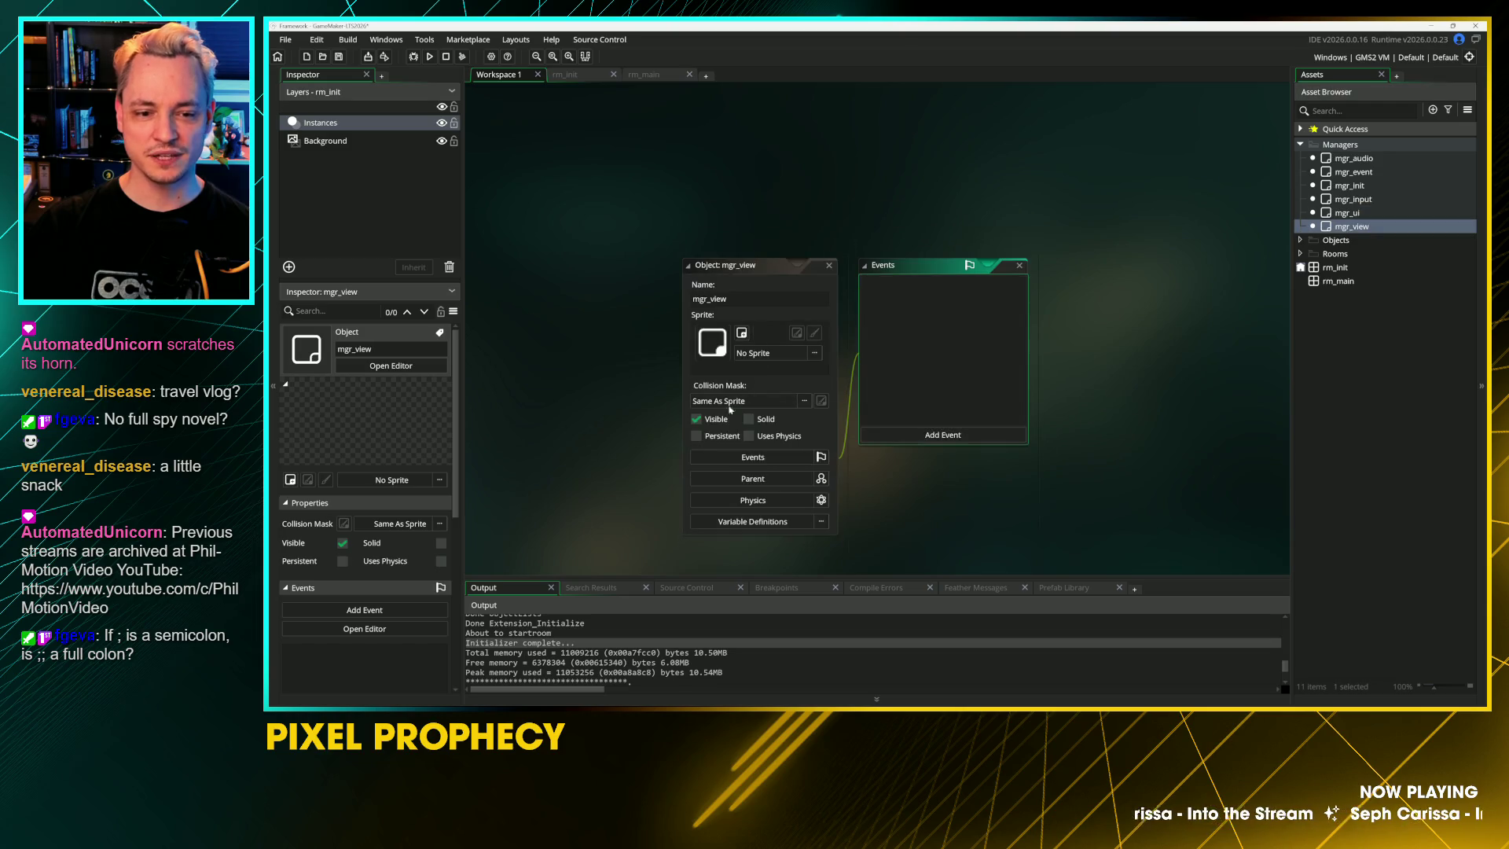
left_click(696, 436)
left_click(829, 265)
left_click(1326, 145)
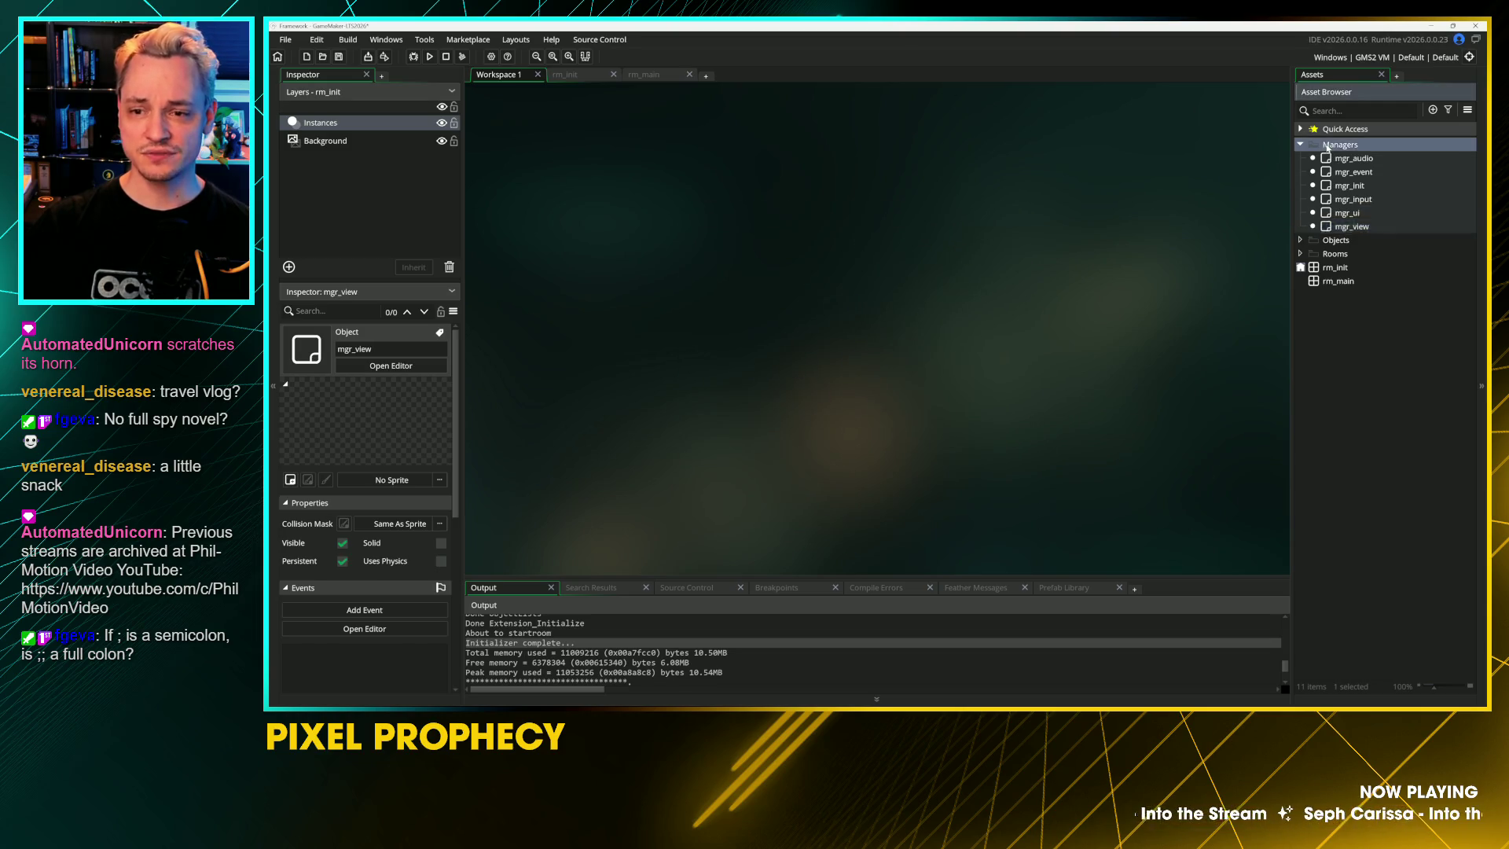
Step: Create object mgr_game in Managers, tick Persistent, and close its editor
right_click(1327, 147)
mouse_move(1336, 151)
left_click(1275, 210)
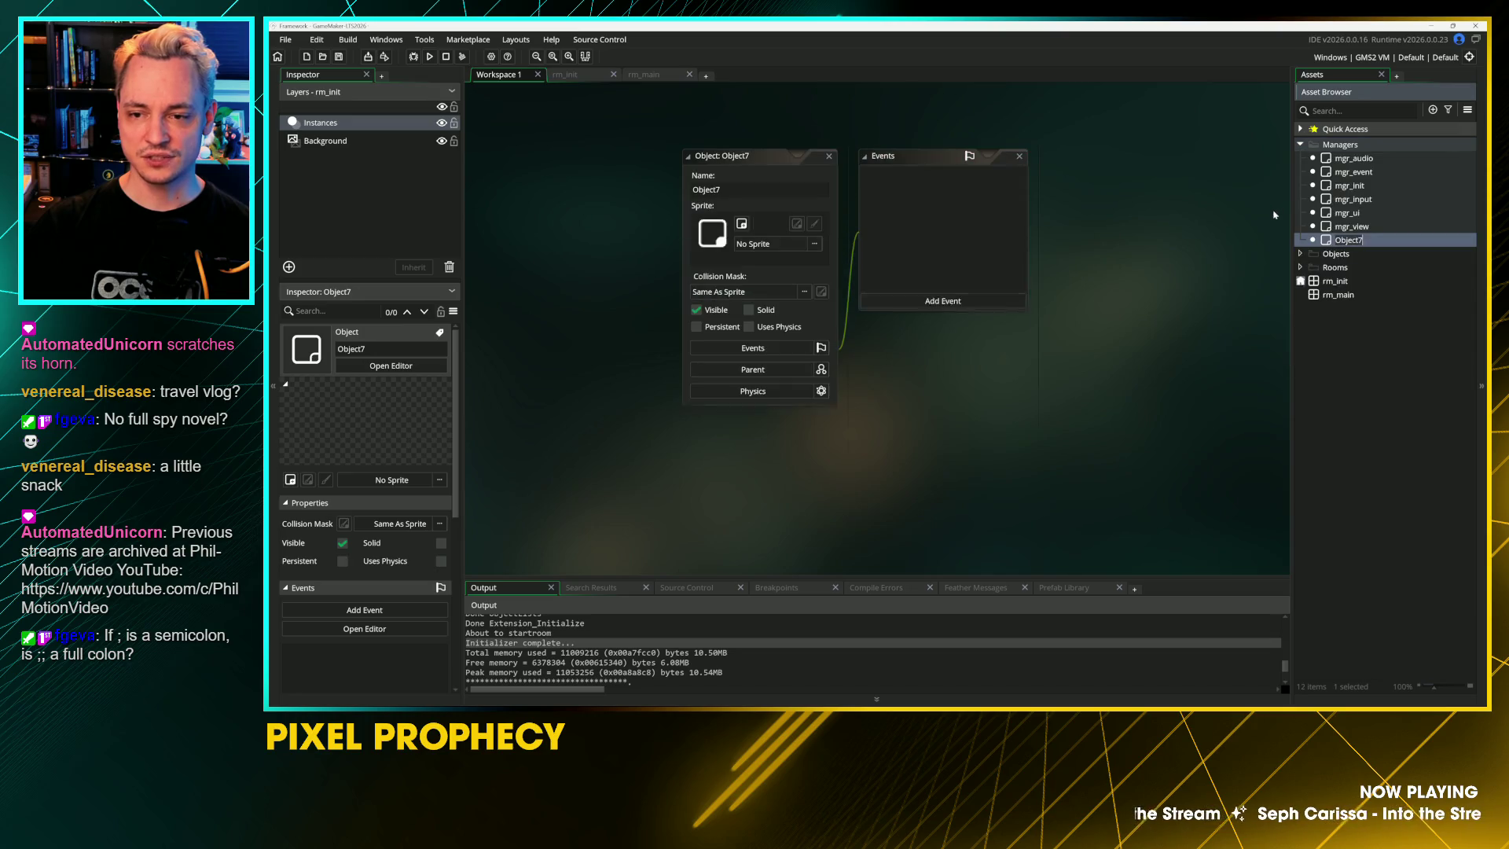
type("mgr_game")
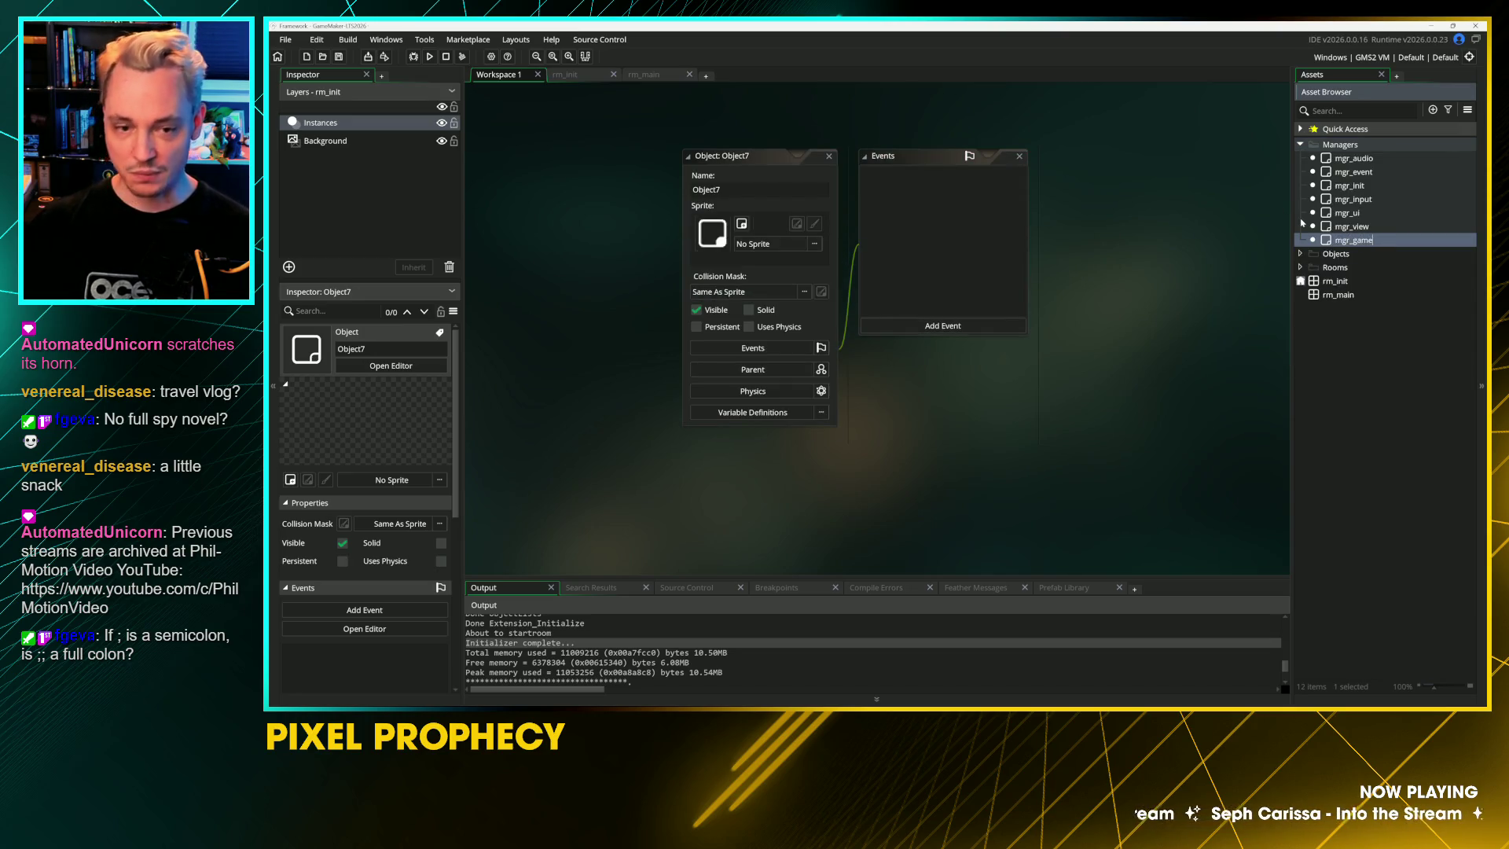
key("Return")
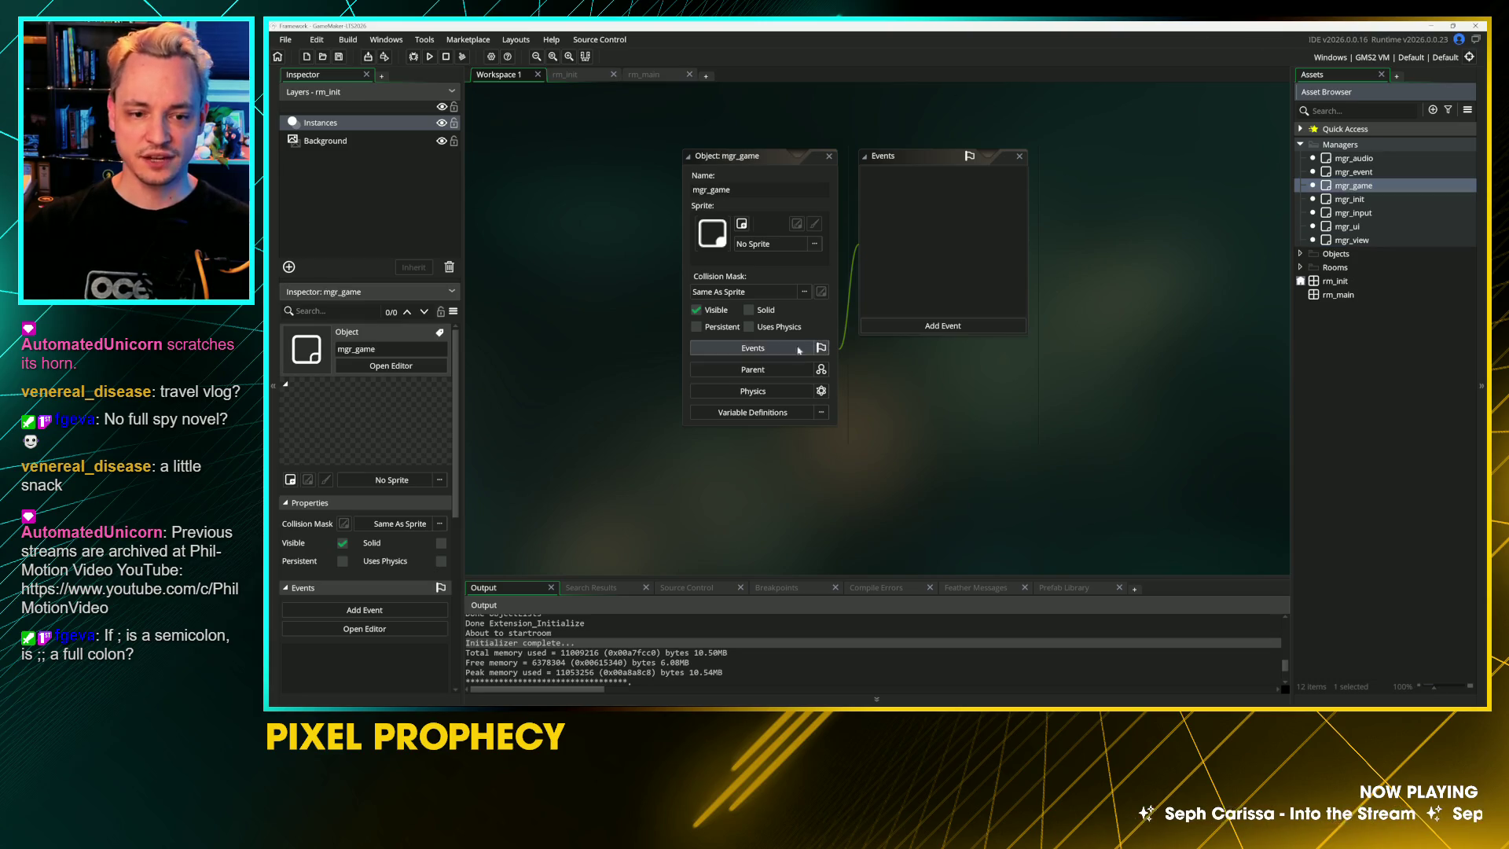
left_click(696, 326)
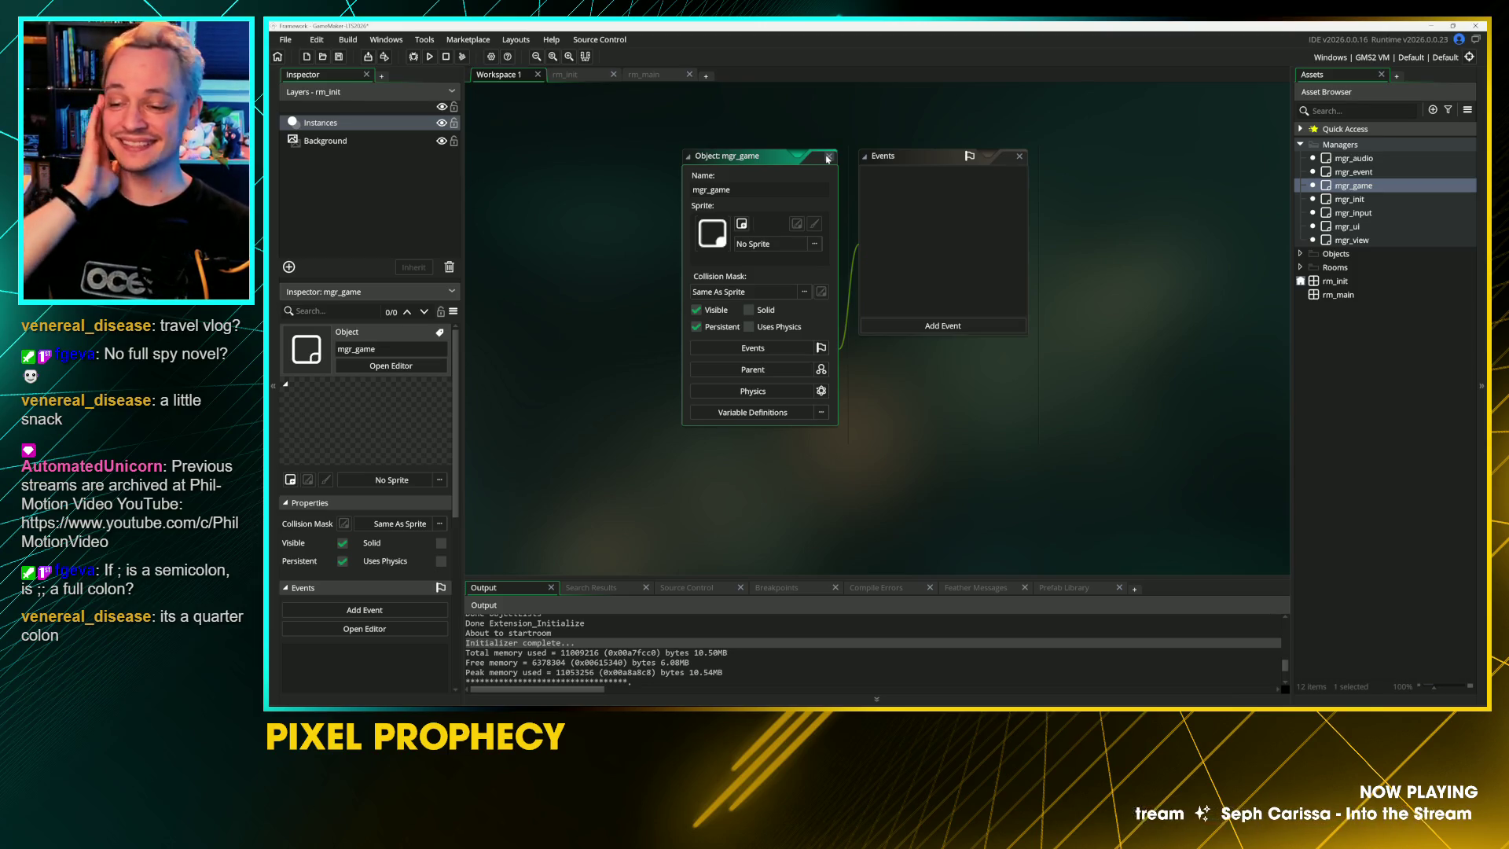
left_click(829, 158)
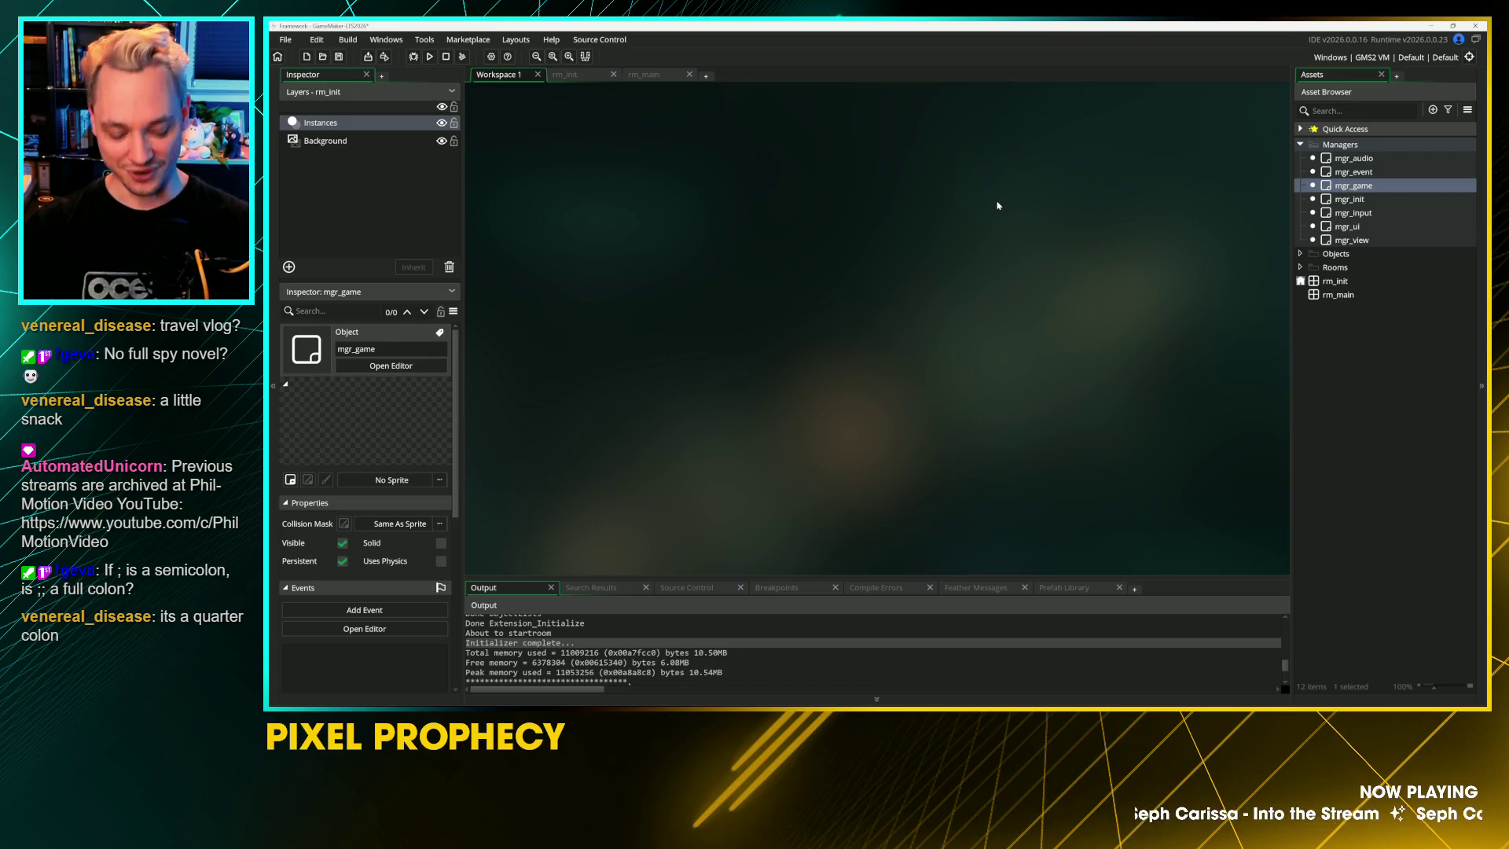
left_click(1412, 337)
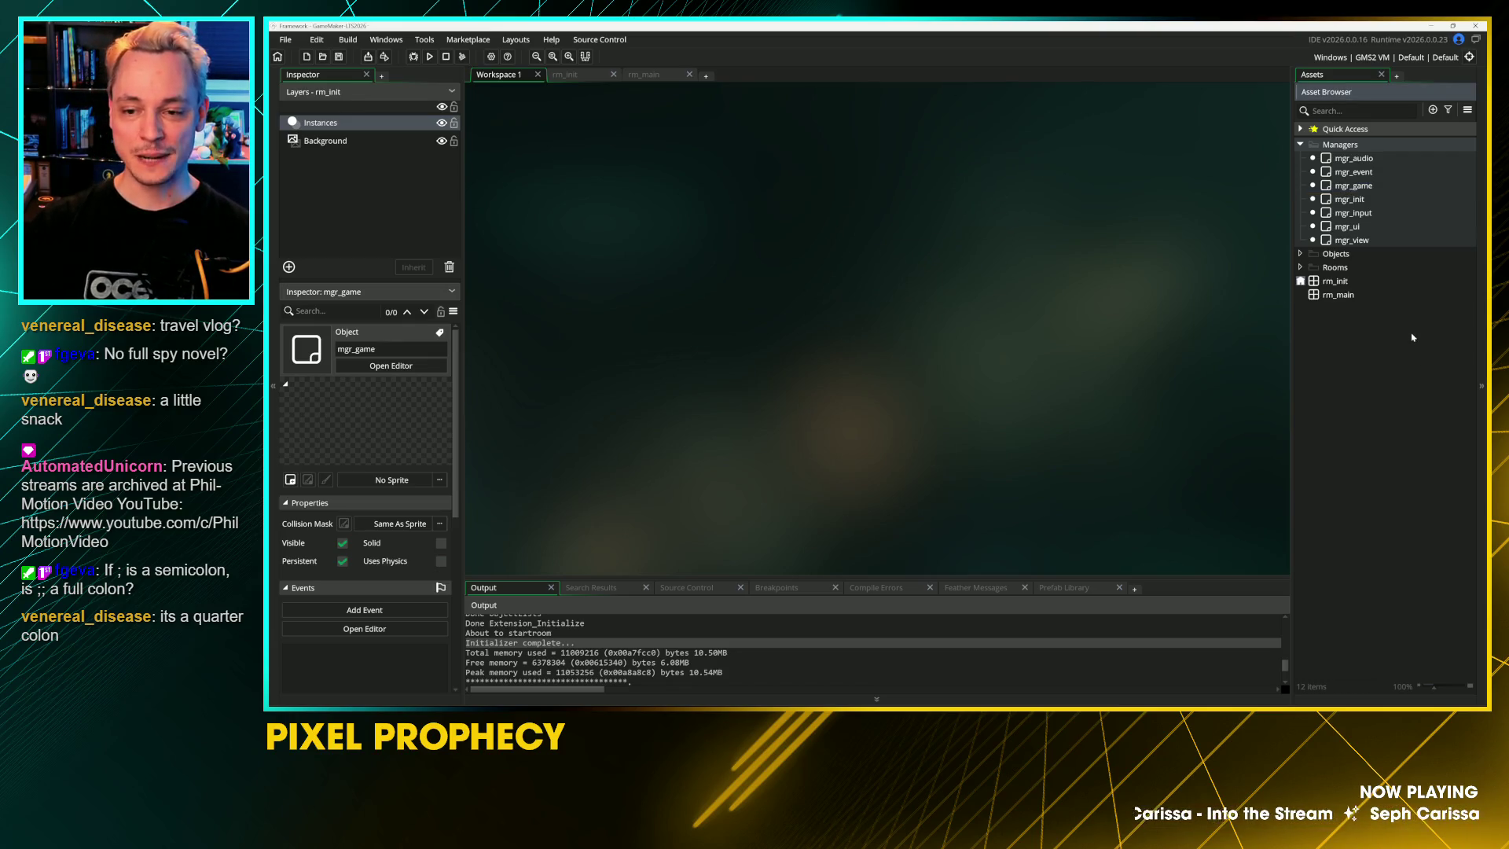
left_click(1392, 159)
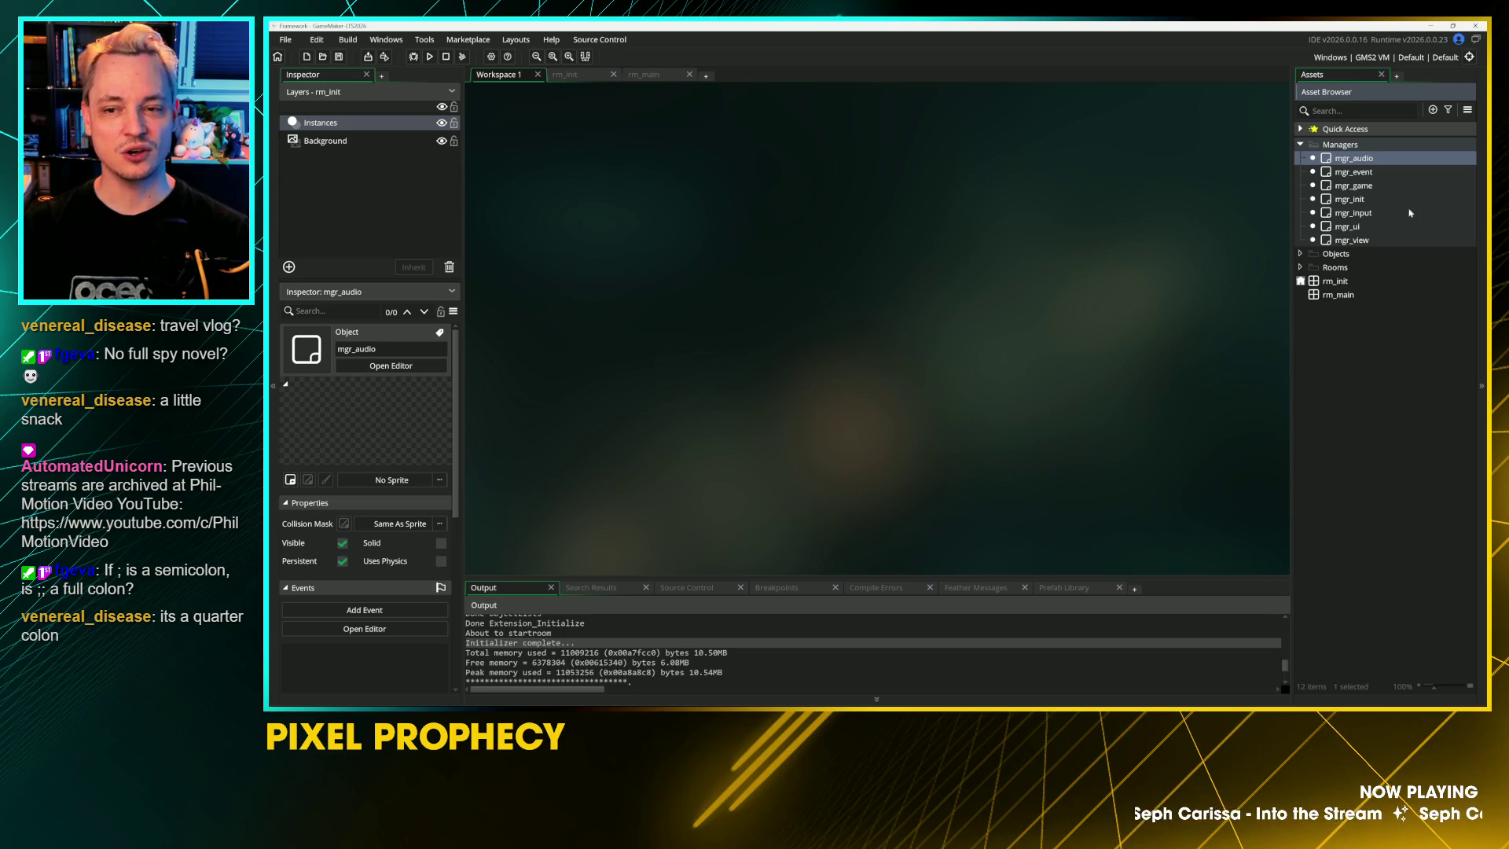
left_click(1387, 200)
left_click(1420, 187)
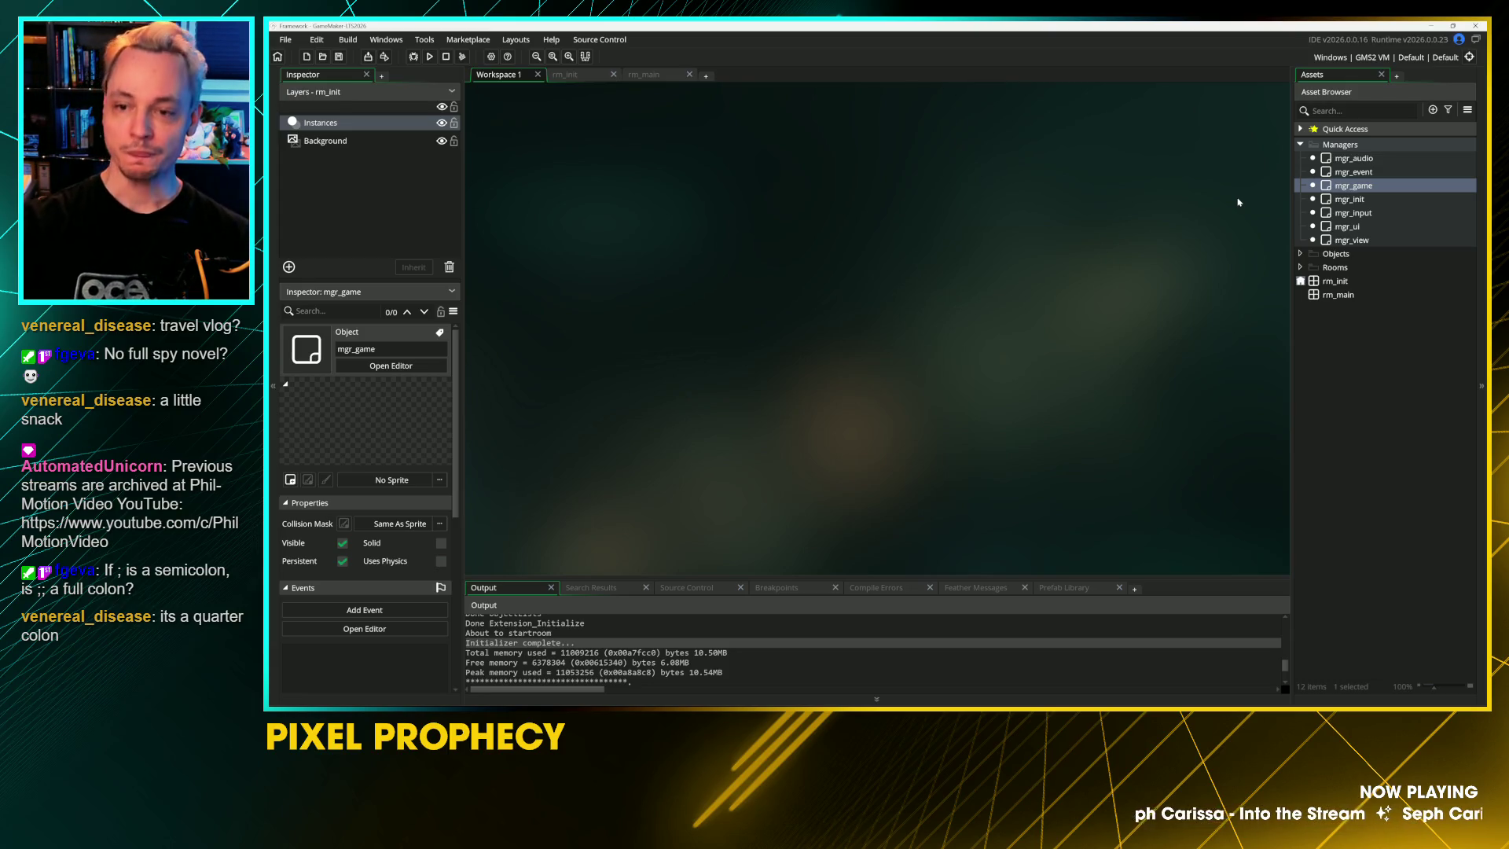
left_click(1355, 159)
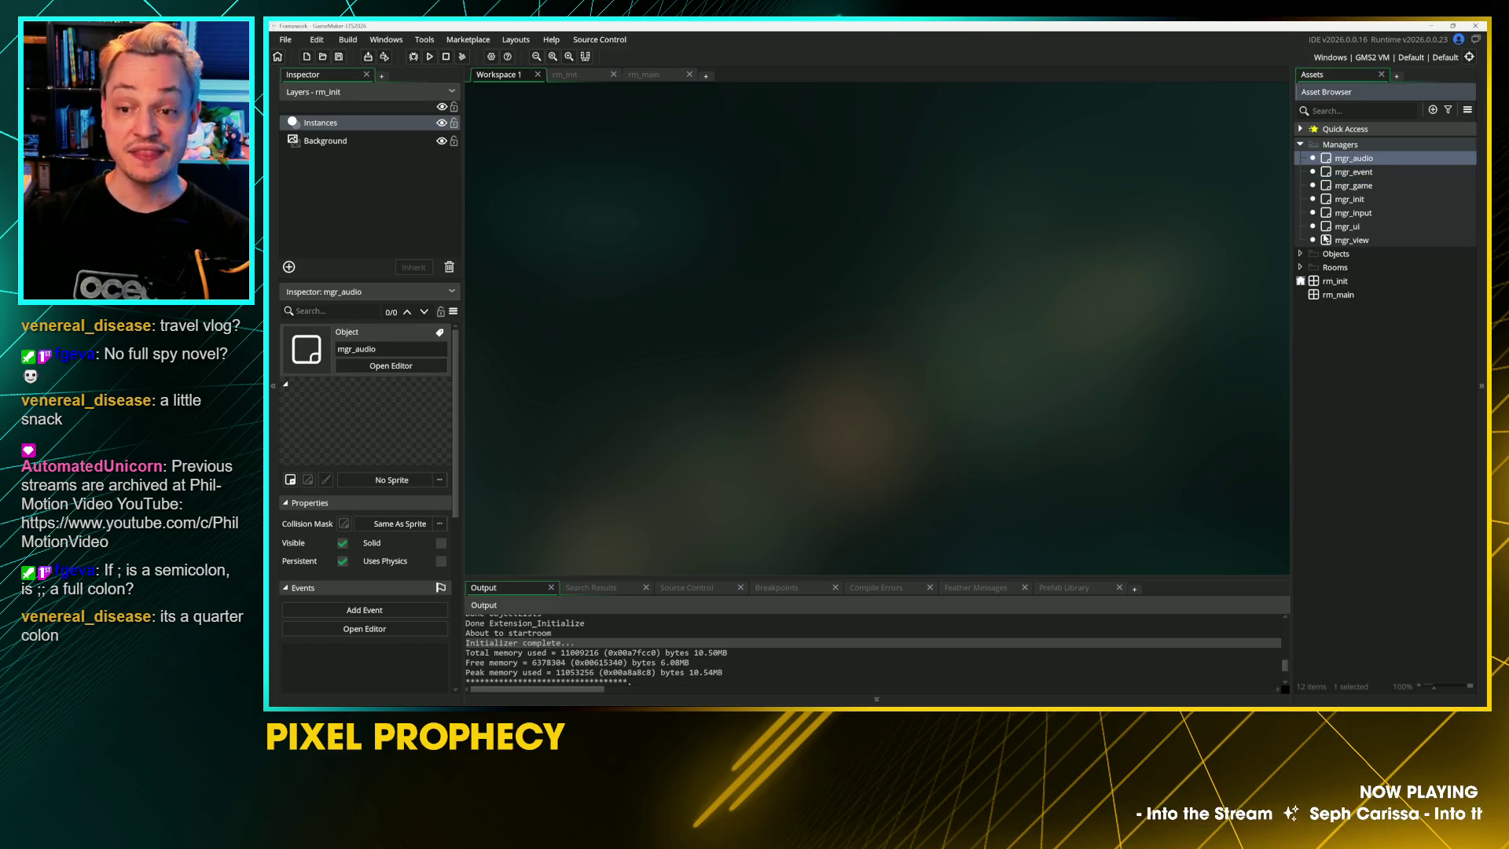
double_click(1350, 199)
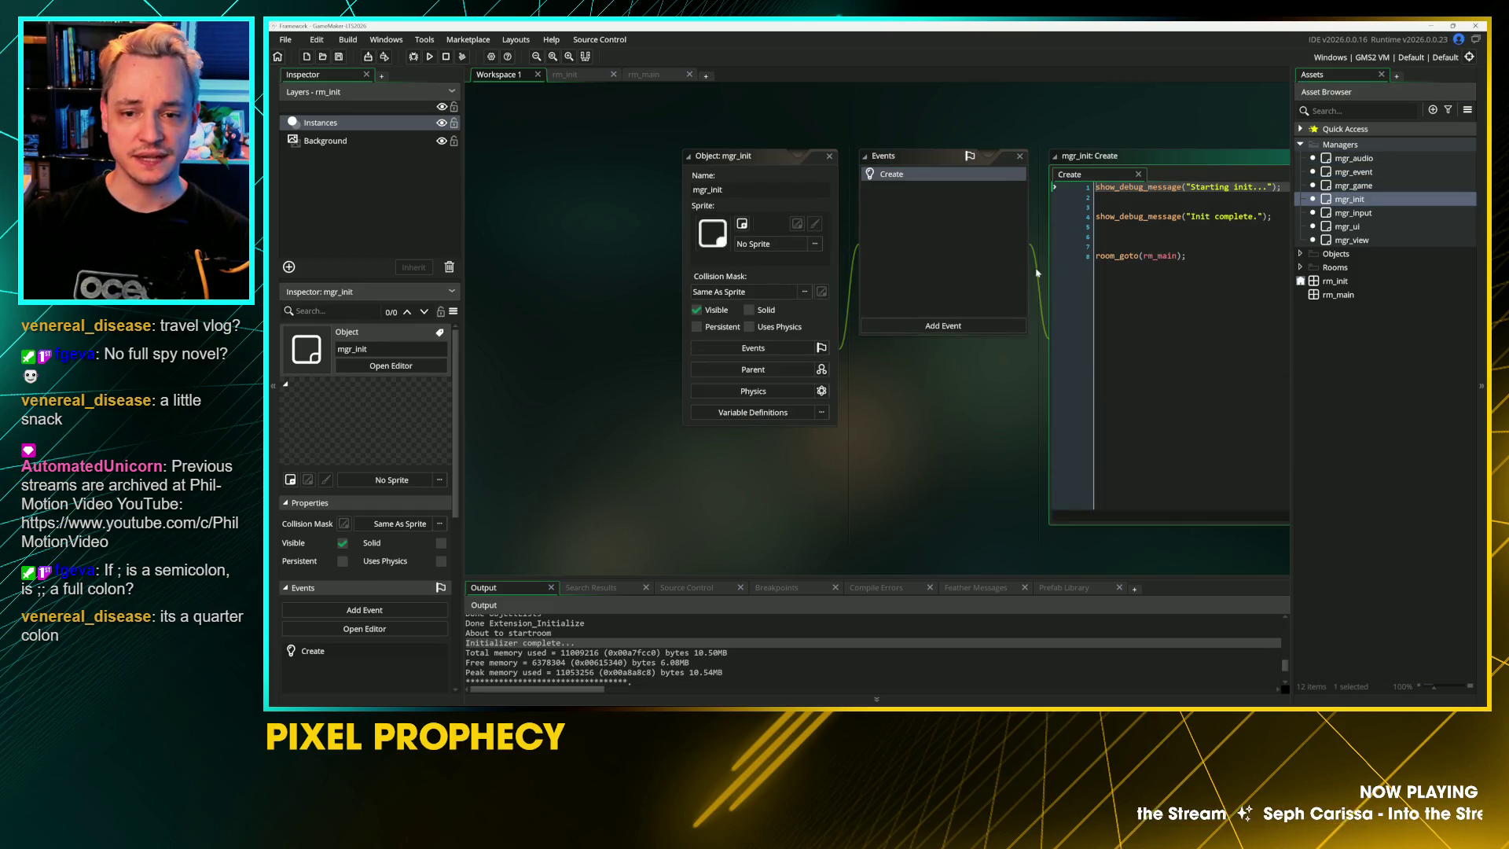
Step: Remove the extra blank lines from mgr_init's Create code and save
left_click(943, 261)
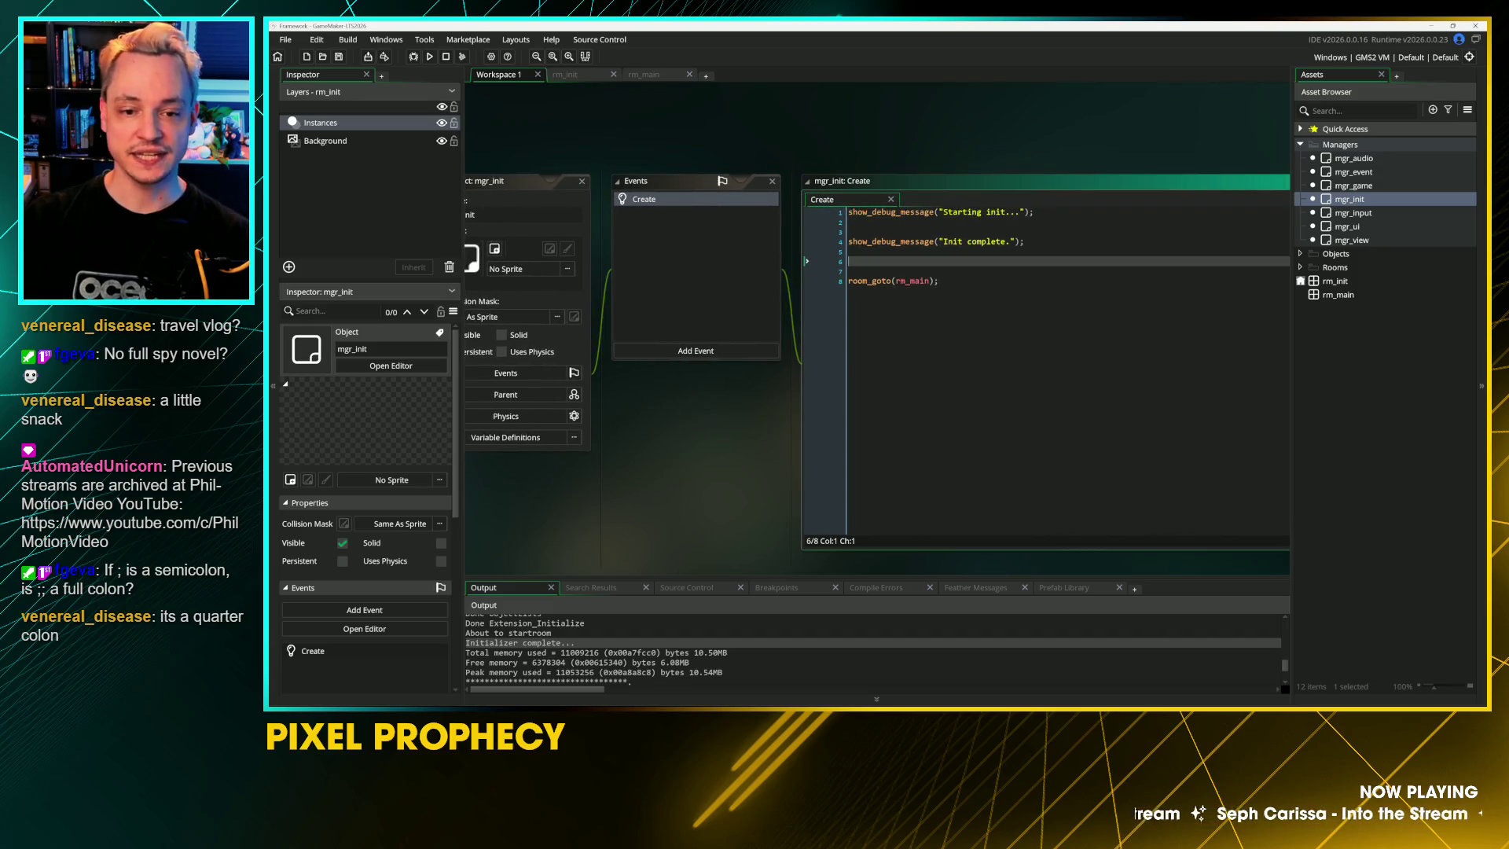
key("Delete")
key("Up")
key("Up")
key("Up")
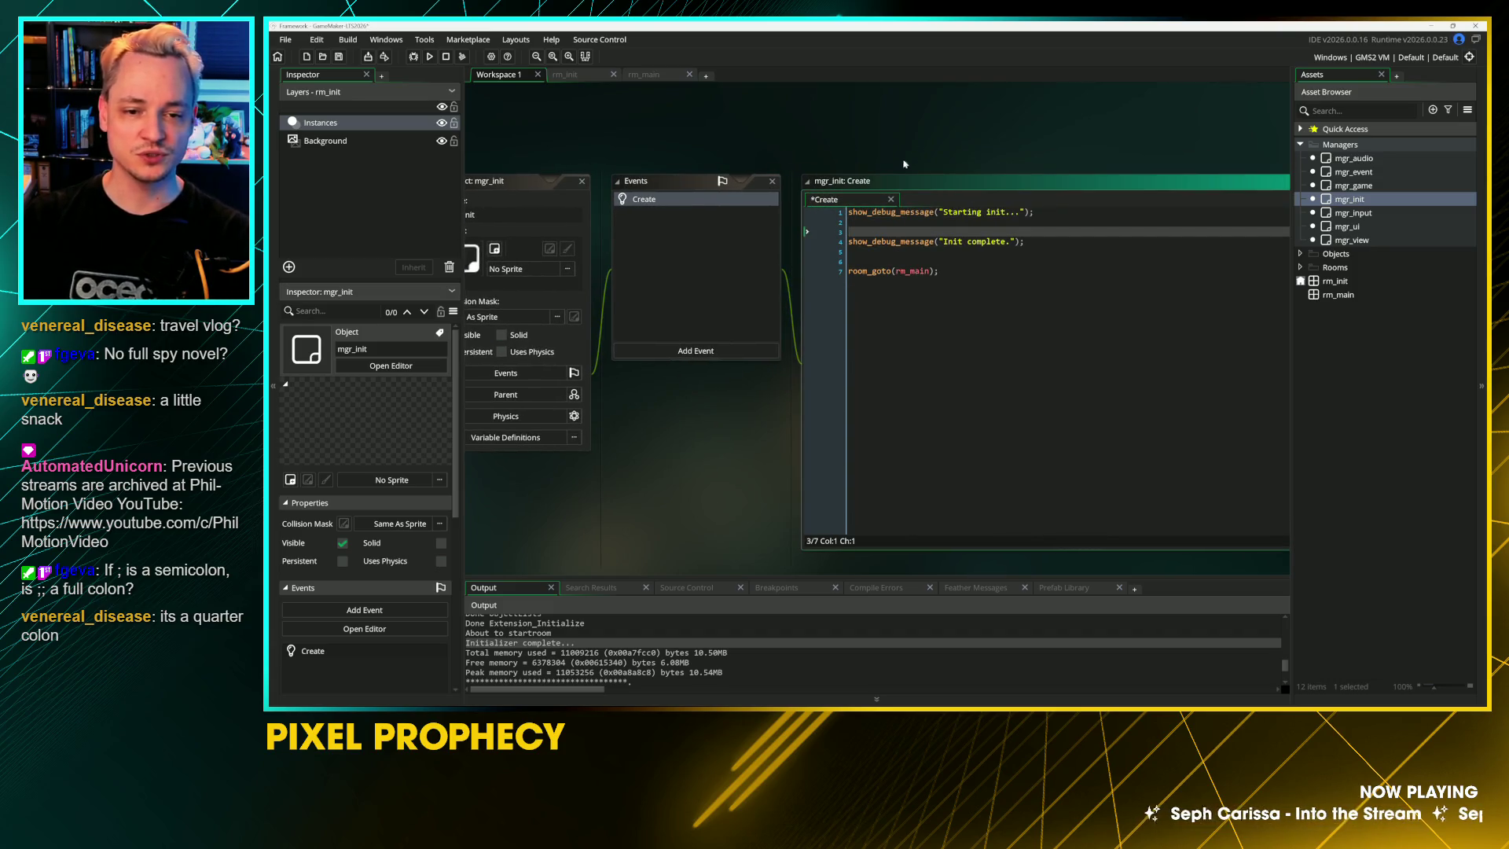
key("ctrl+s")
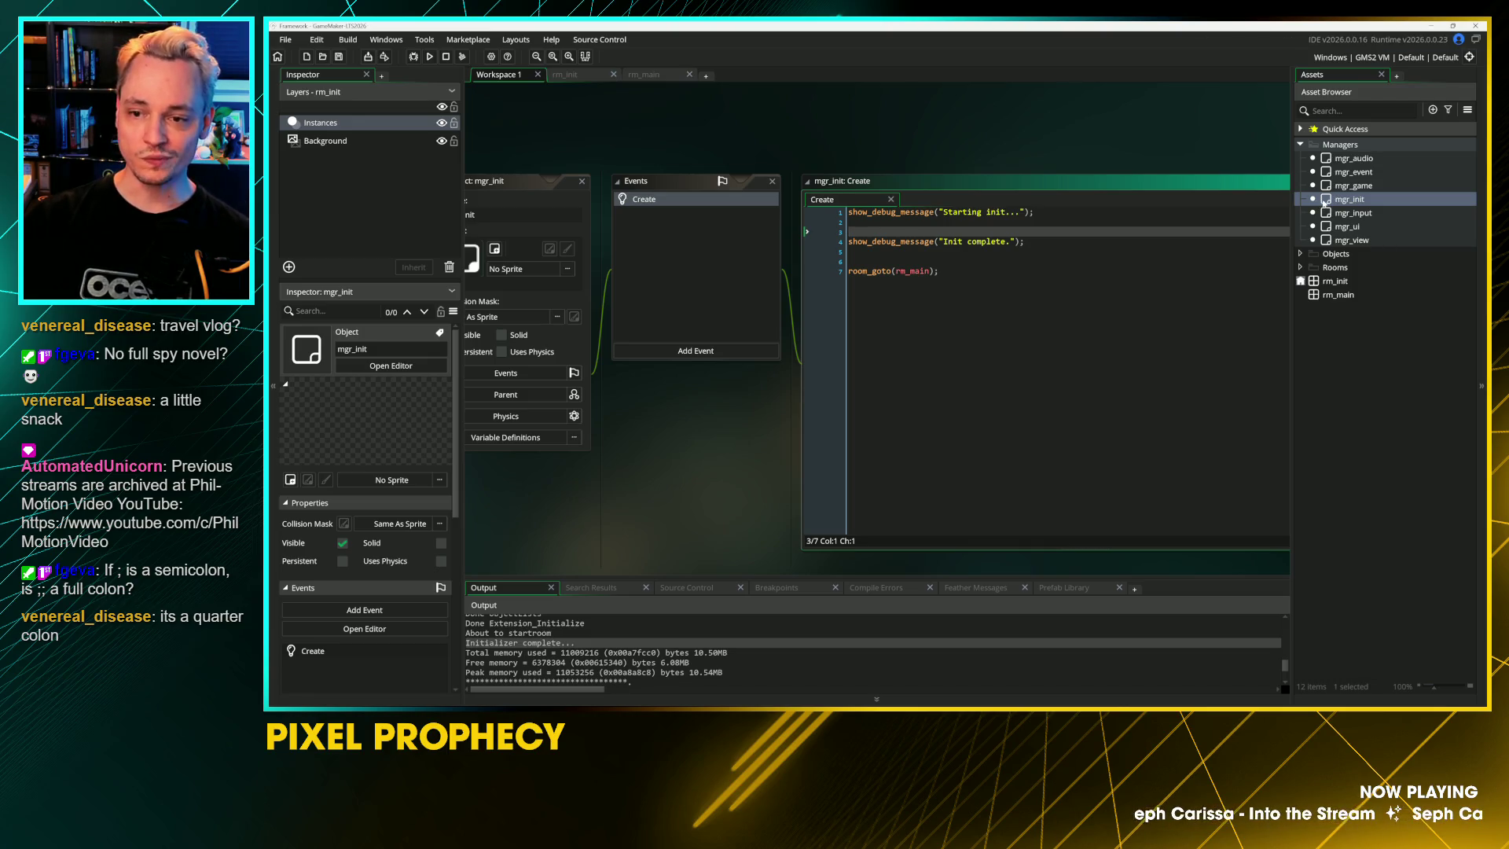
Step: Look over mgr_init, the rm_init room and the seven manager objects in the asset browser
double_click(1323, 201)
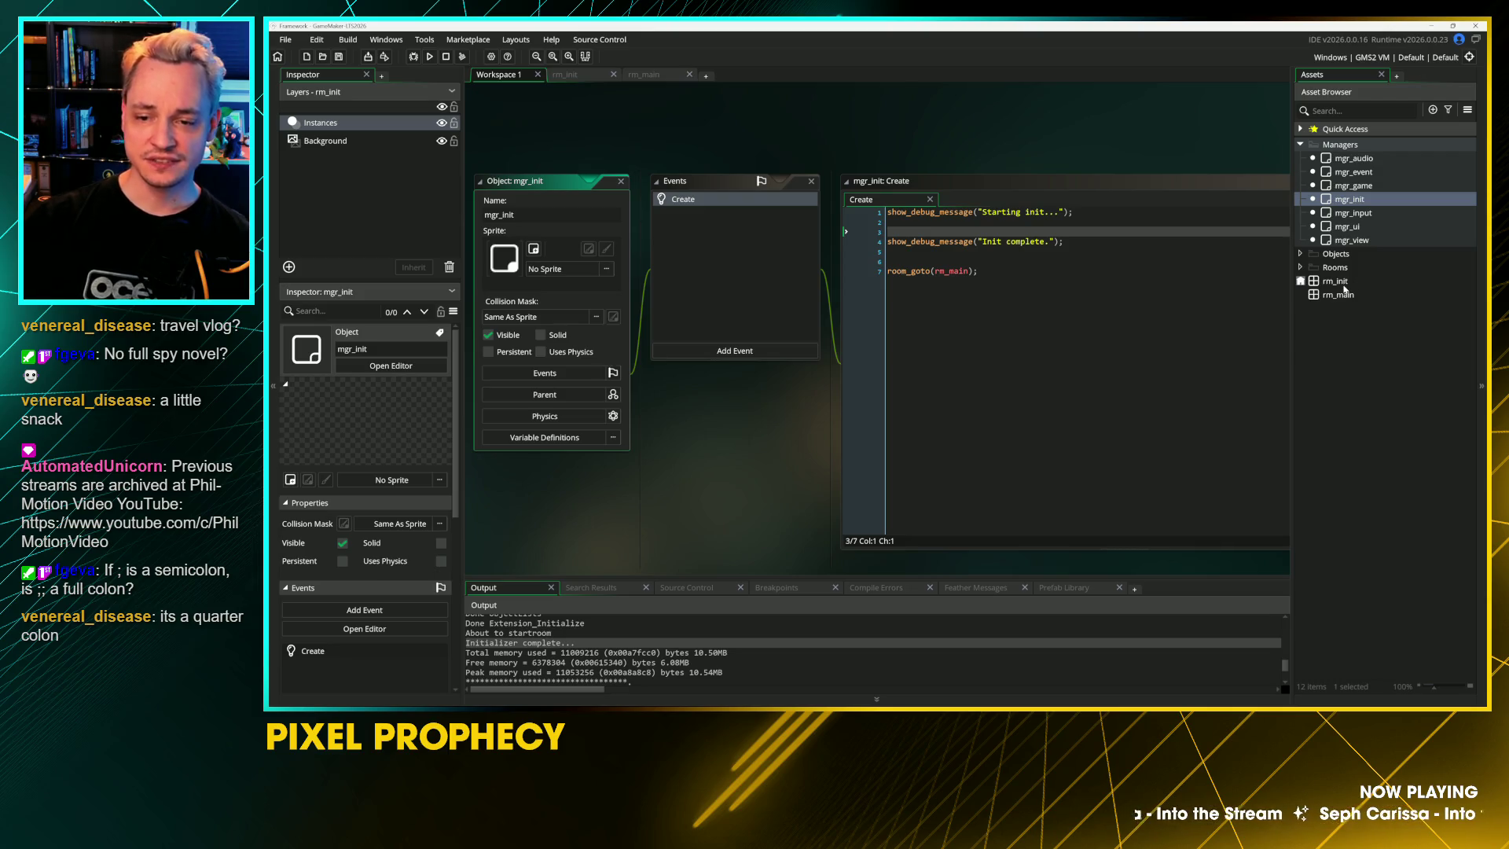
left_click(1353, 282)
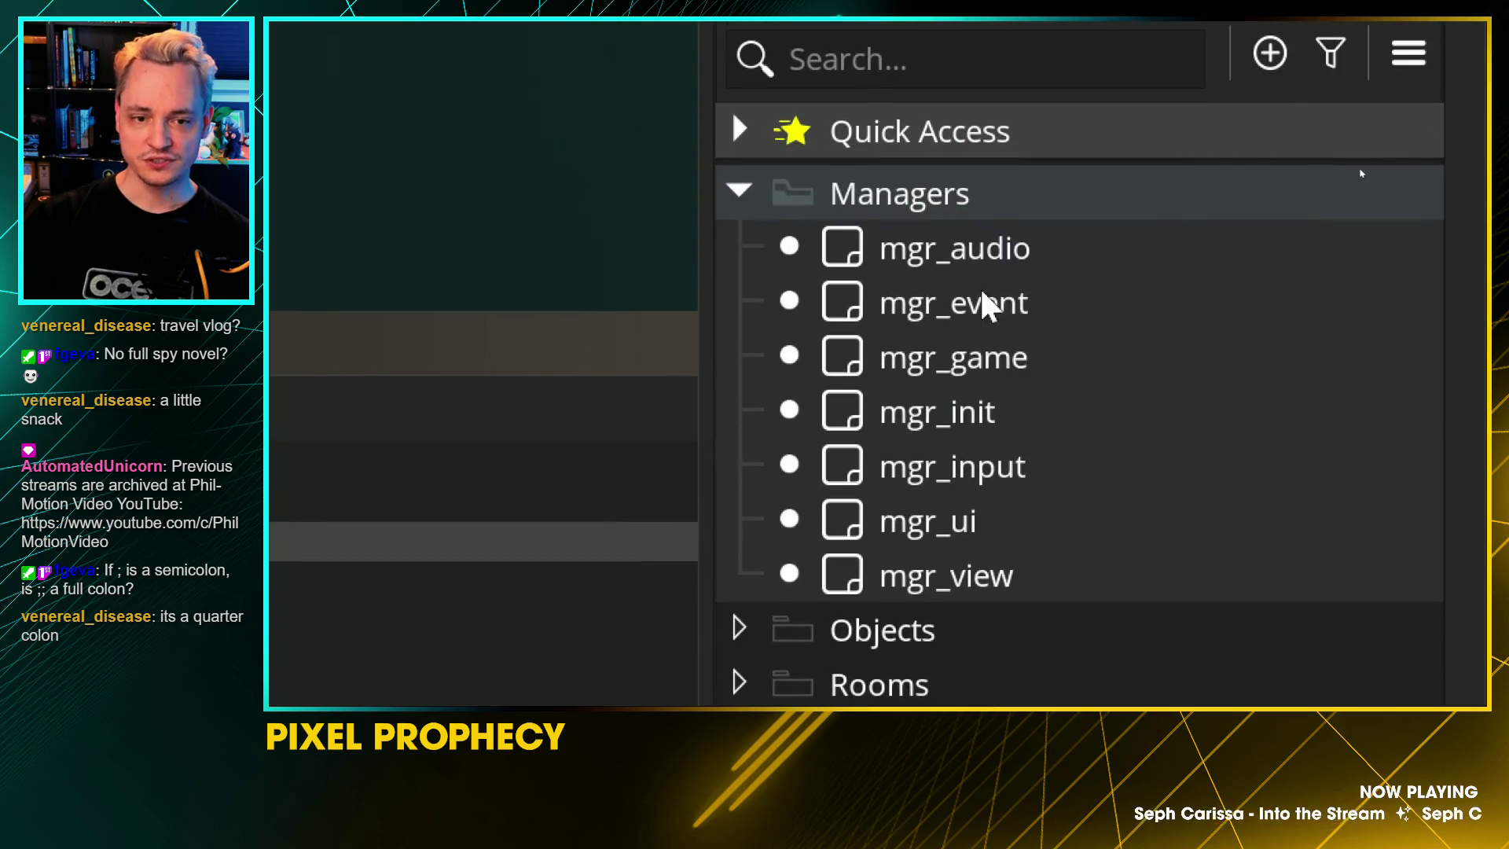
left_click(908, 427)
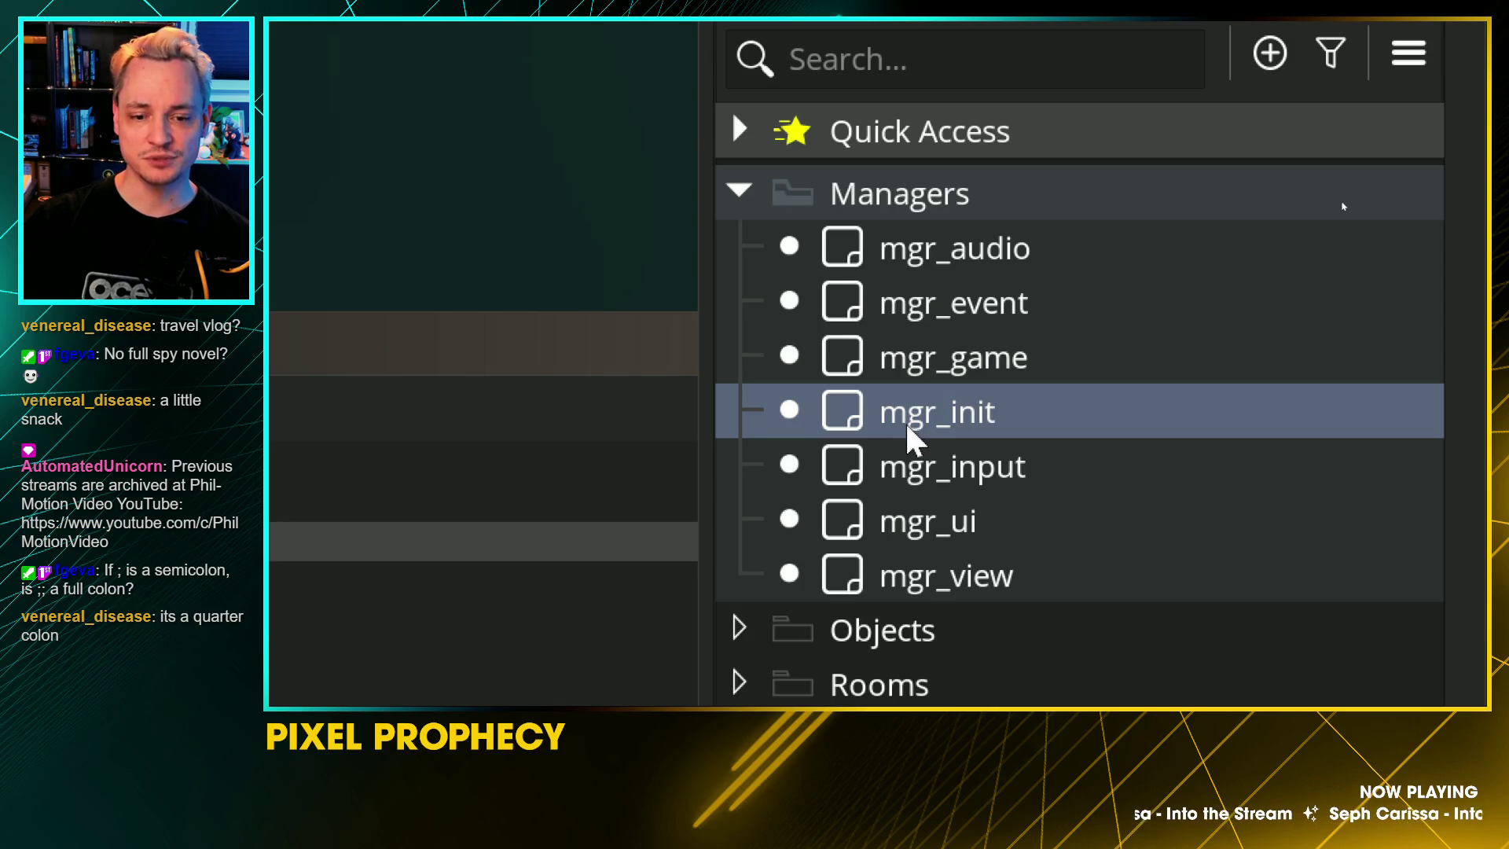
left_click(951, 250)
left_click(961, 559, "shift")
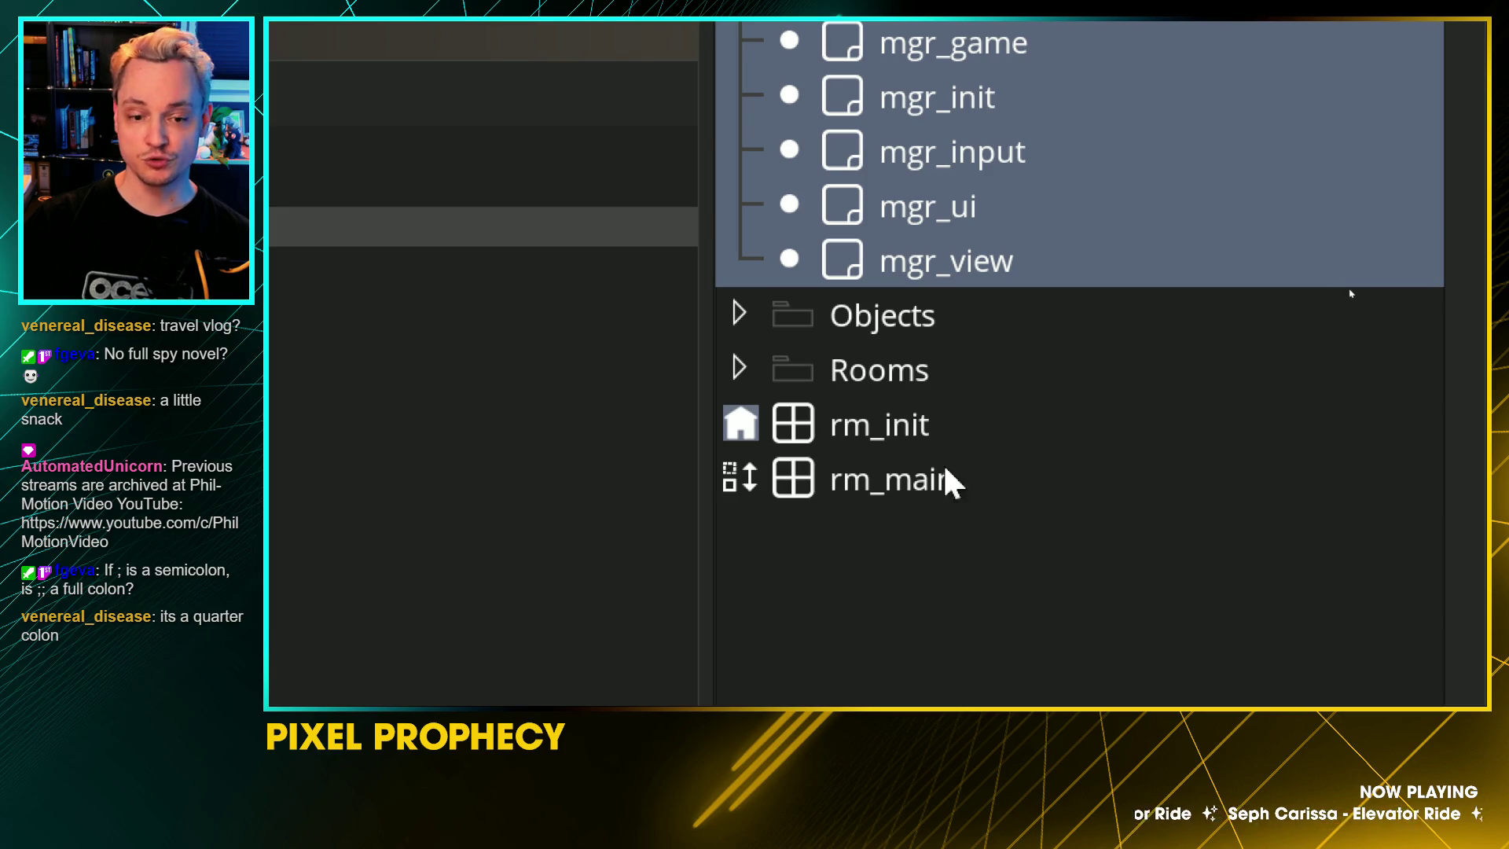
left_click(879, 424)
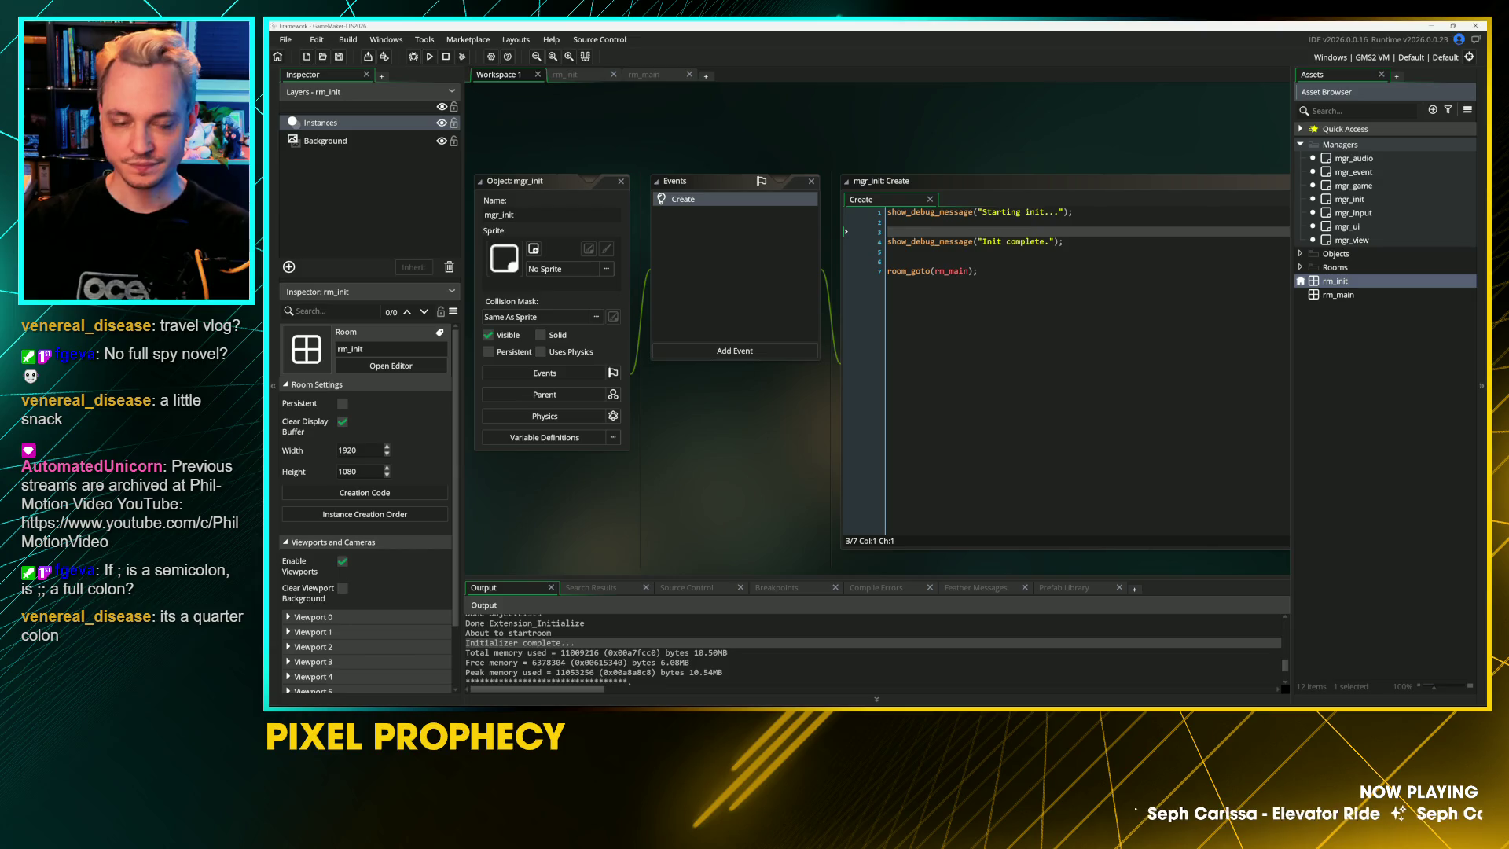
Step: On a new line 3, write global GAME_MGR = instance_create_depth using autocomplete
left_click(892, 221)
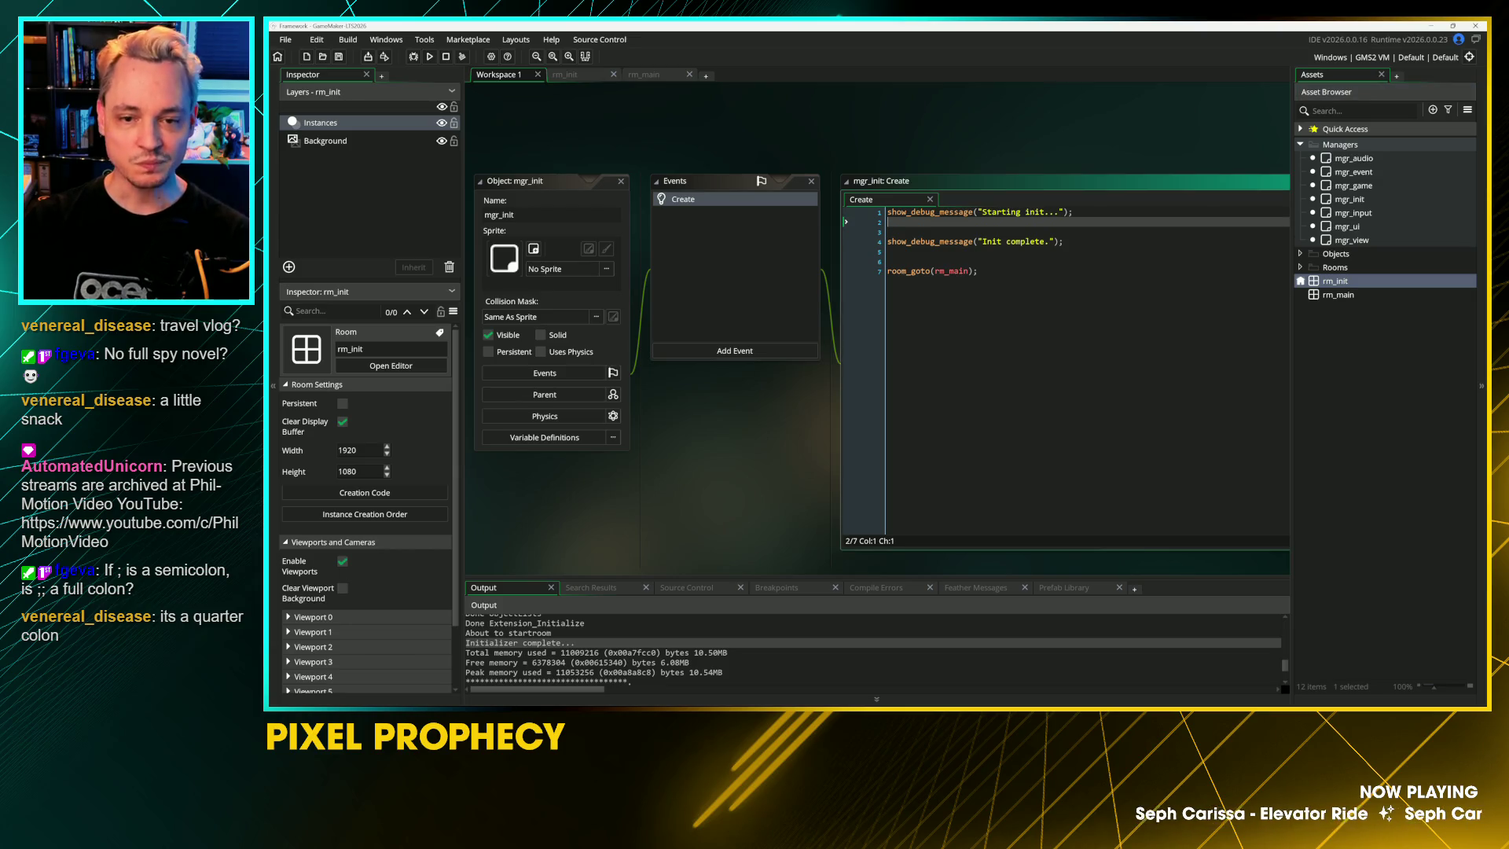
key("Return")
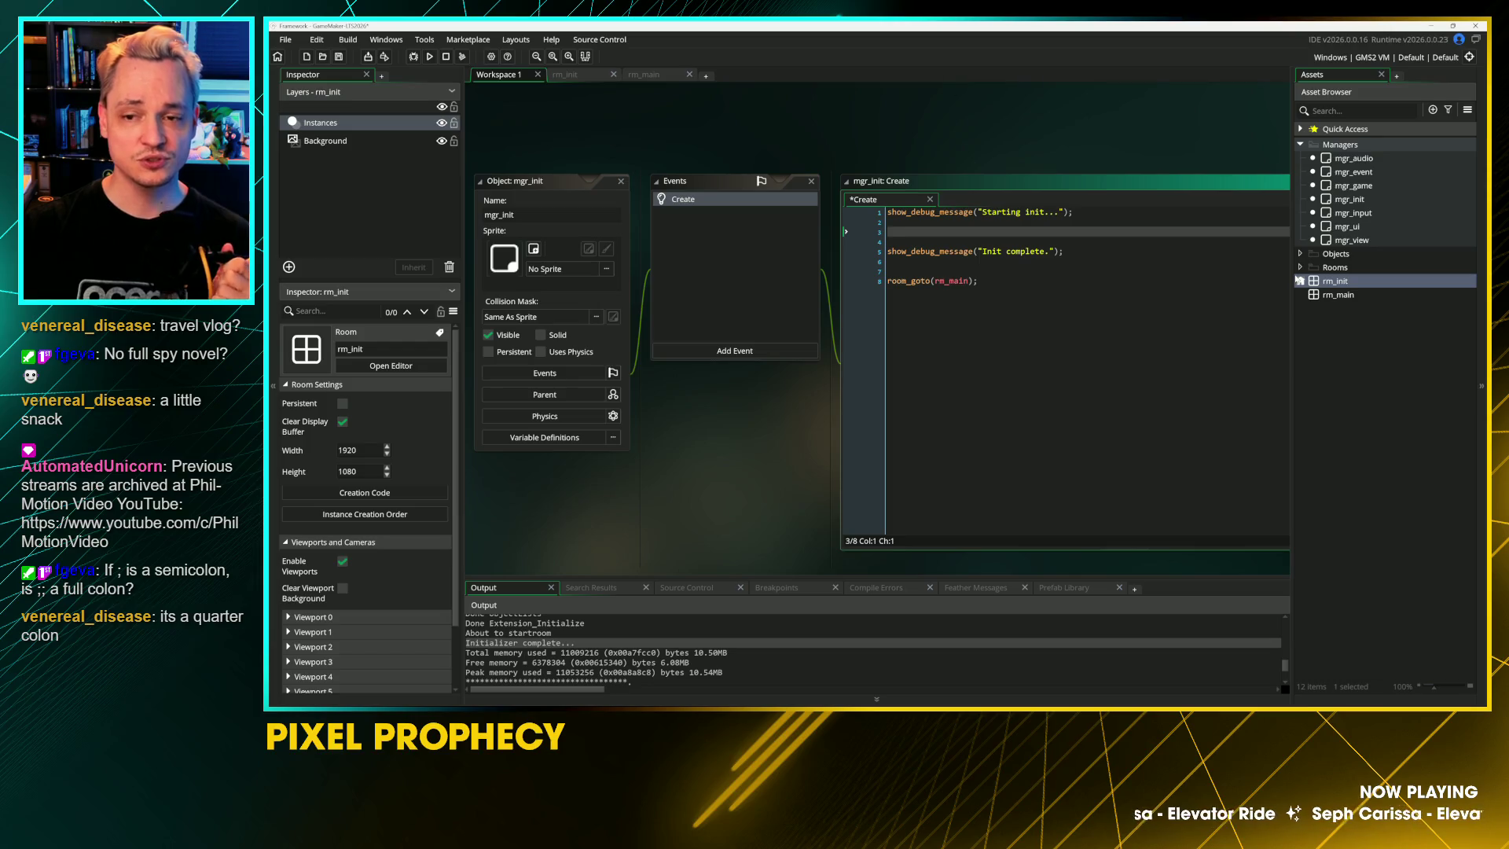
type("globgo")
key("BackSpace")
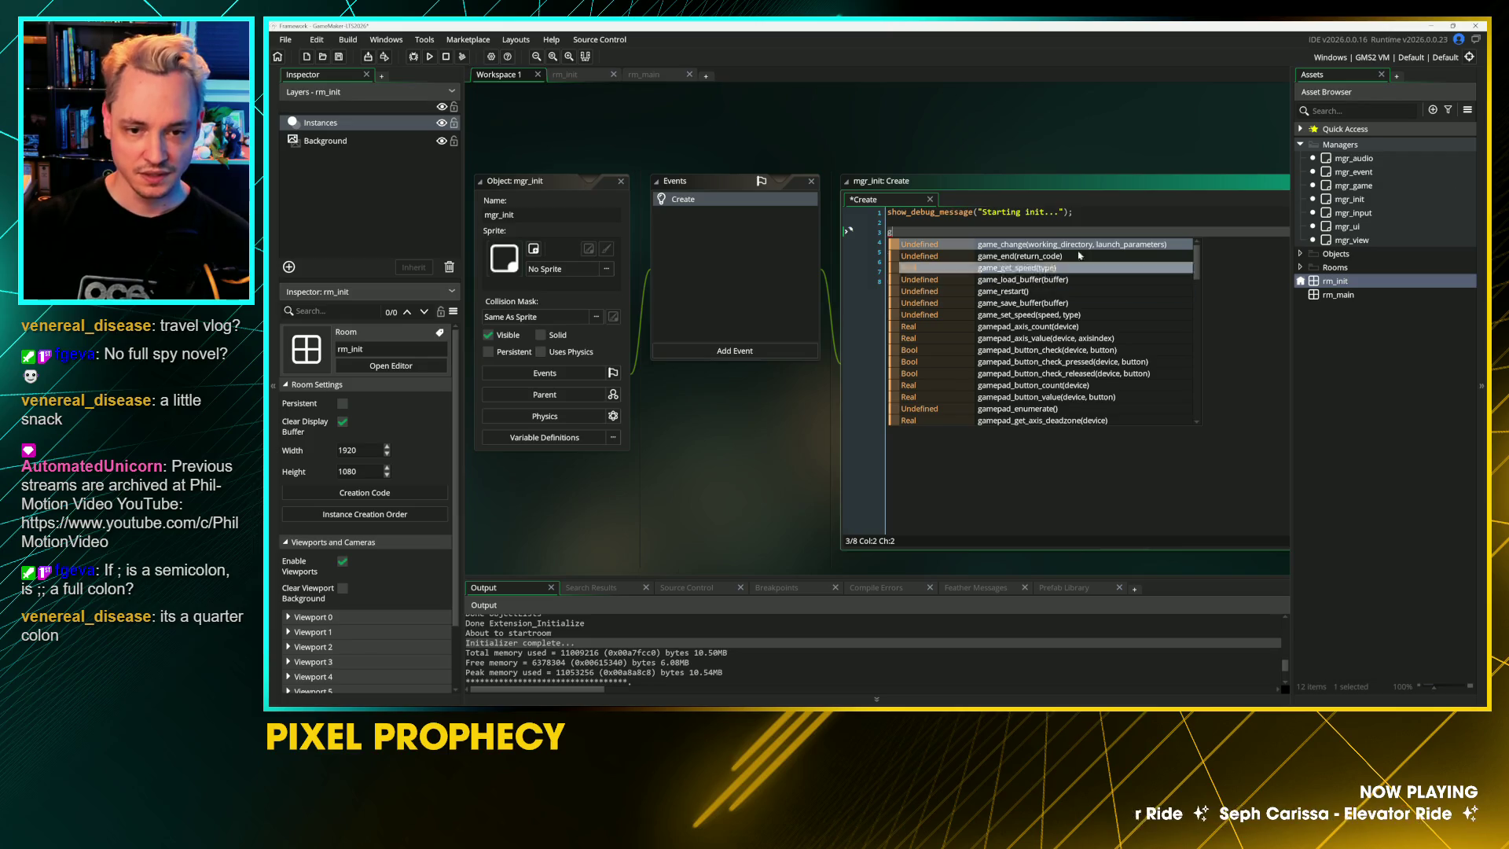
scroll(1004, 223, "up", 4, "ctrl")
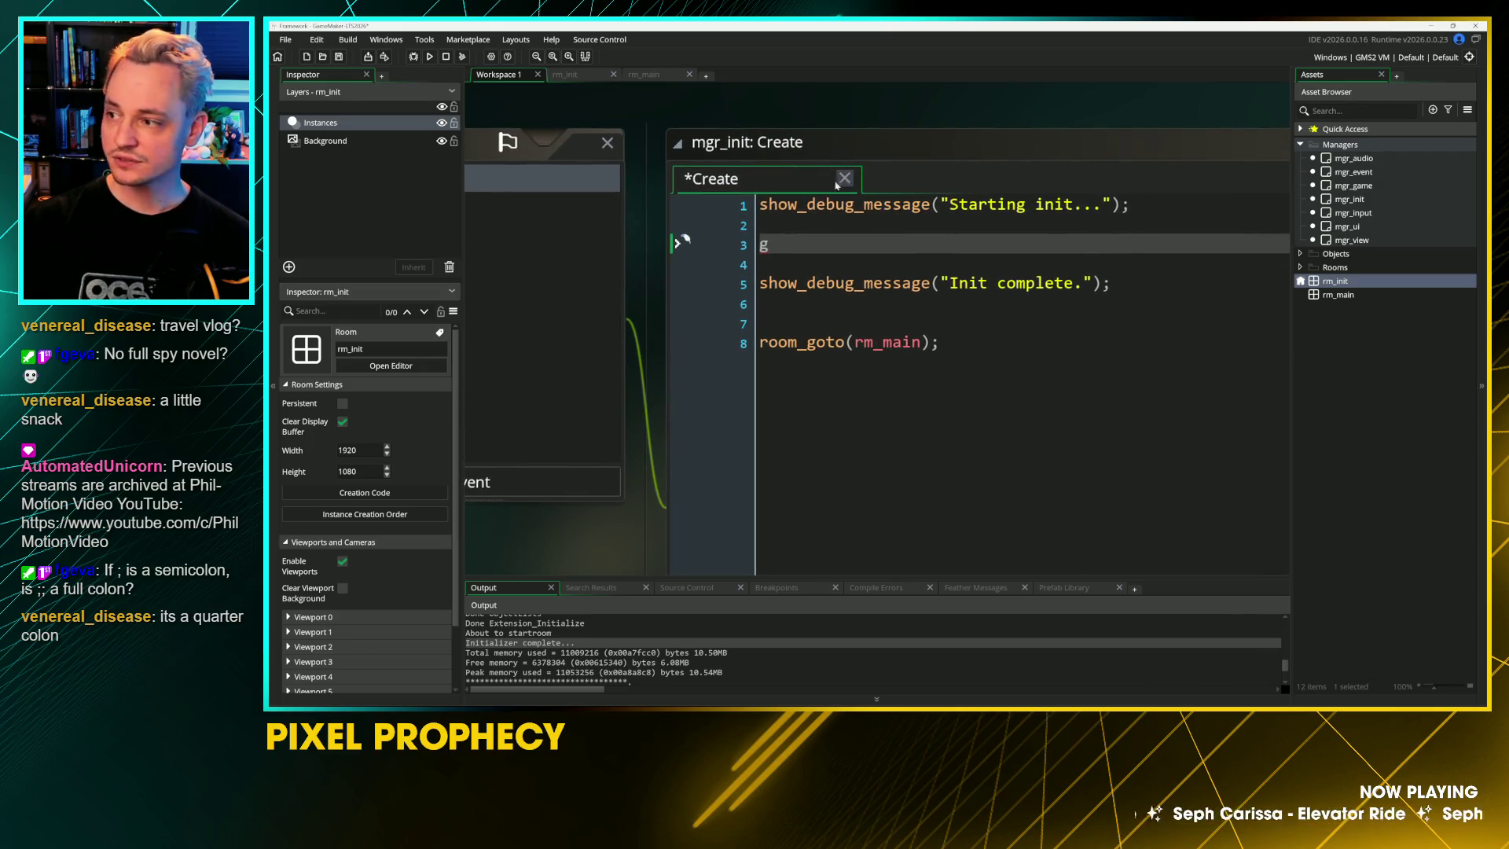
type("l")
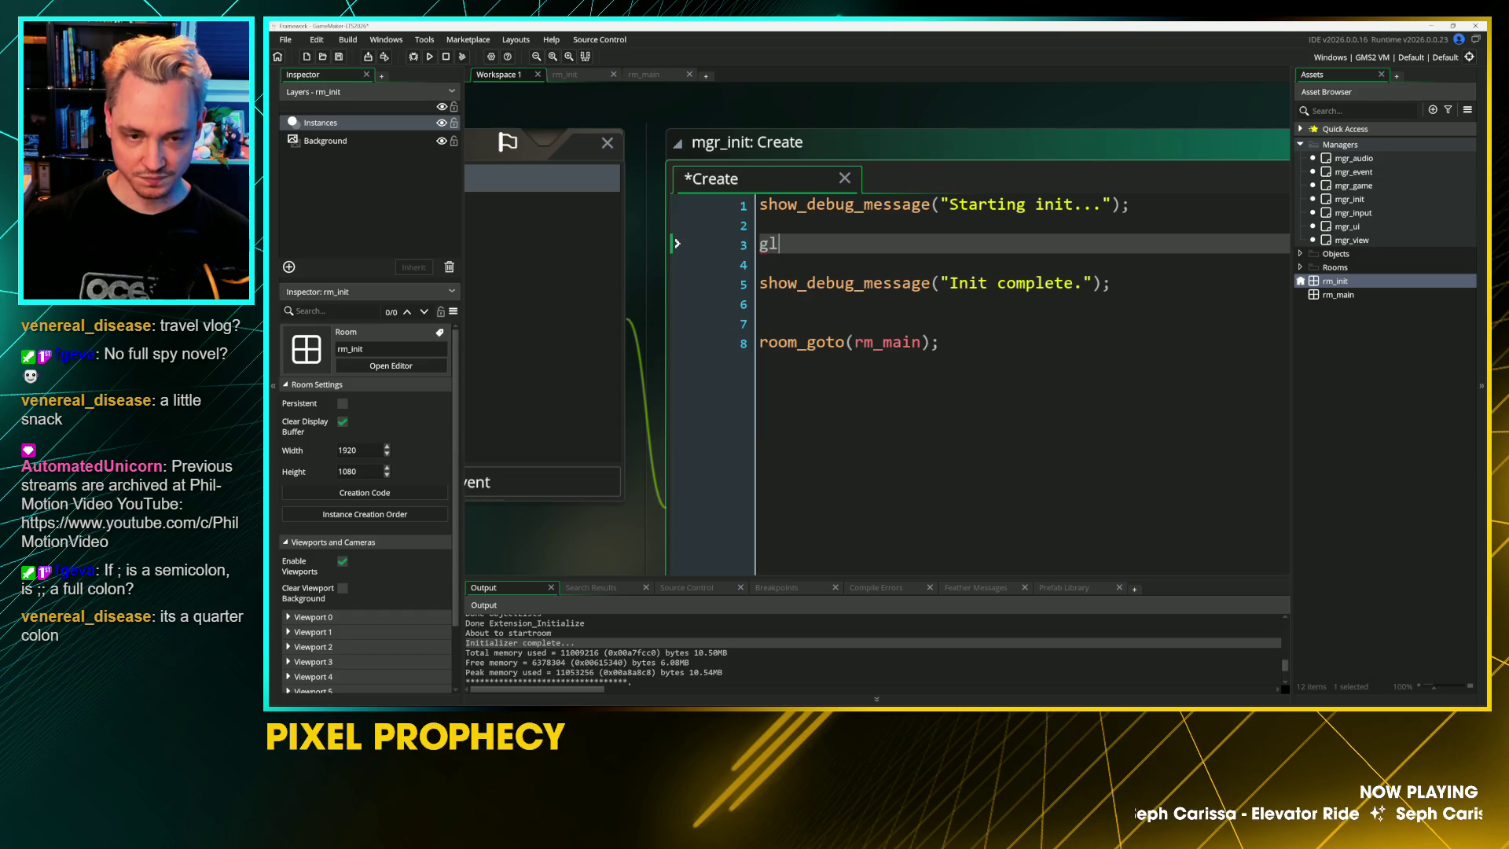
type("obal GAME")
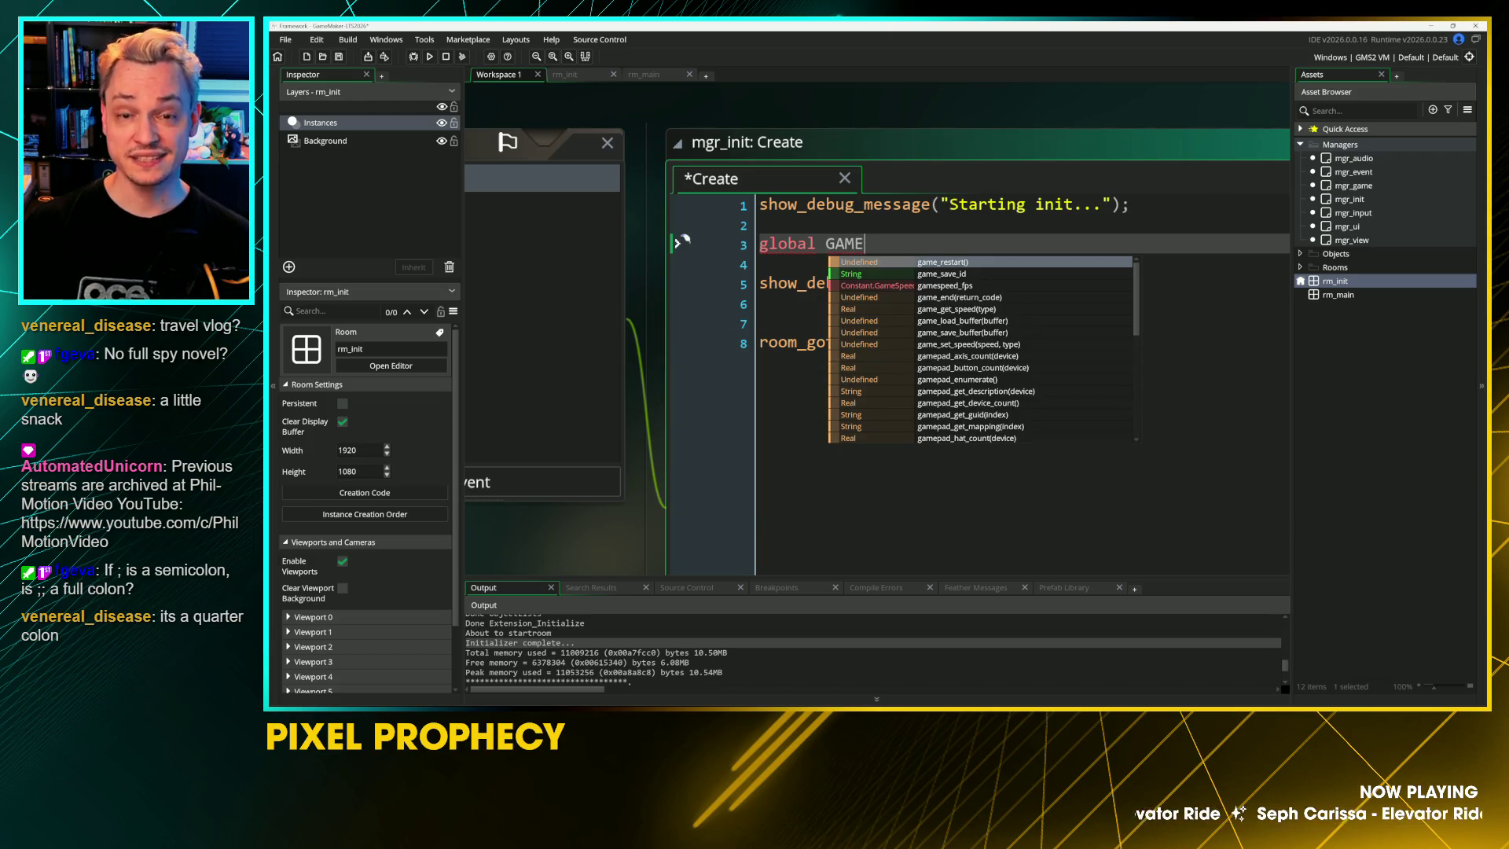
key("Escape")
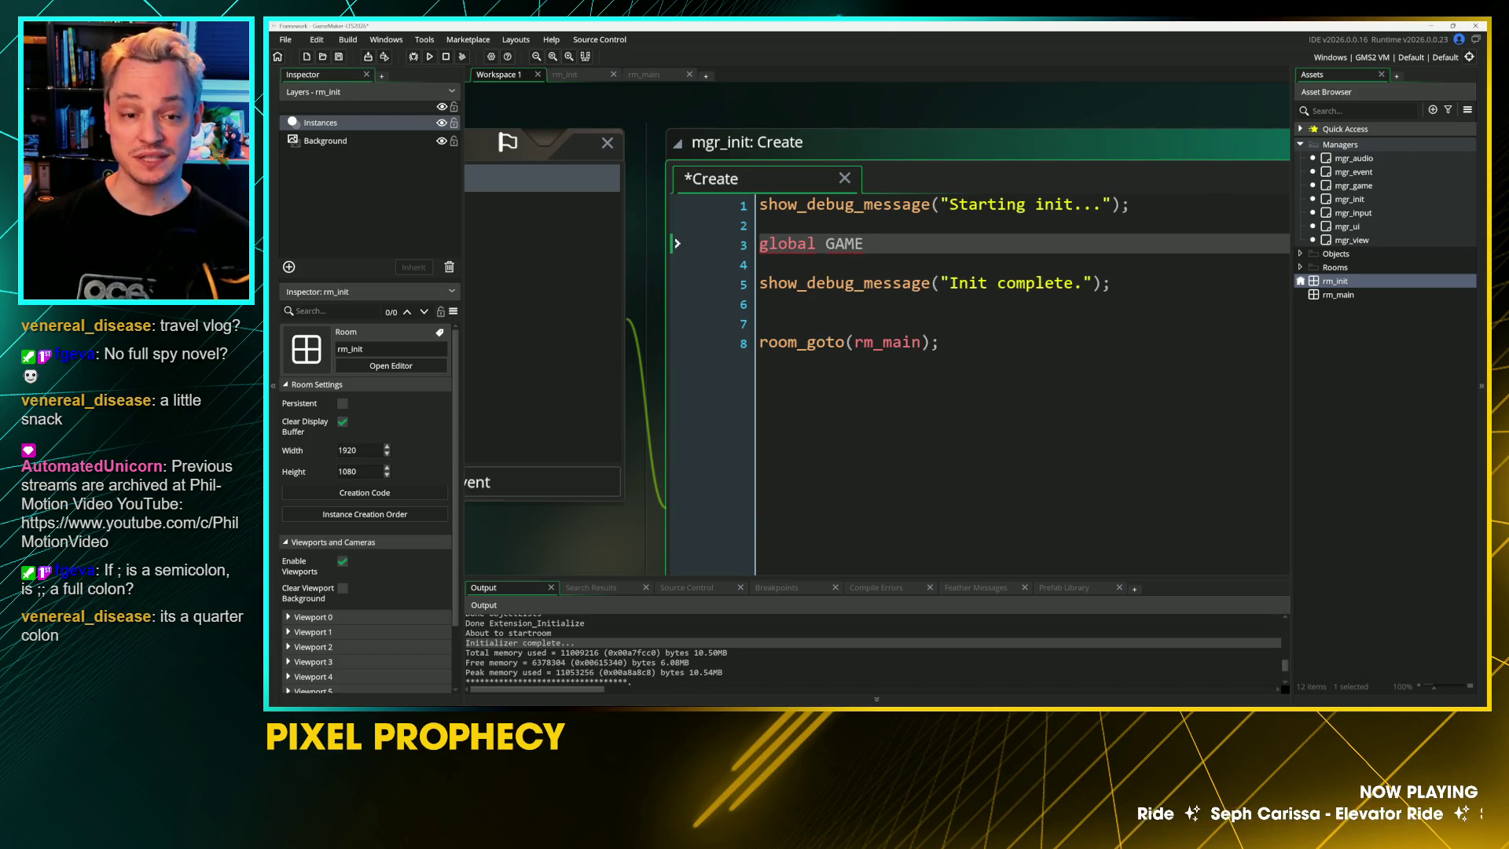
key("BackSpace")
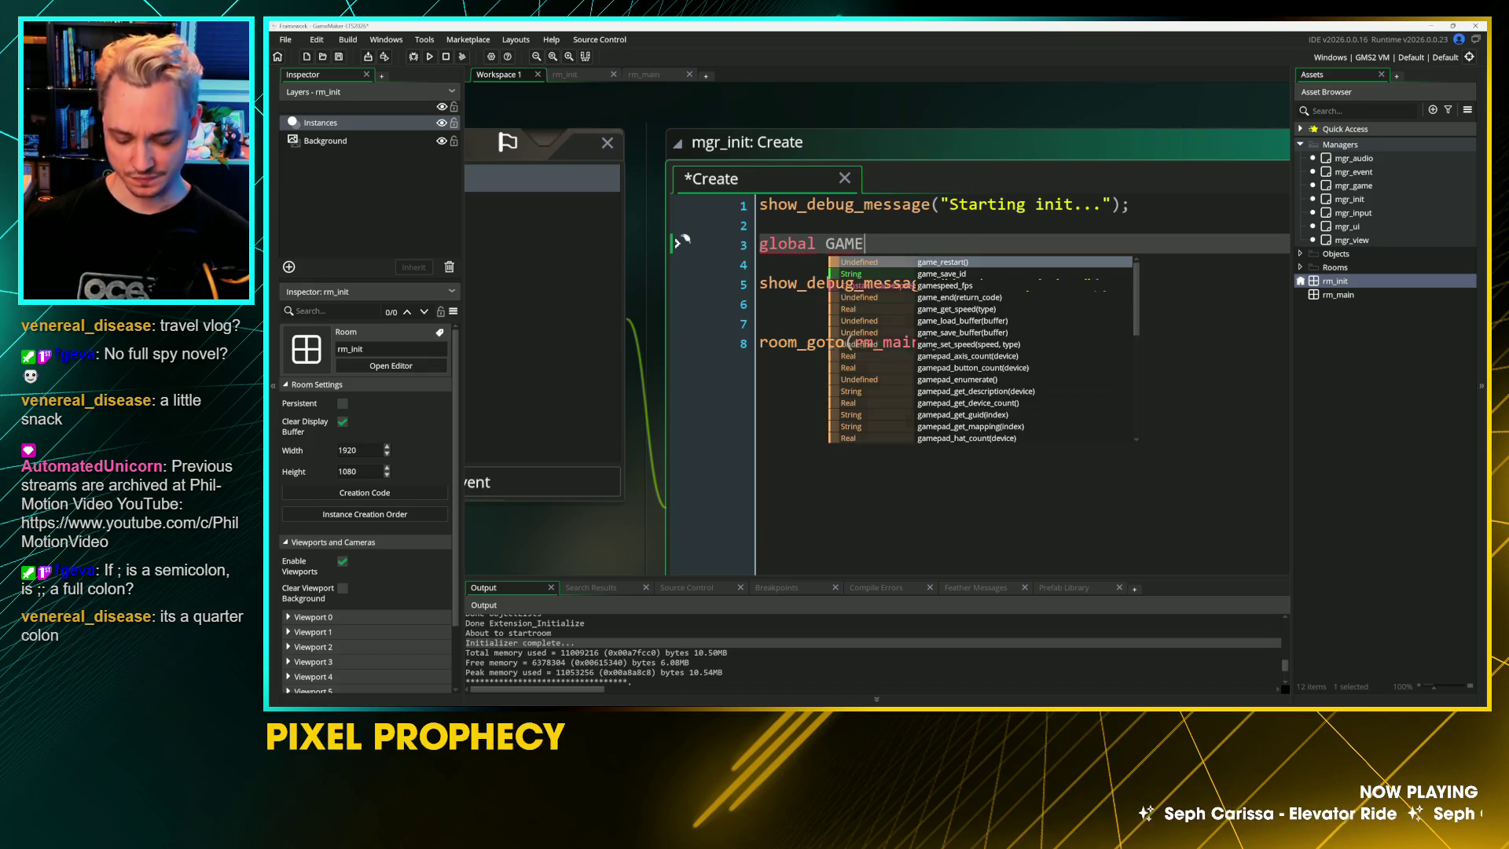
type("_")
key("BackSpace")
key("BackSpace")
key("BackSpace")
type("MGR_")
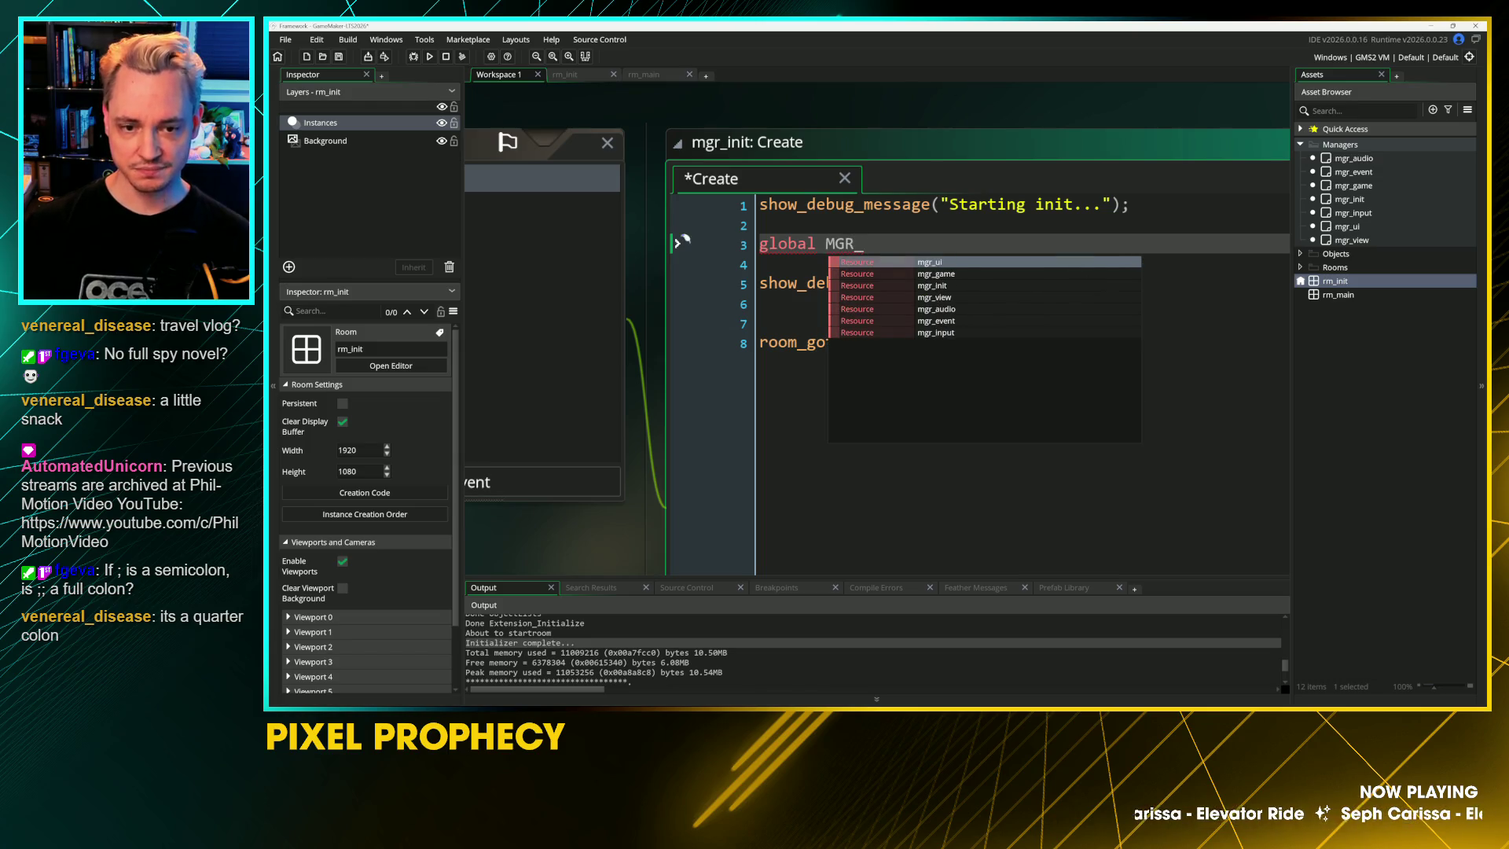
key("BackSpace")
key("BackSpace")
key("BackSpace")
key("BackSpace")
type("GAME_MGR = instance")
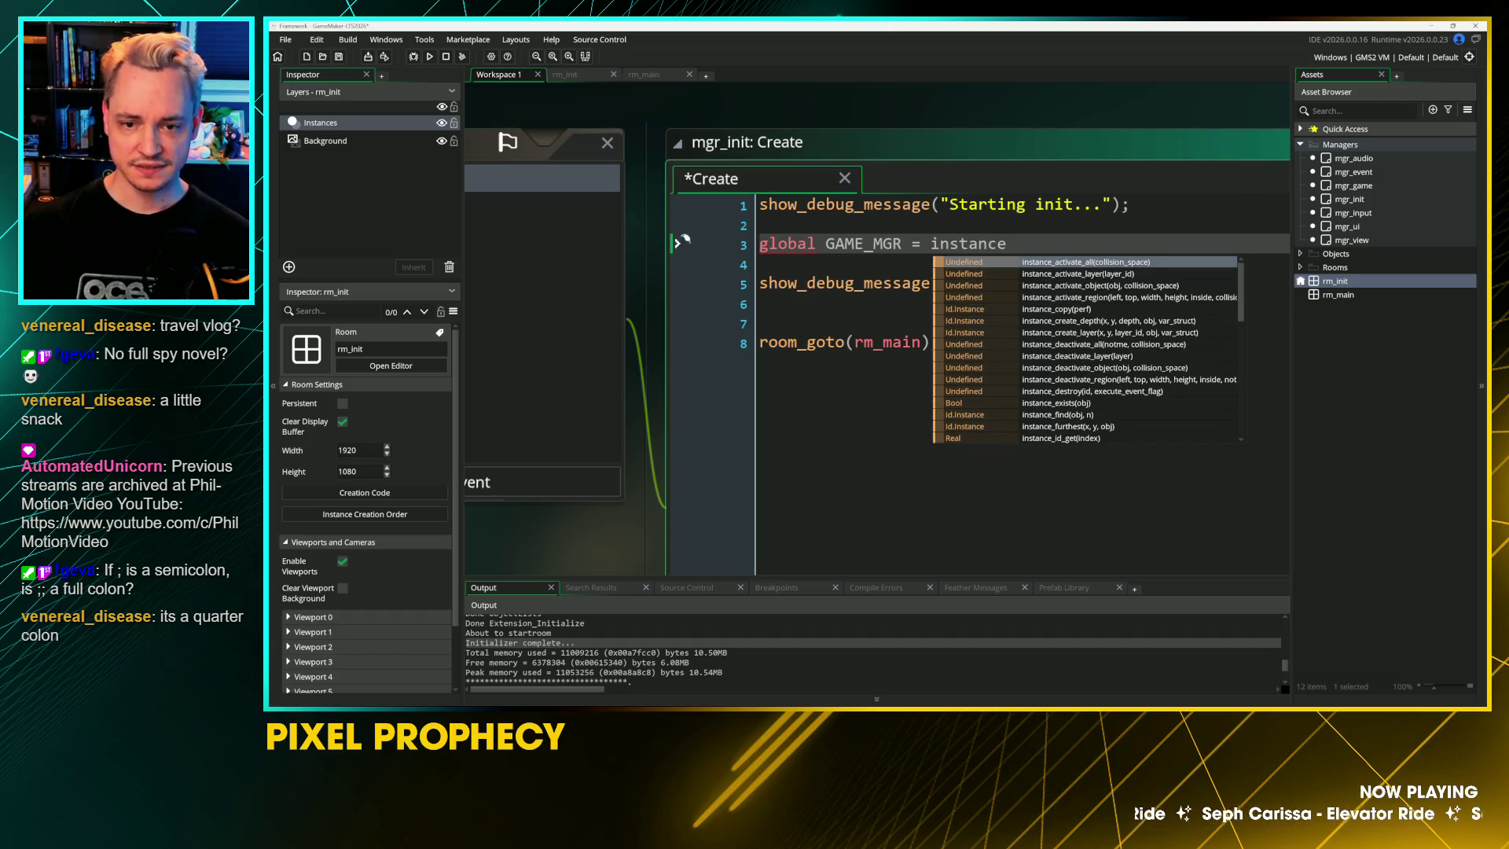
type("_cr")
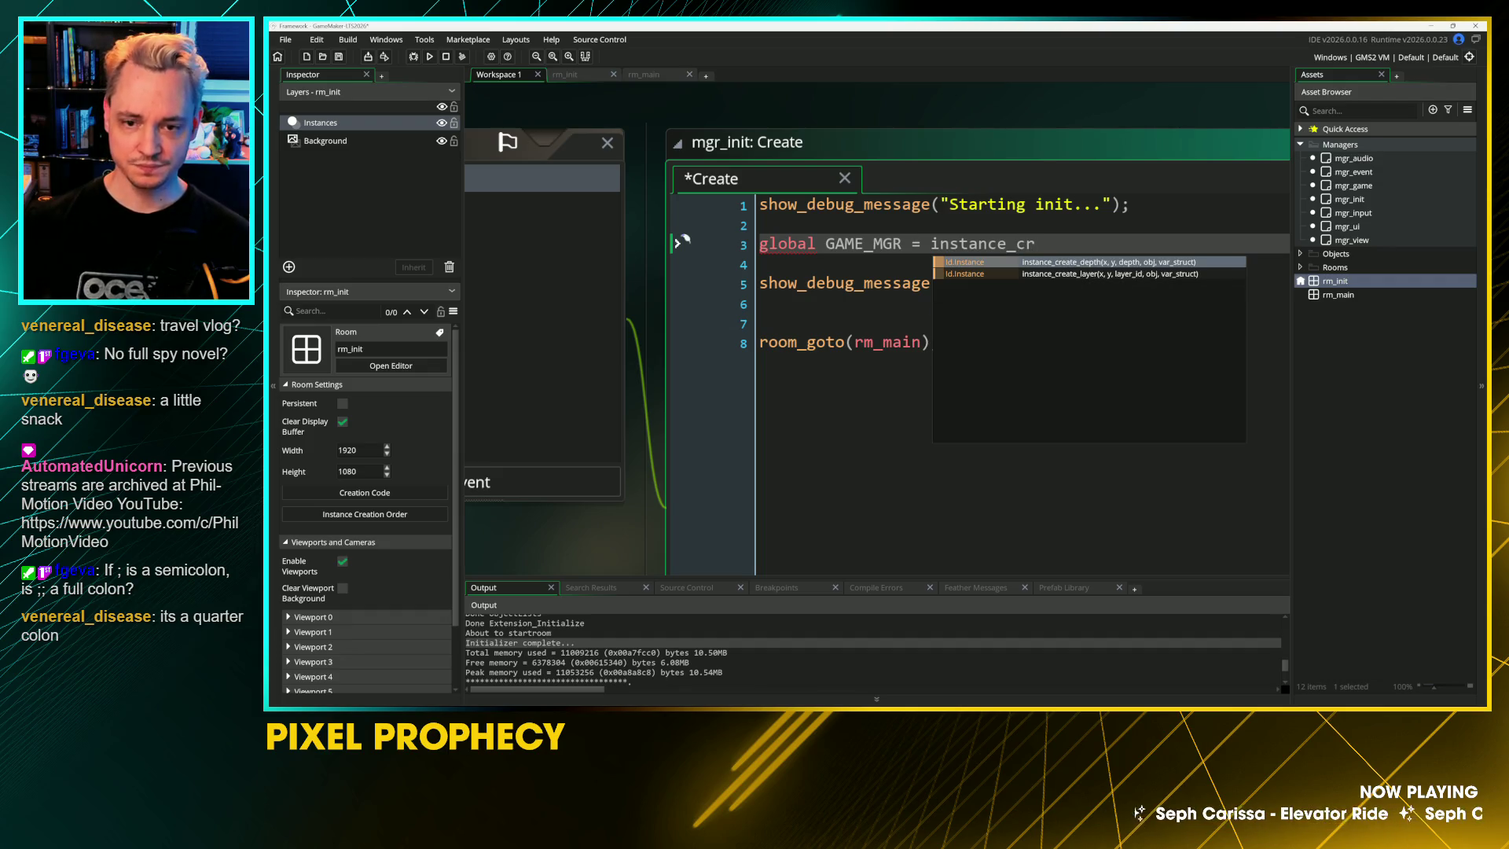
key("Down")
key("Up")
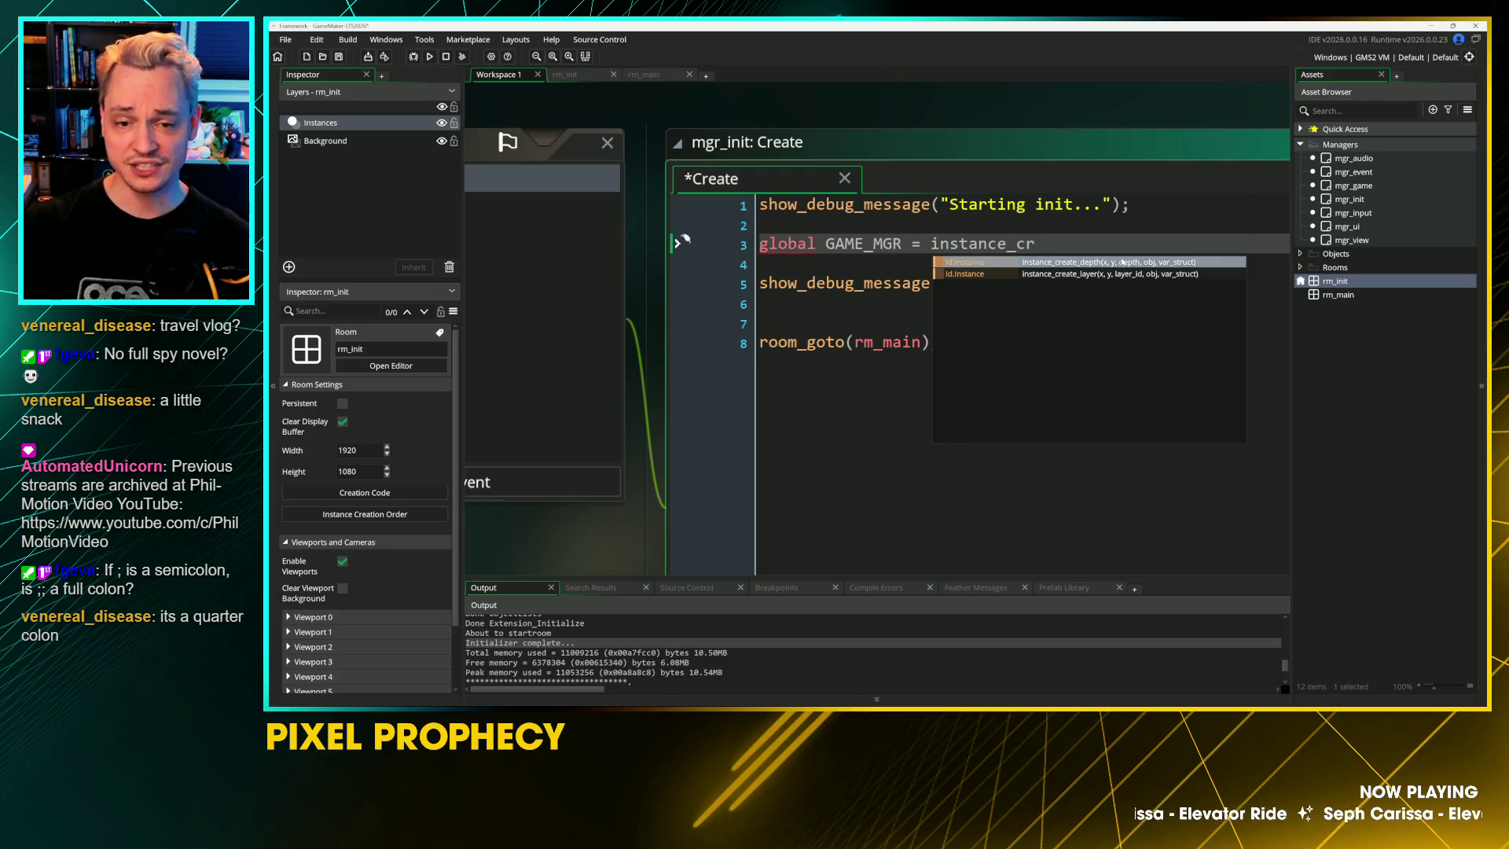
key("Return")
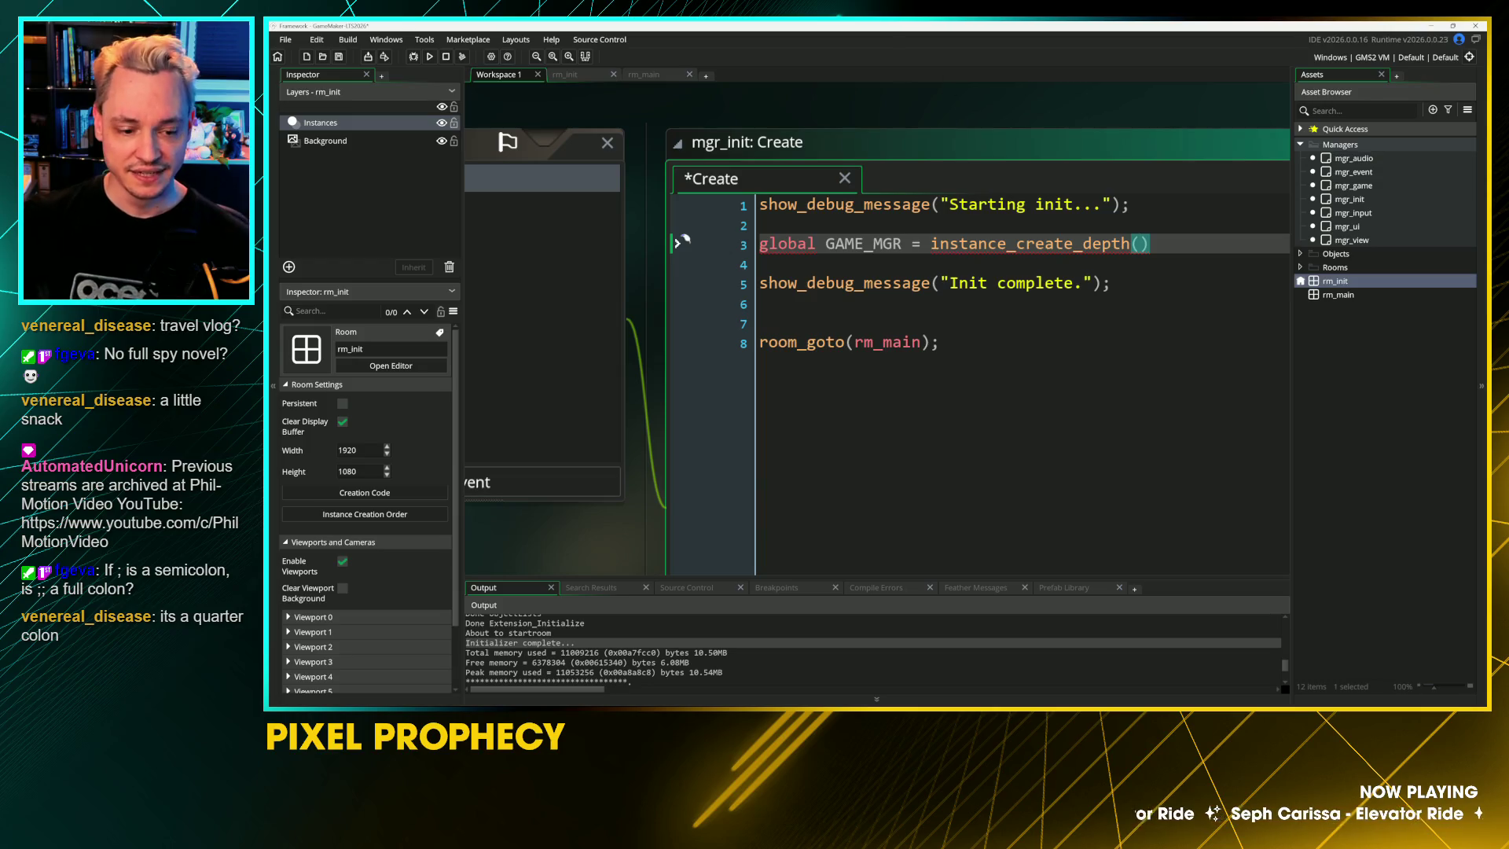
Step: Complete the call with arguments 0,0,0 and mgr_game, end with a semicolon, and save
type("0,0,0,")
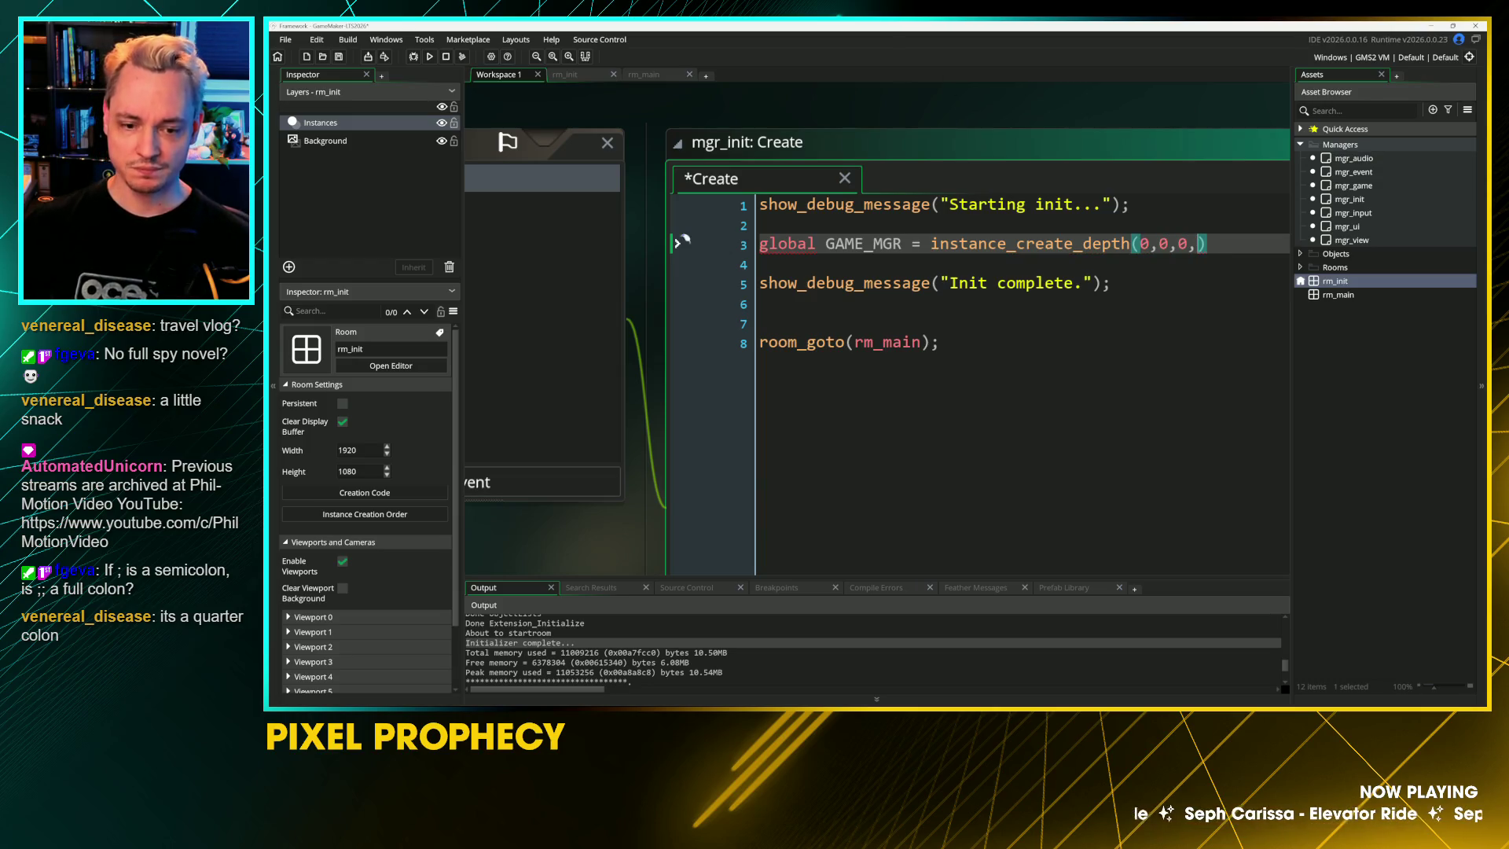
left_click(689, 420)
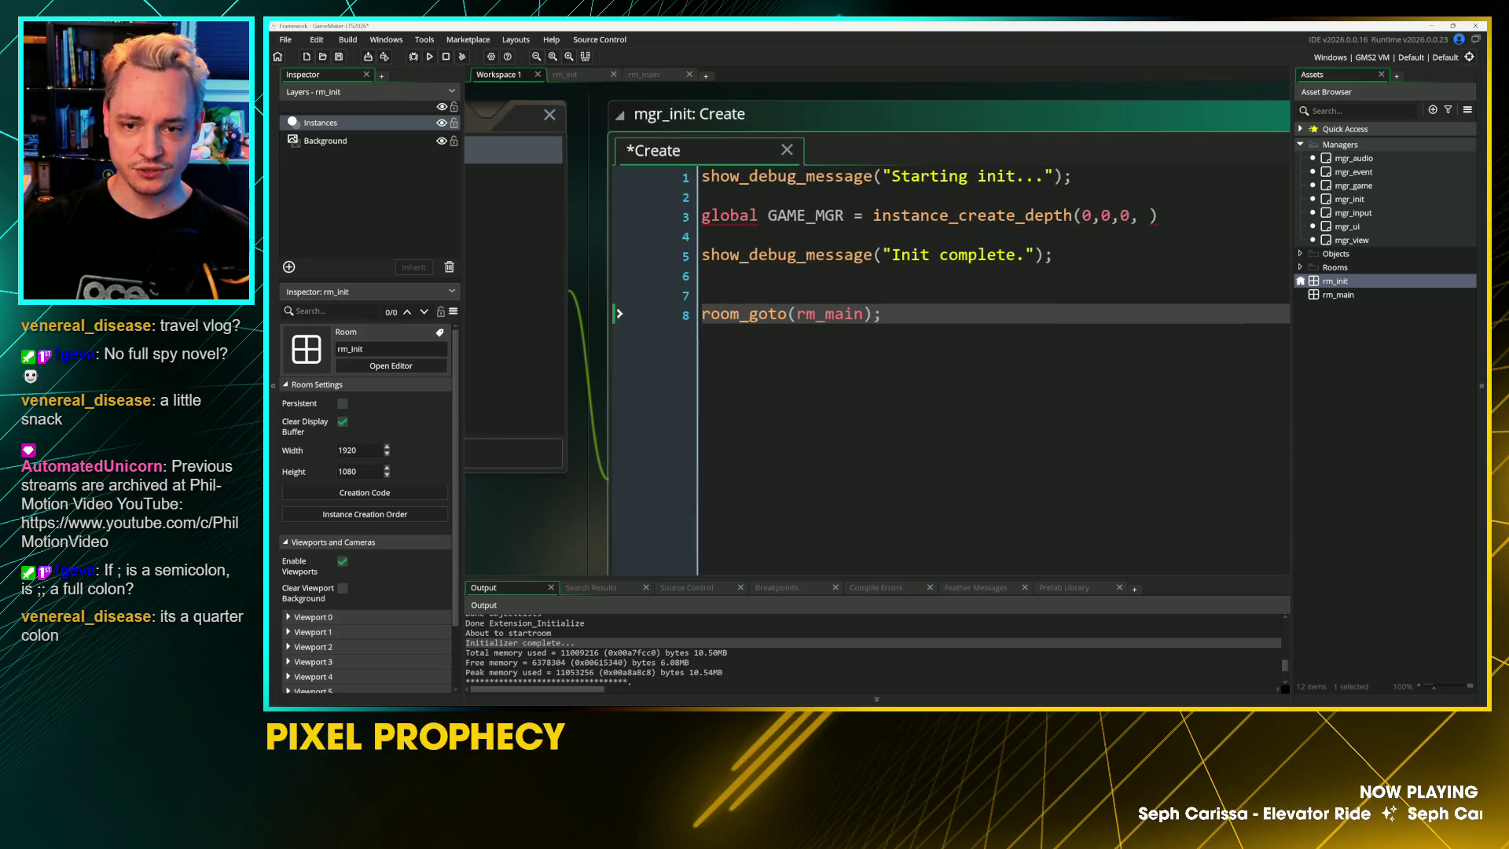
left_click(1121, 215)
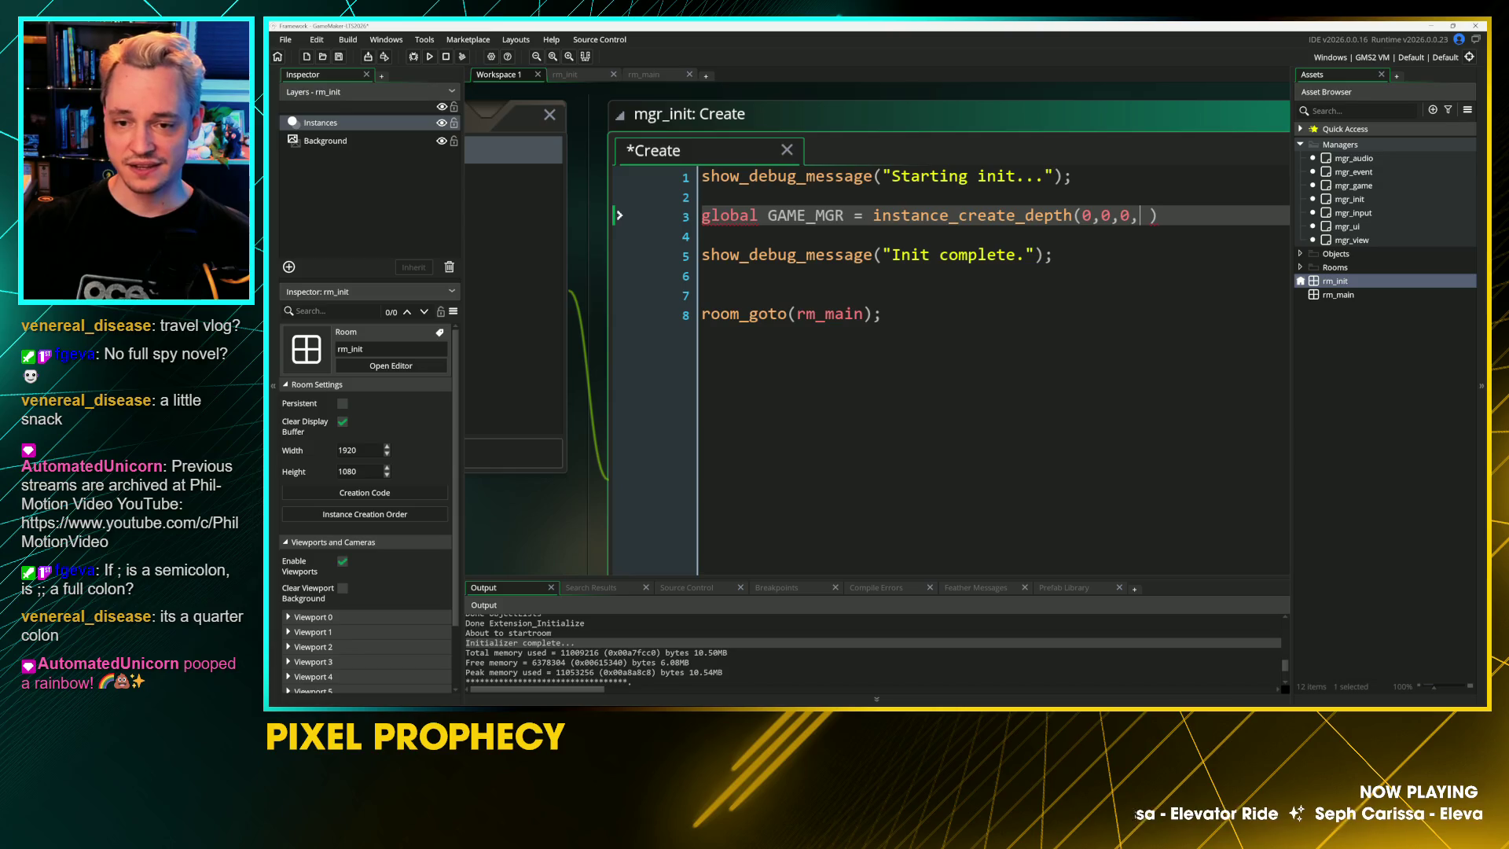
key("Right")
key("Right")
key("Right")
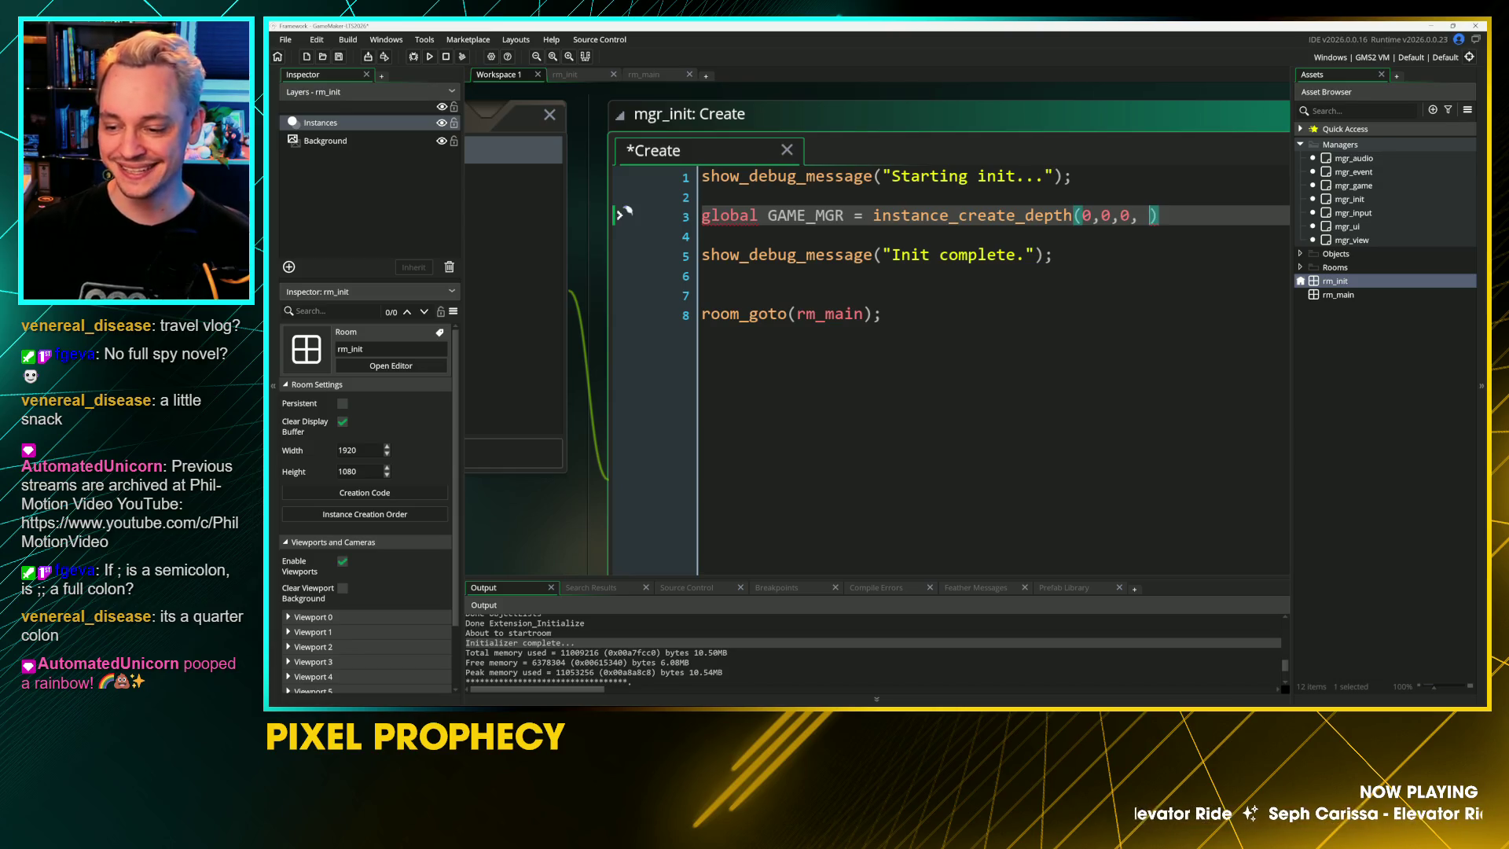
type("mg")
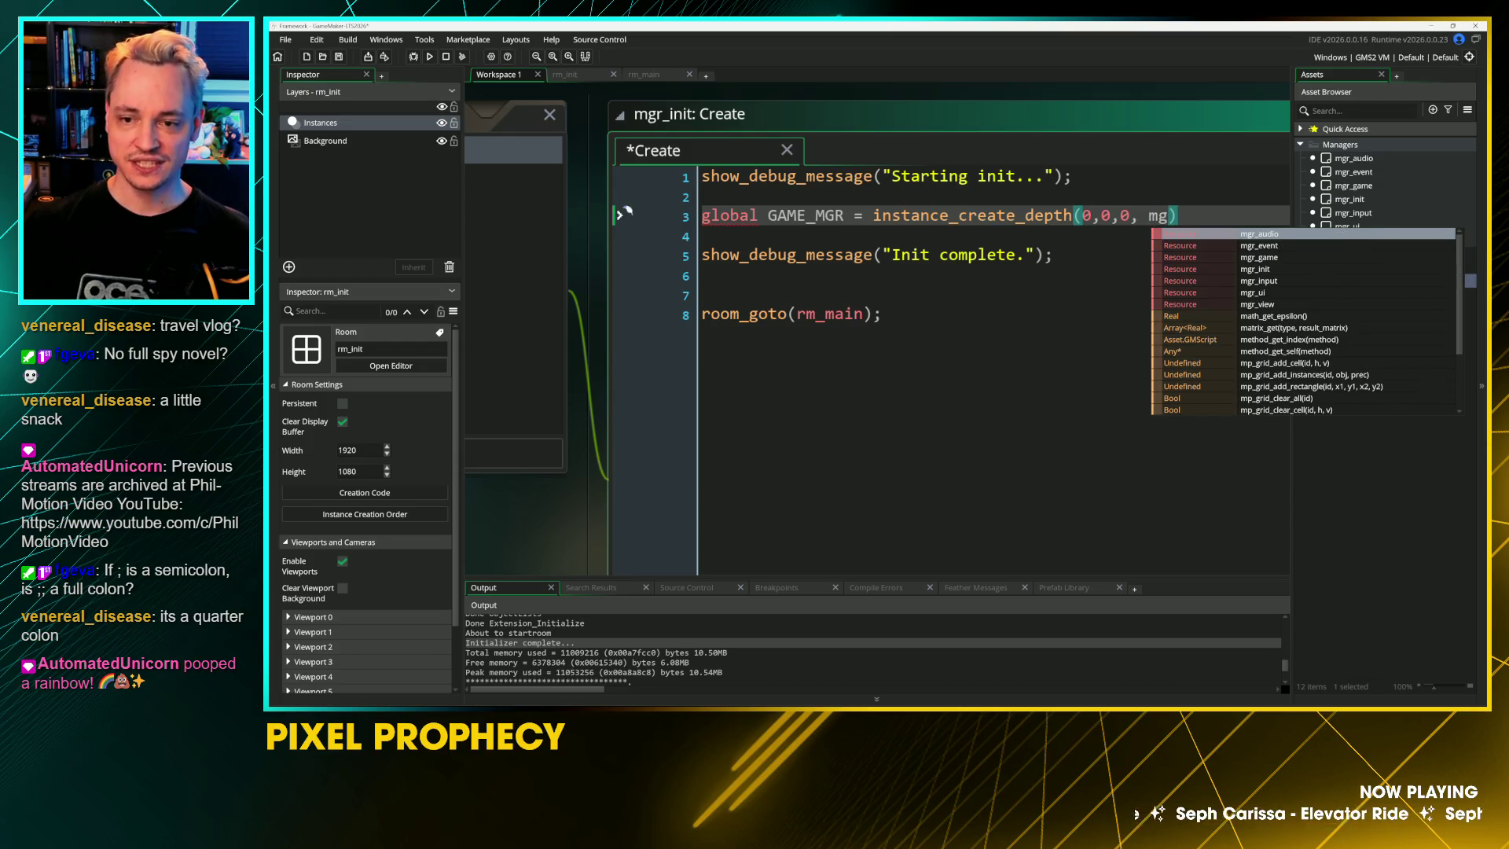
key("Down")
key("Down")
key("Return")
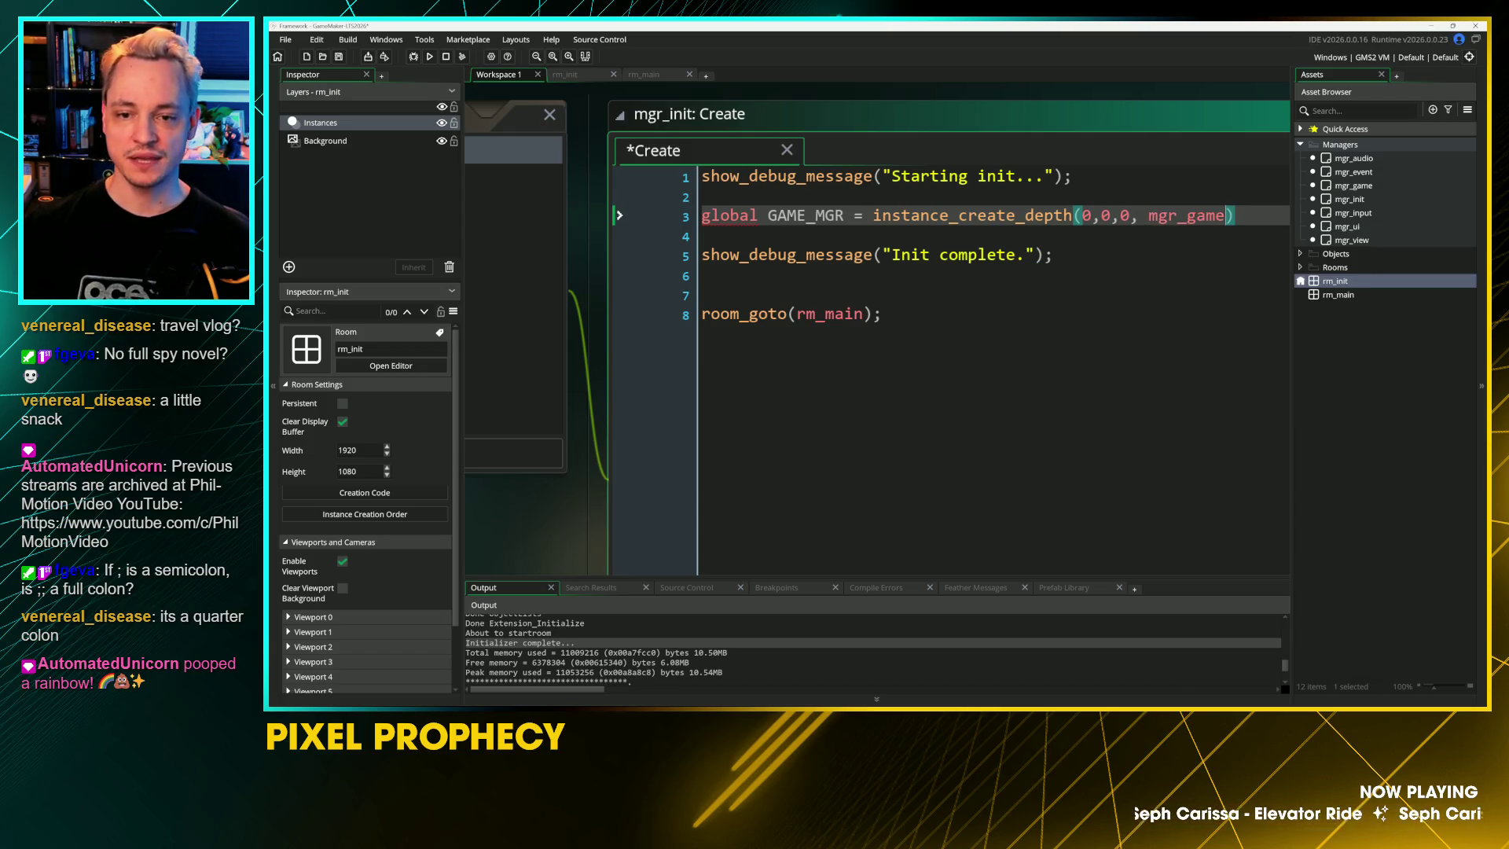
type(";")
key("ctrl+s")
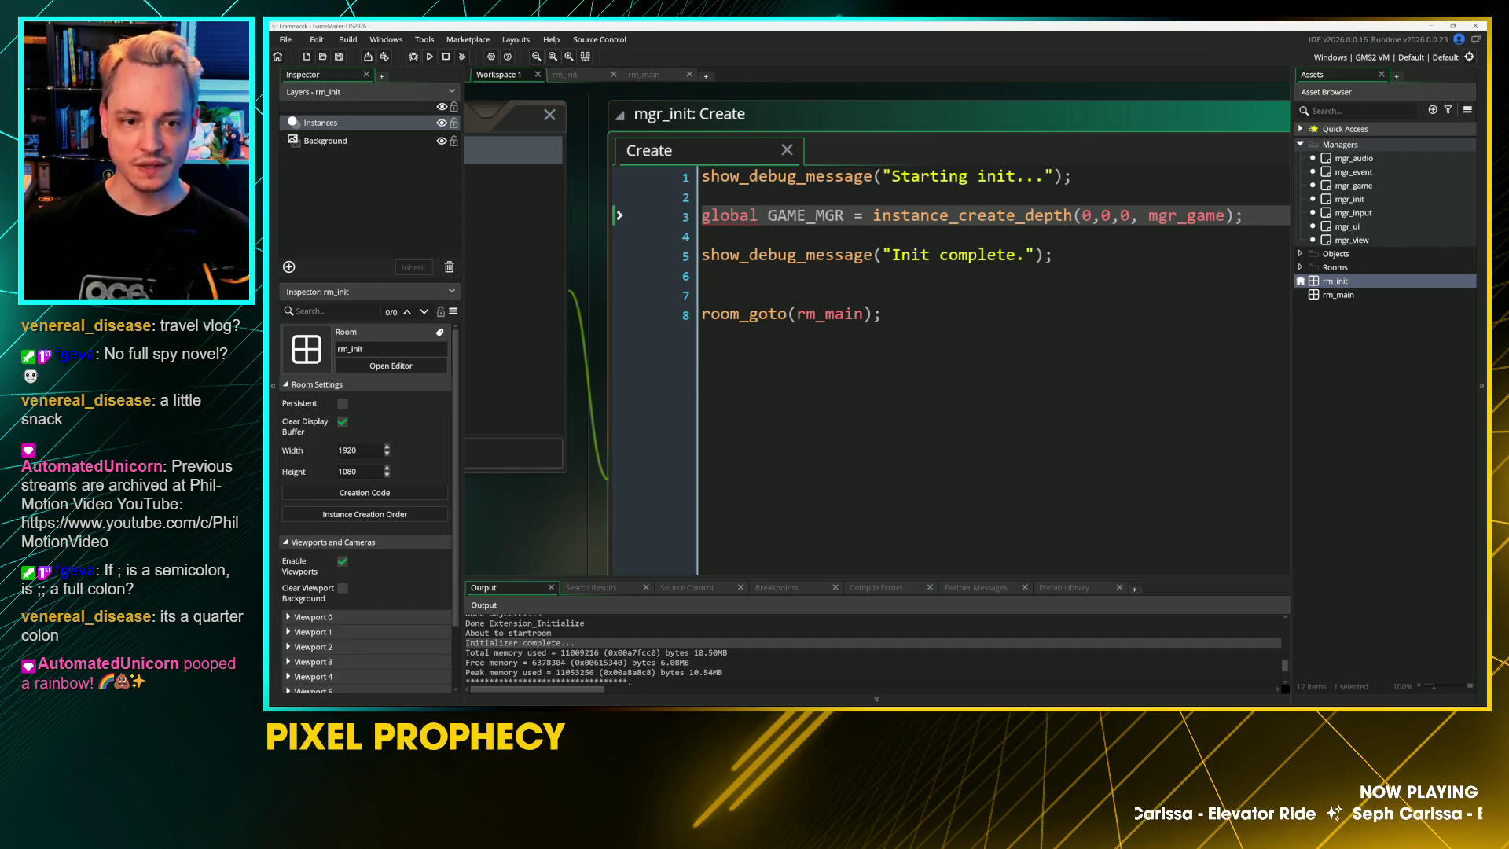
left_click(702, 274)
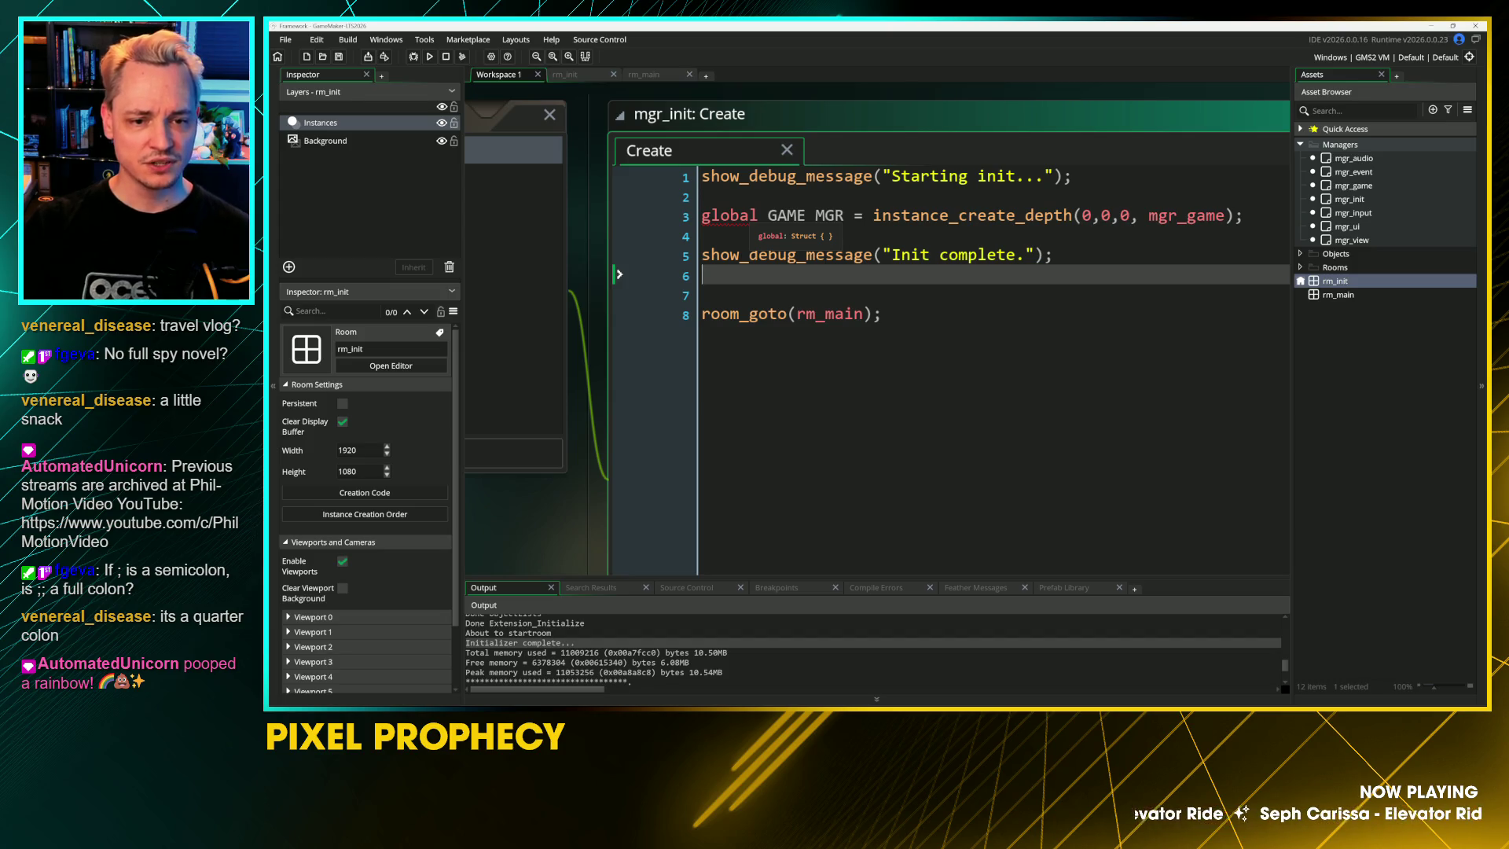
left_click(625, 214)
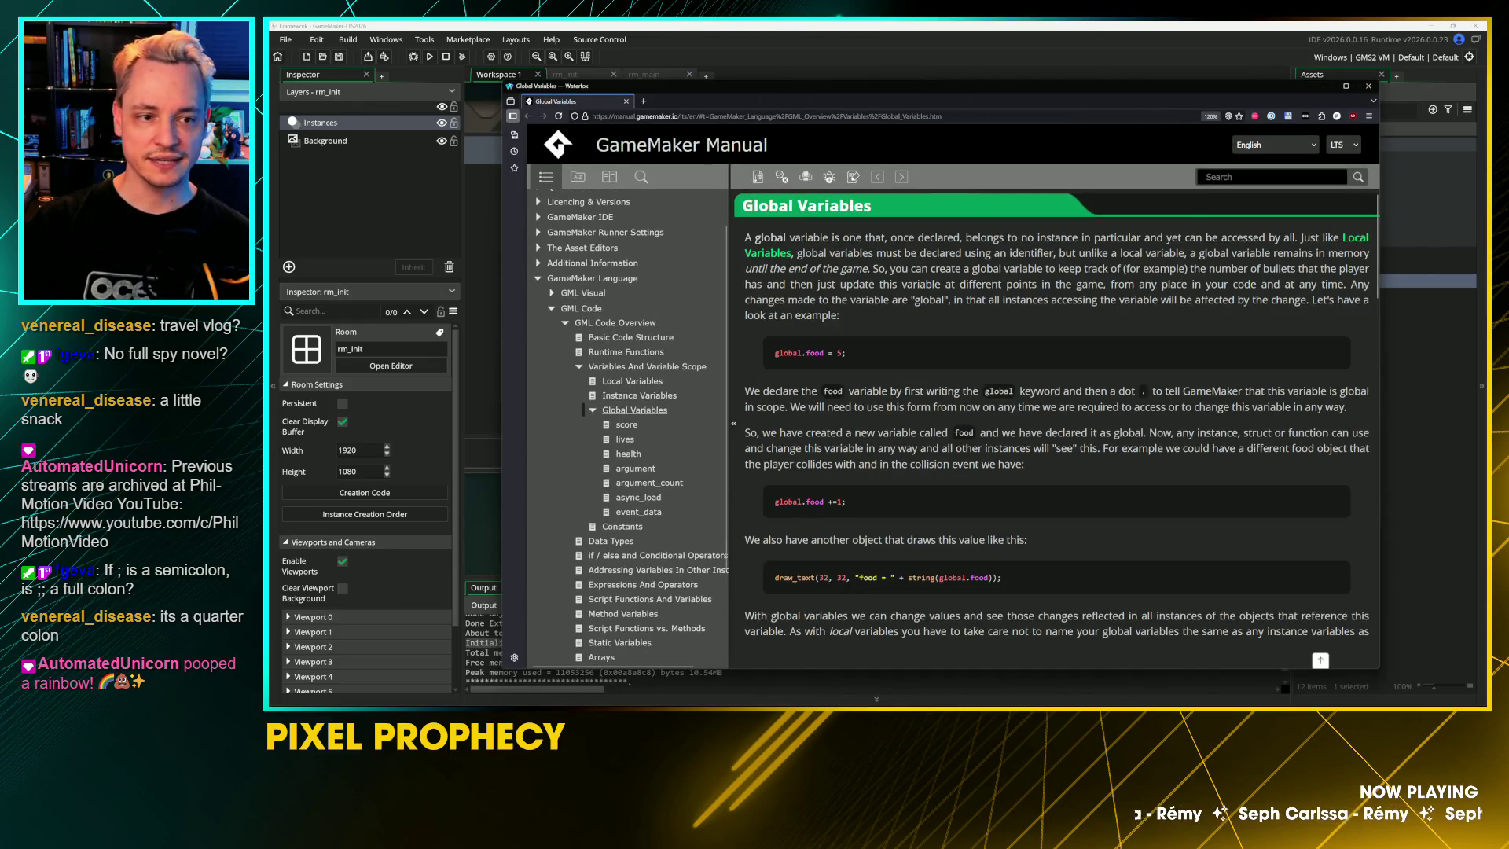
left_click(1374, 90)
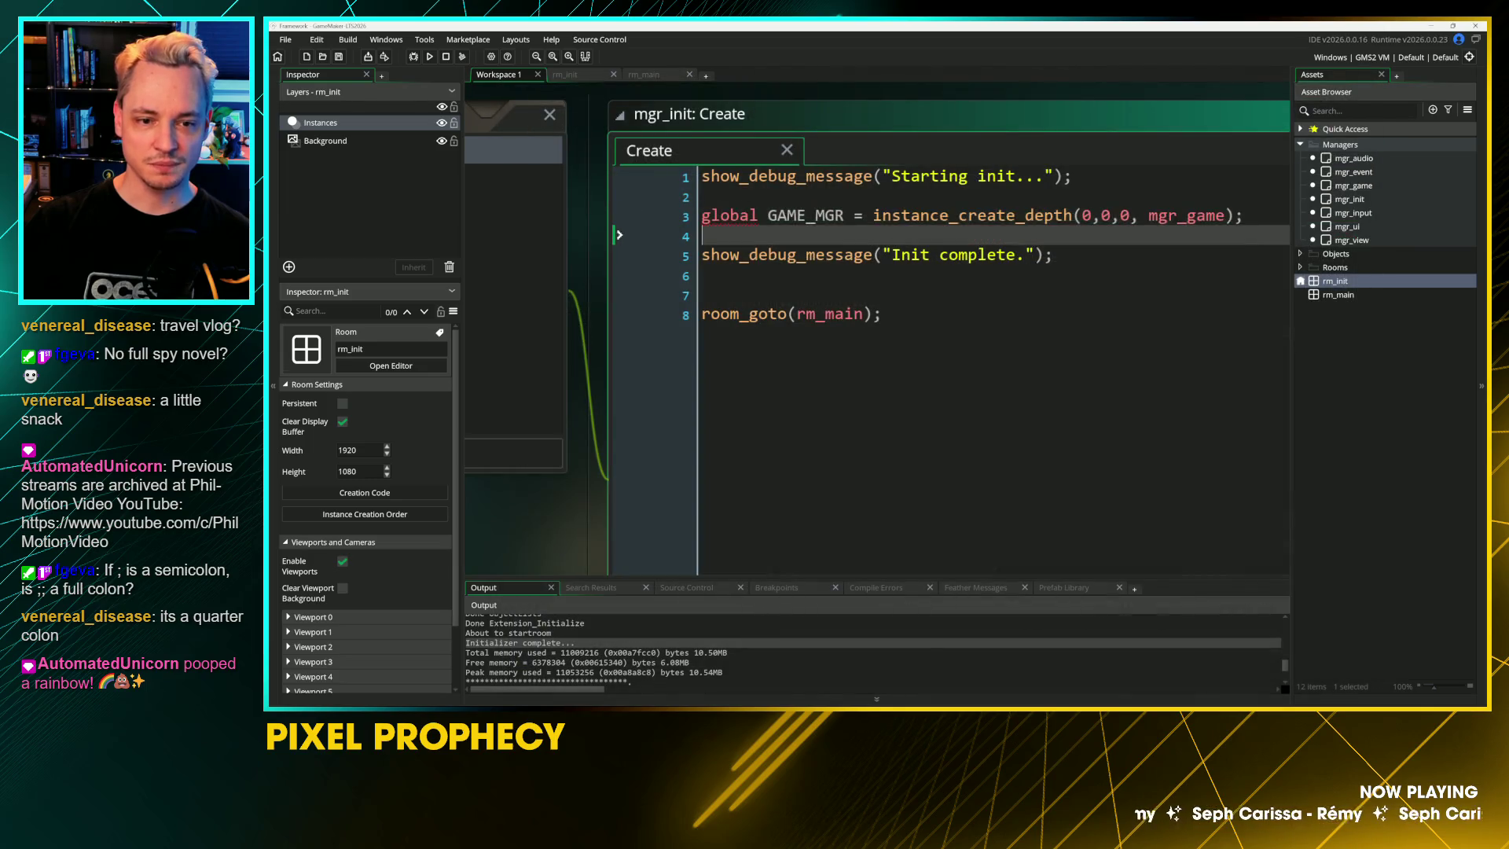
Step: Correct the variable to global.GAME_MGR, save, and copy the debug message line
type(".")
key("ctrl+End")
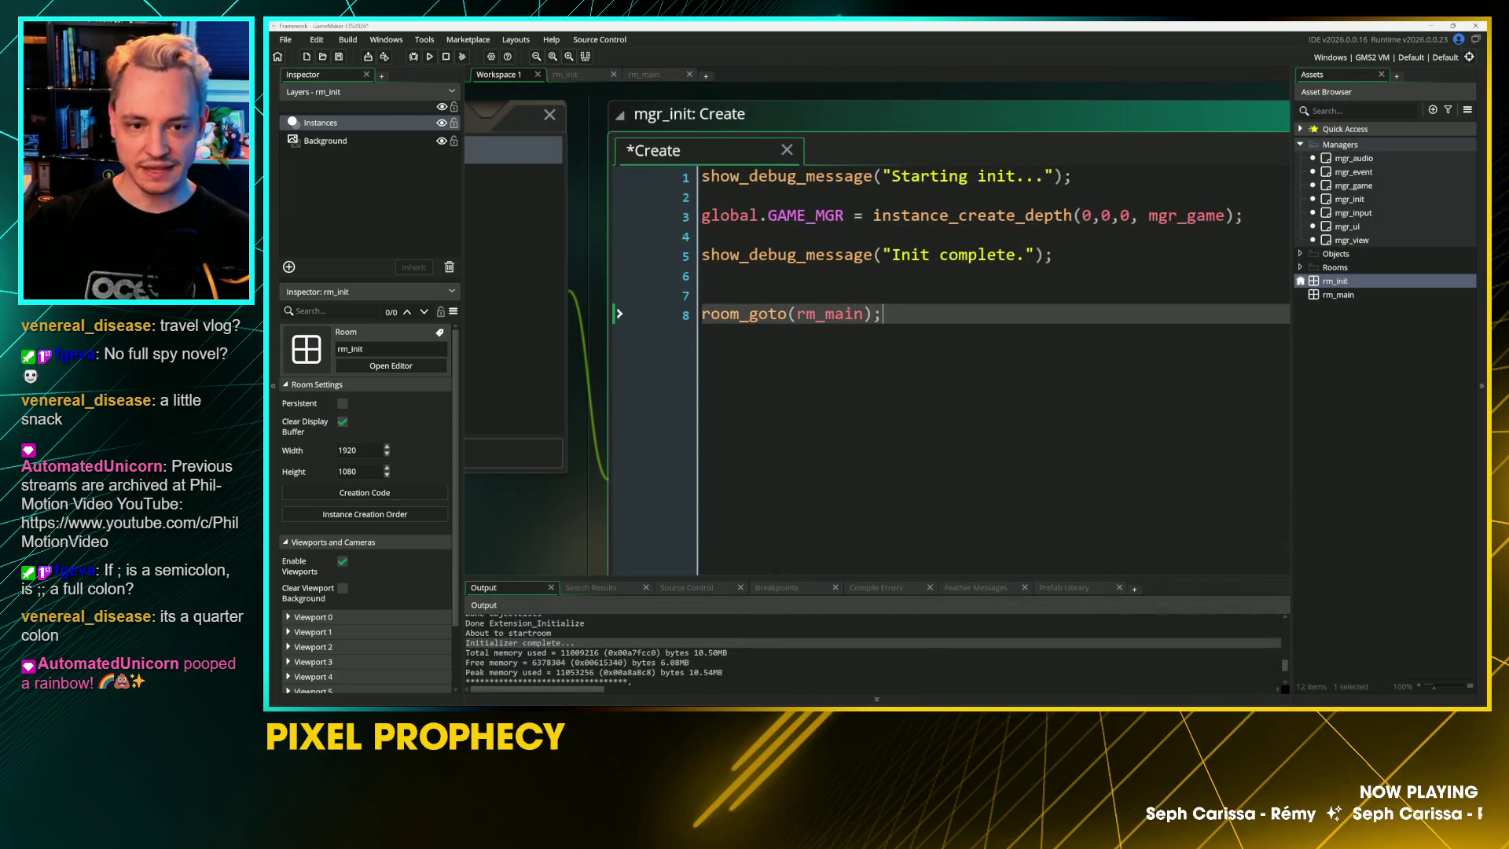
key("ctrl+s")
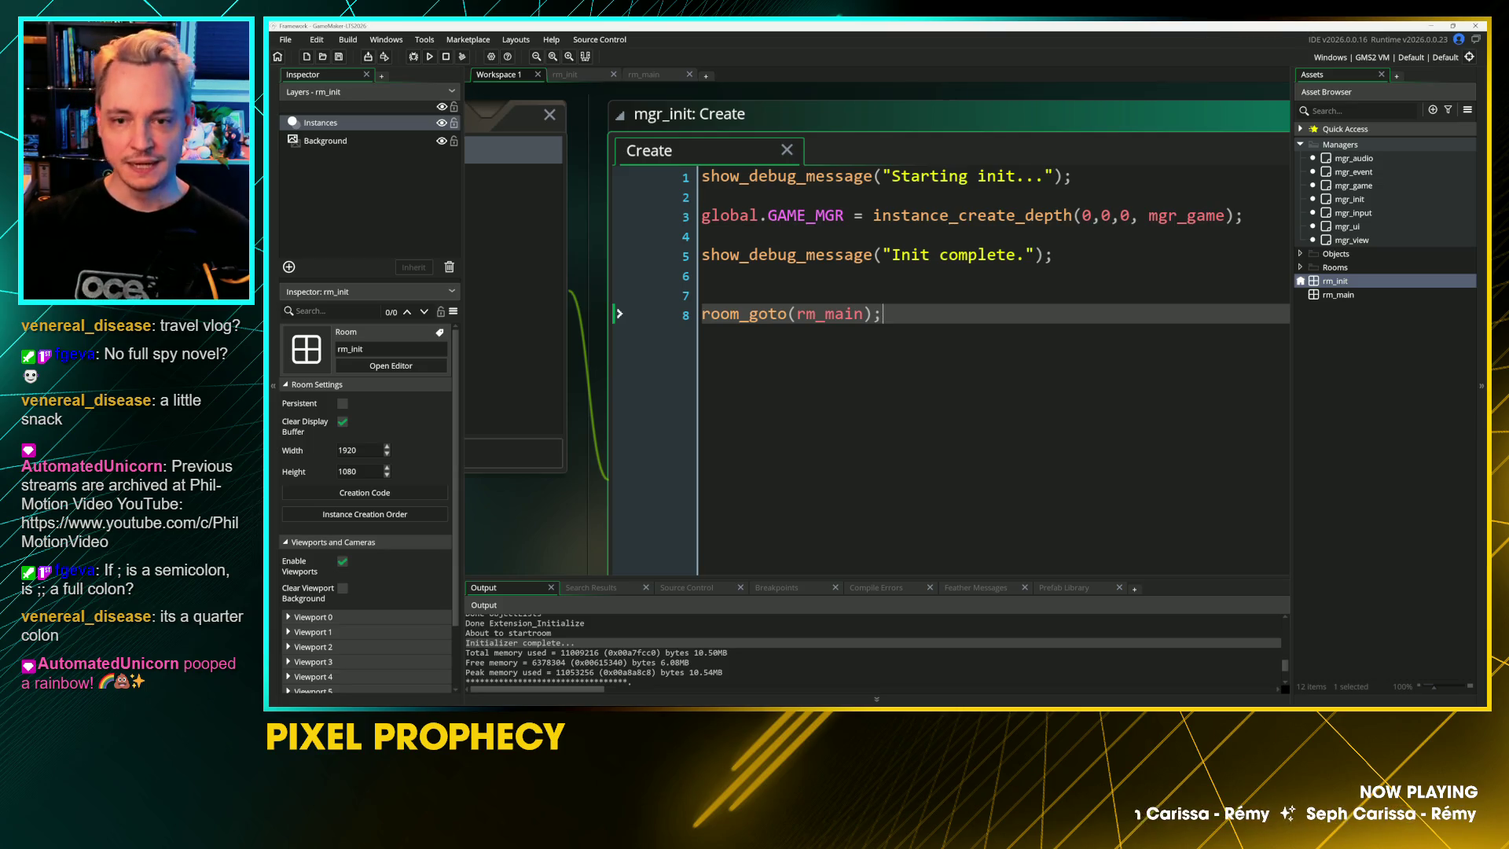
left_click(1363, 186)
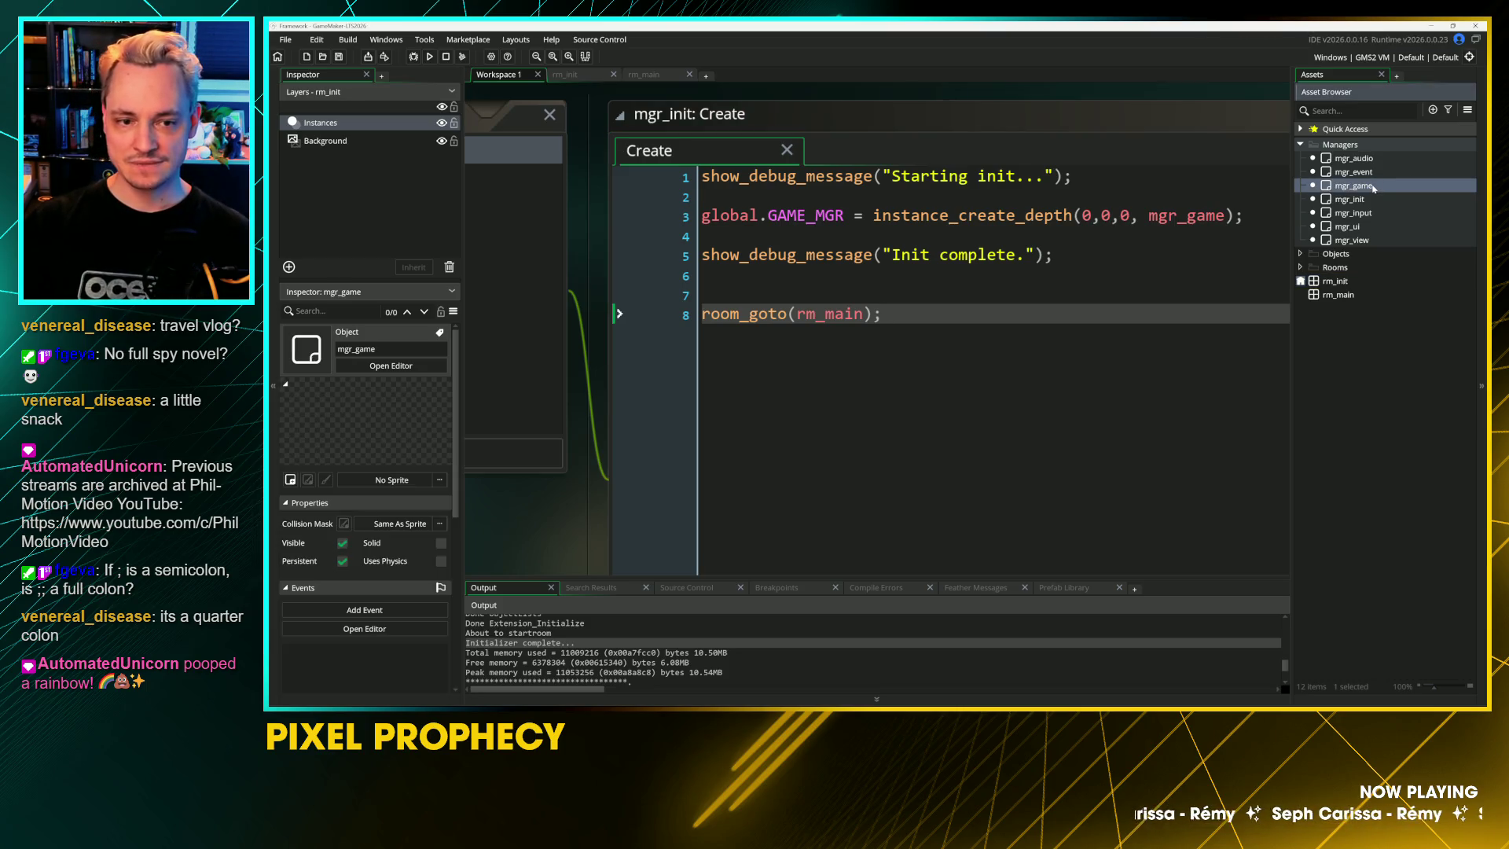
left_click(1144, 169)
key("shift+Home")
key("ctrl+c")
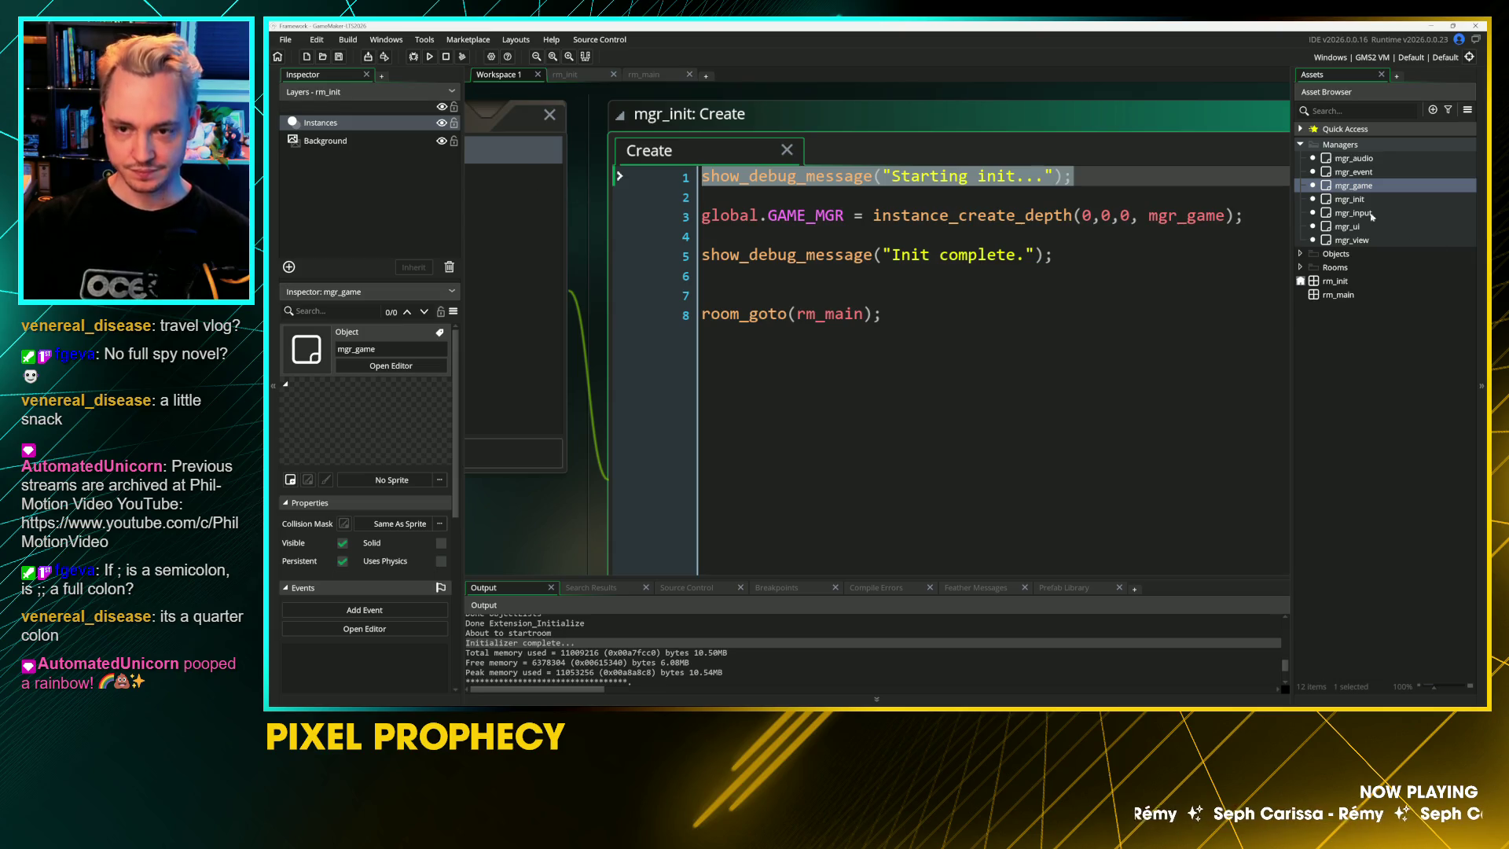
Step: Add a Create event to mgr_game that logs "Created Game Manager."
double_click(1353, 186)
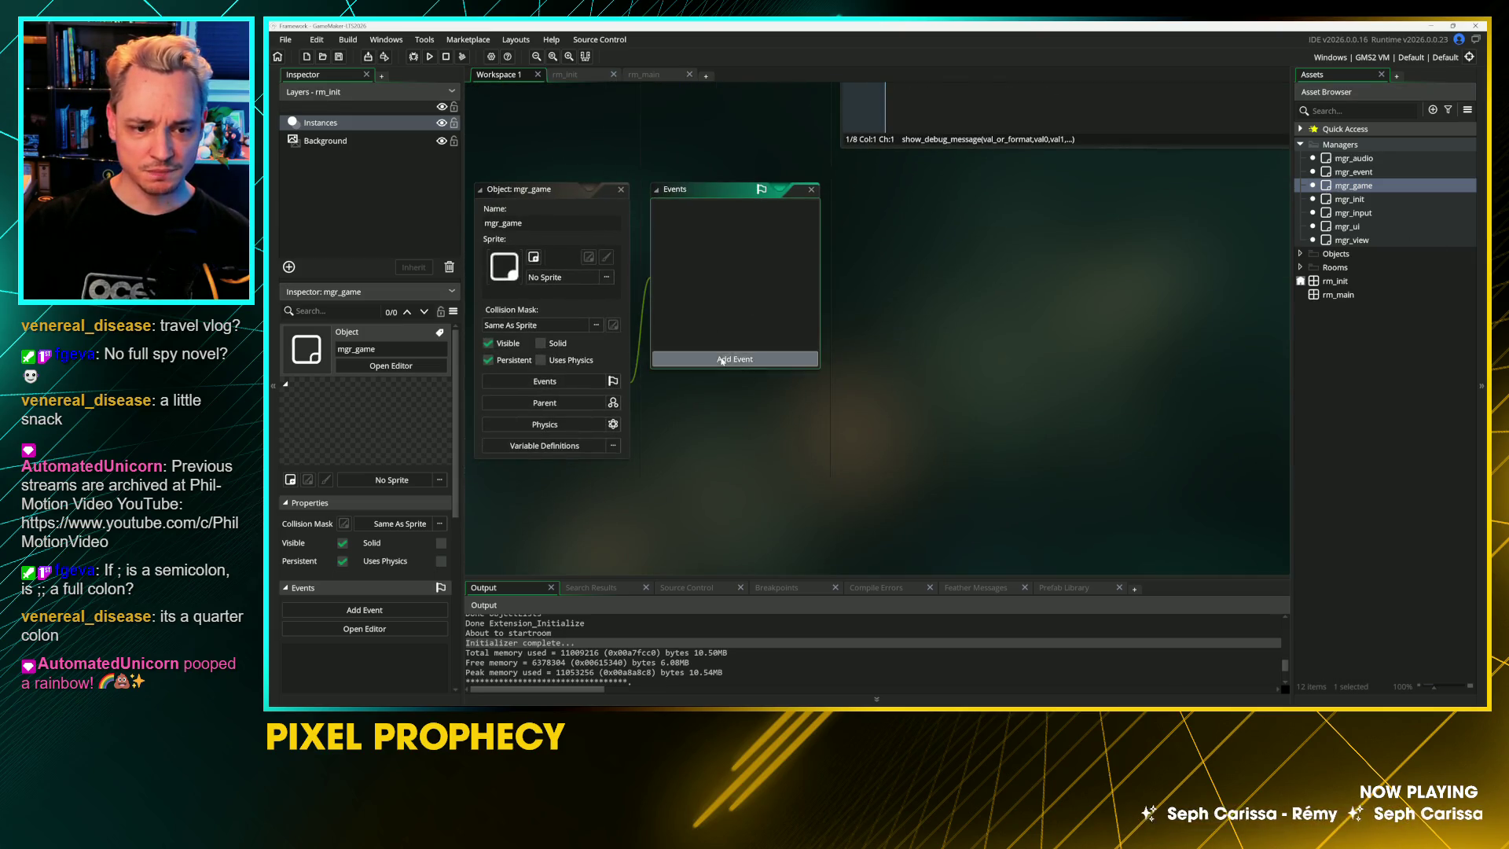
left_click(721, 361)
left_click(754, 367)
key("ctrl+v")
left_click_drag(1044, 221, 986, 225)
type("Game Manager")
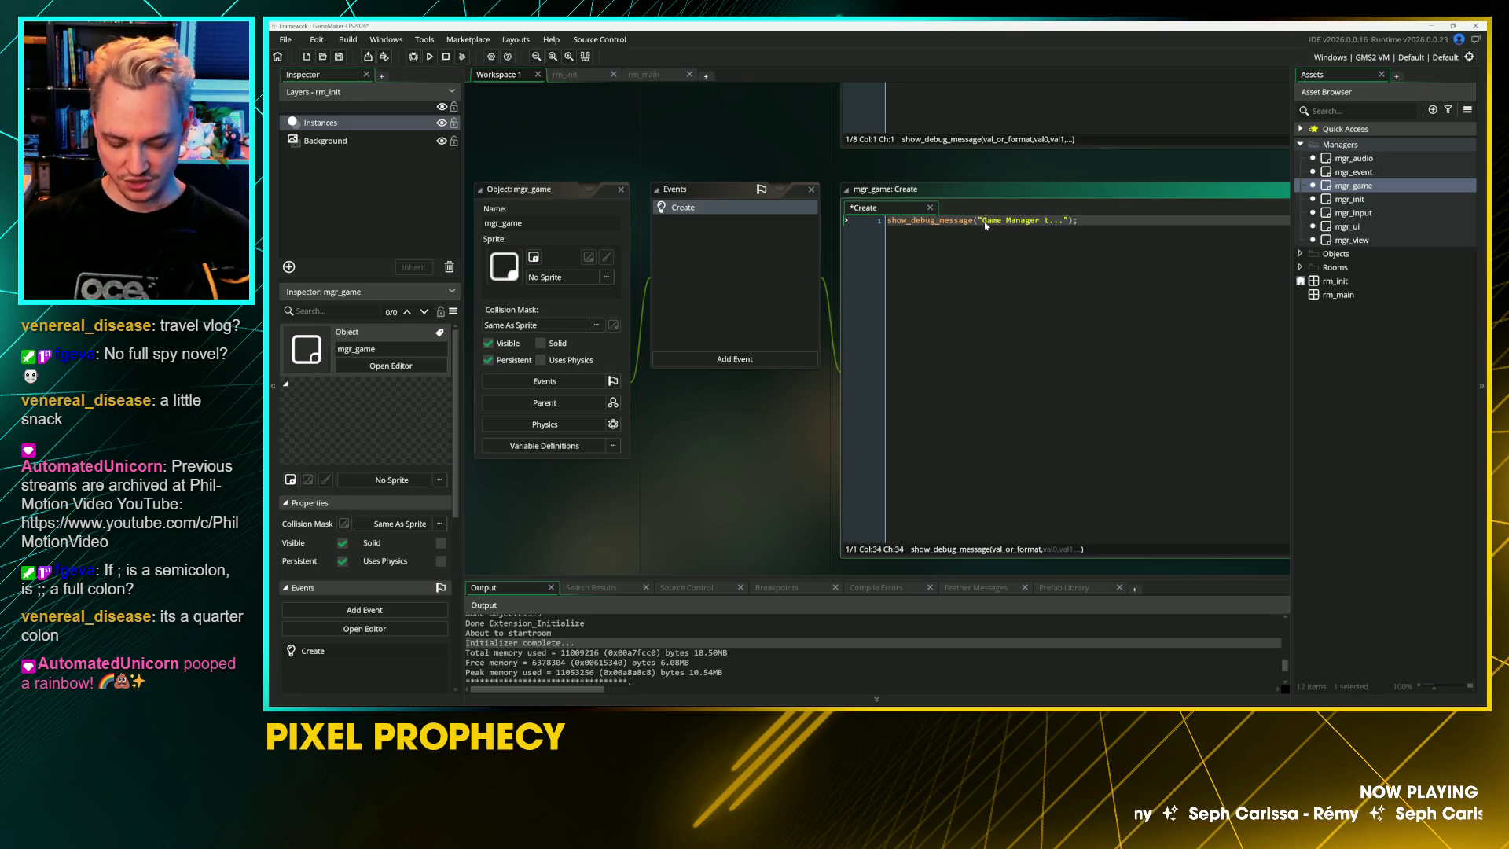
key("ctrl+BackSpace")
key("ctrl+BackSpace")
type("Created ")
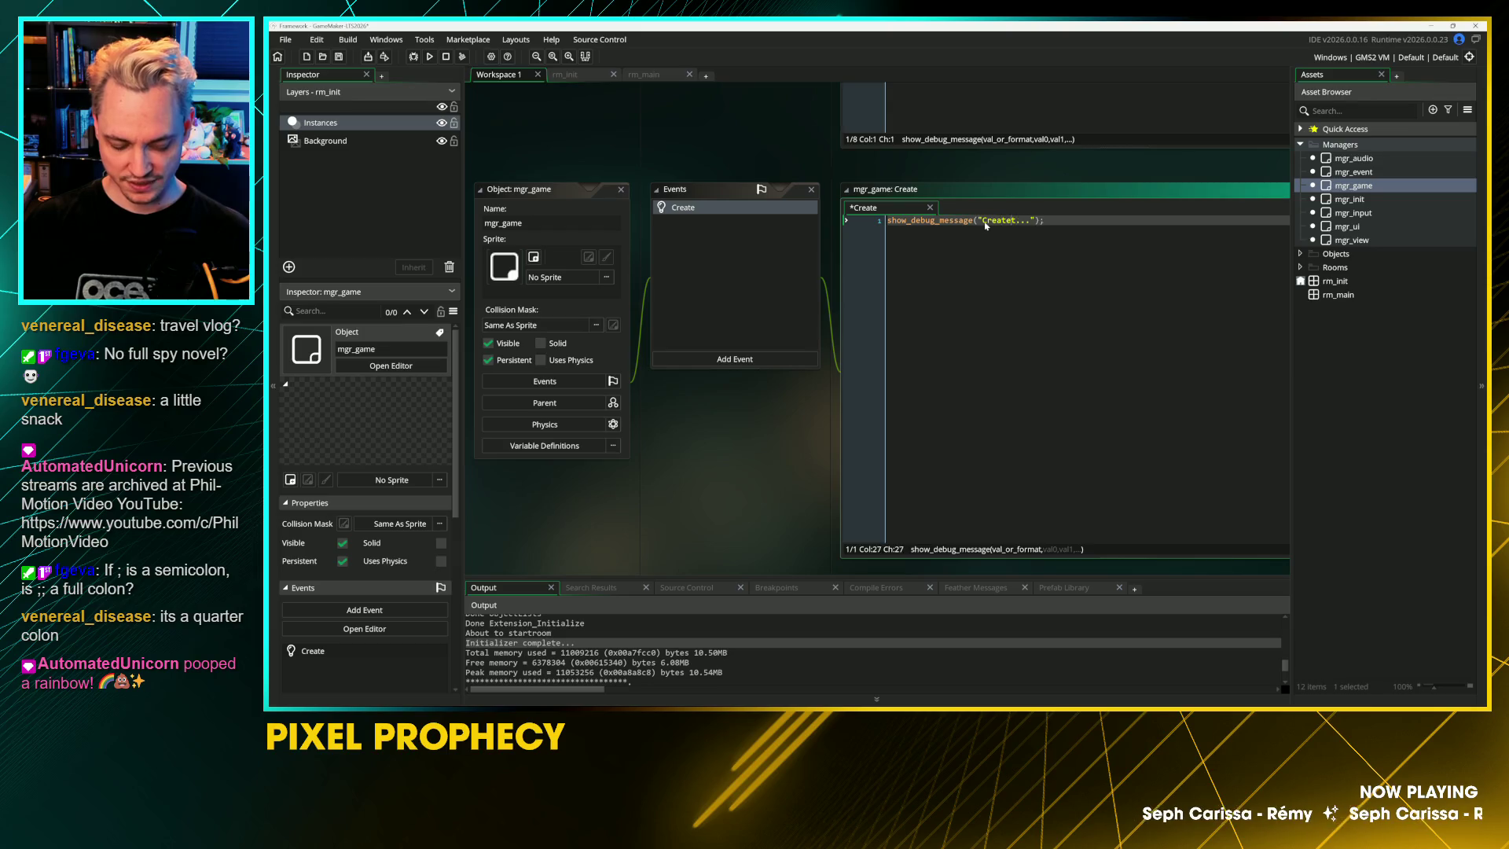
type("Game Manager")
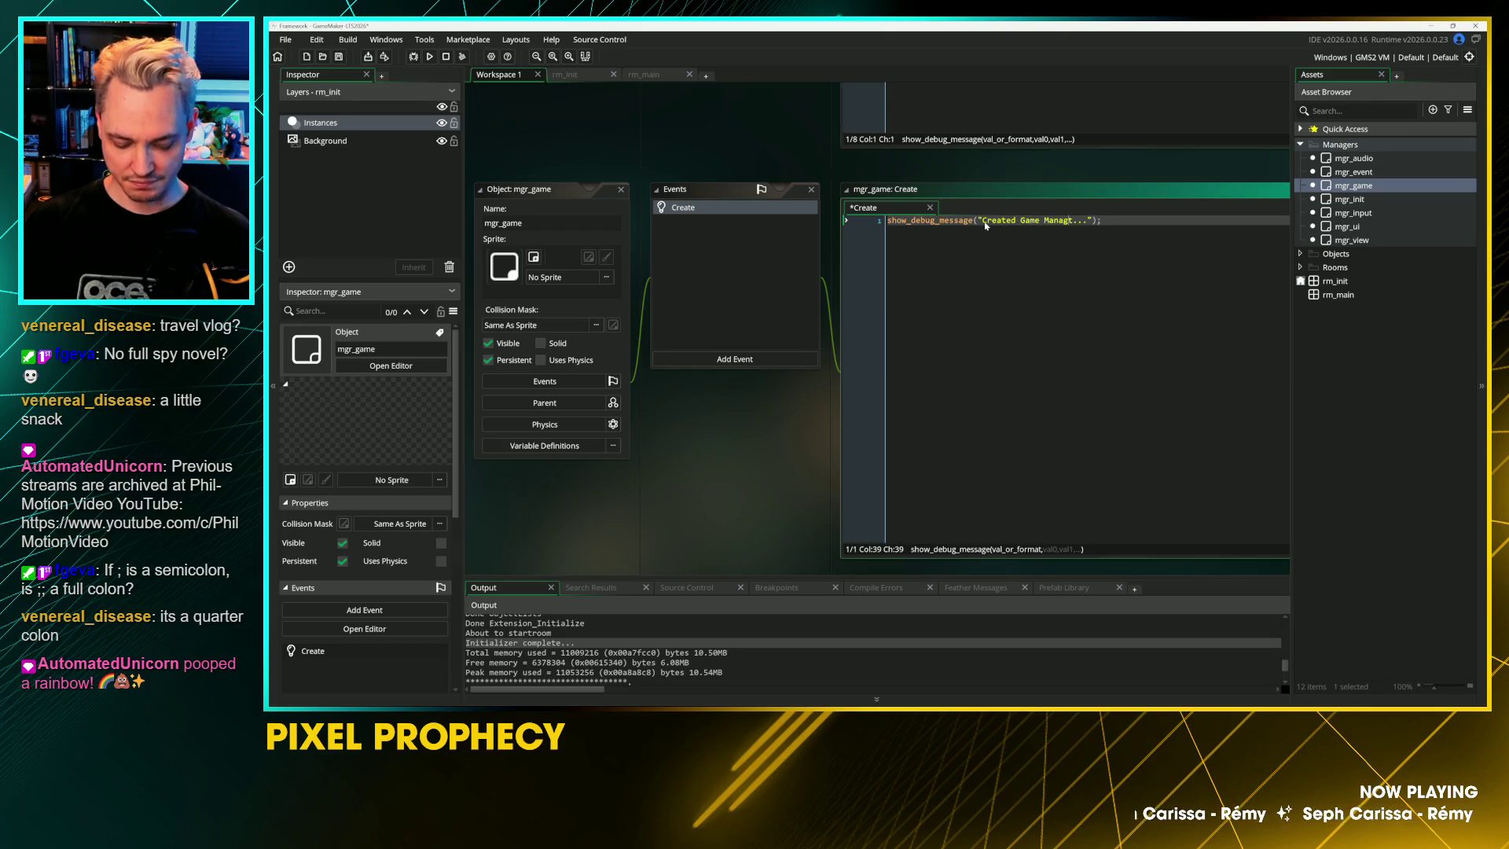
key("Delete")
key("Delete")
key("End")
double_click(1355, 186)
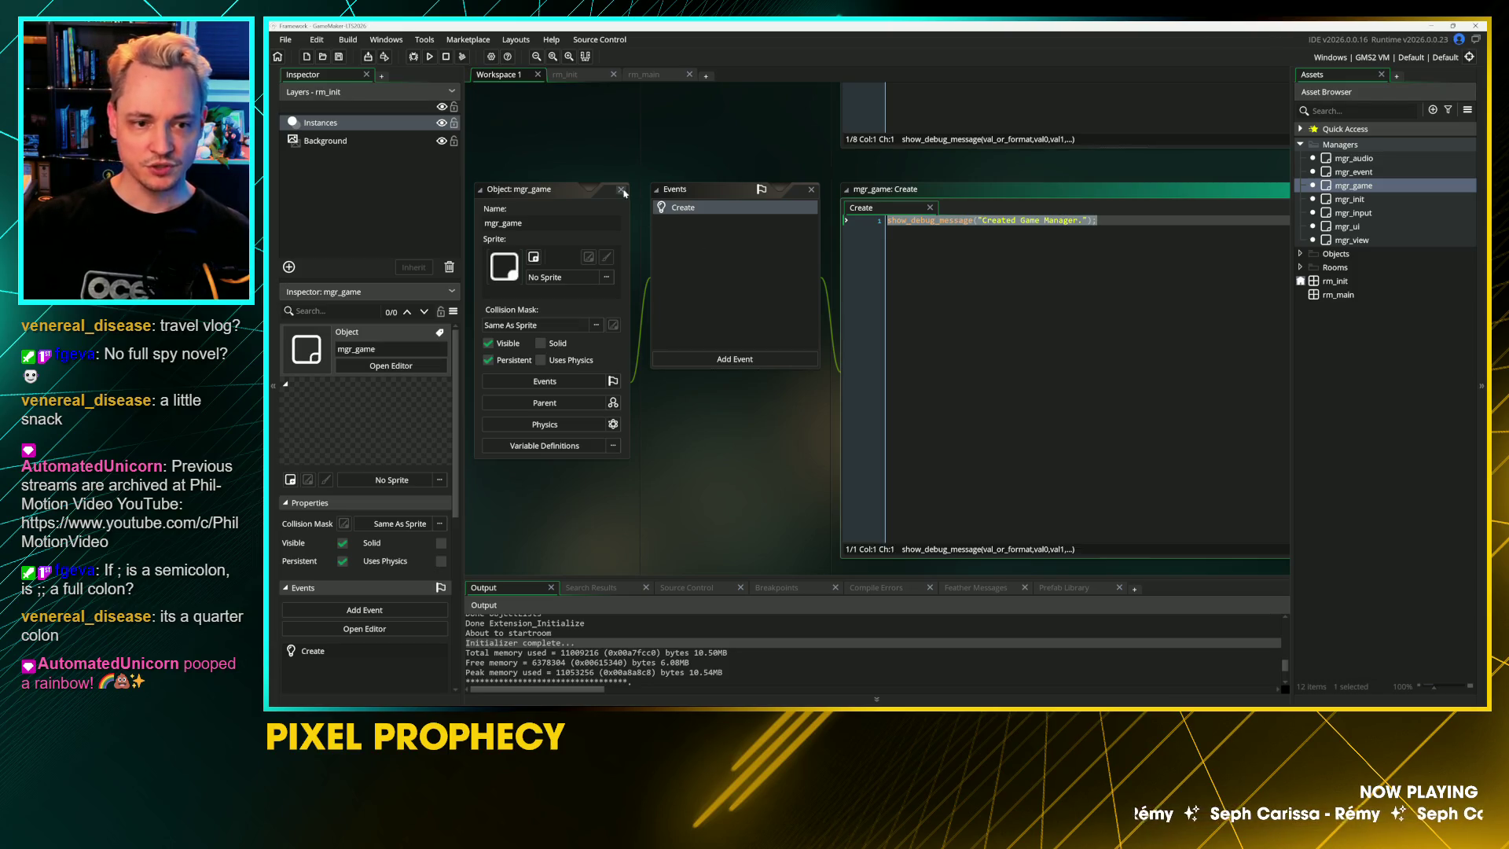
double_click(1352, 213)
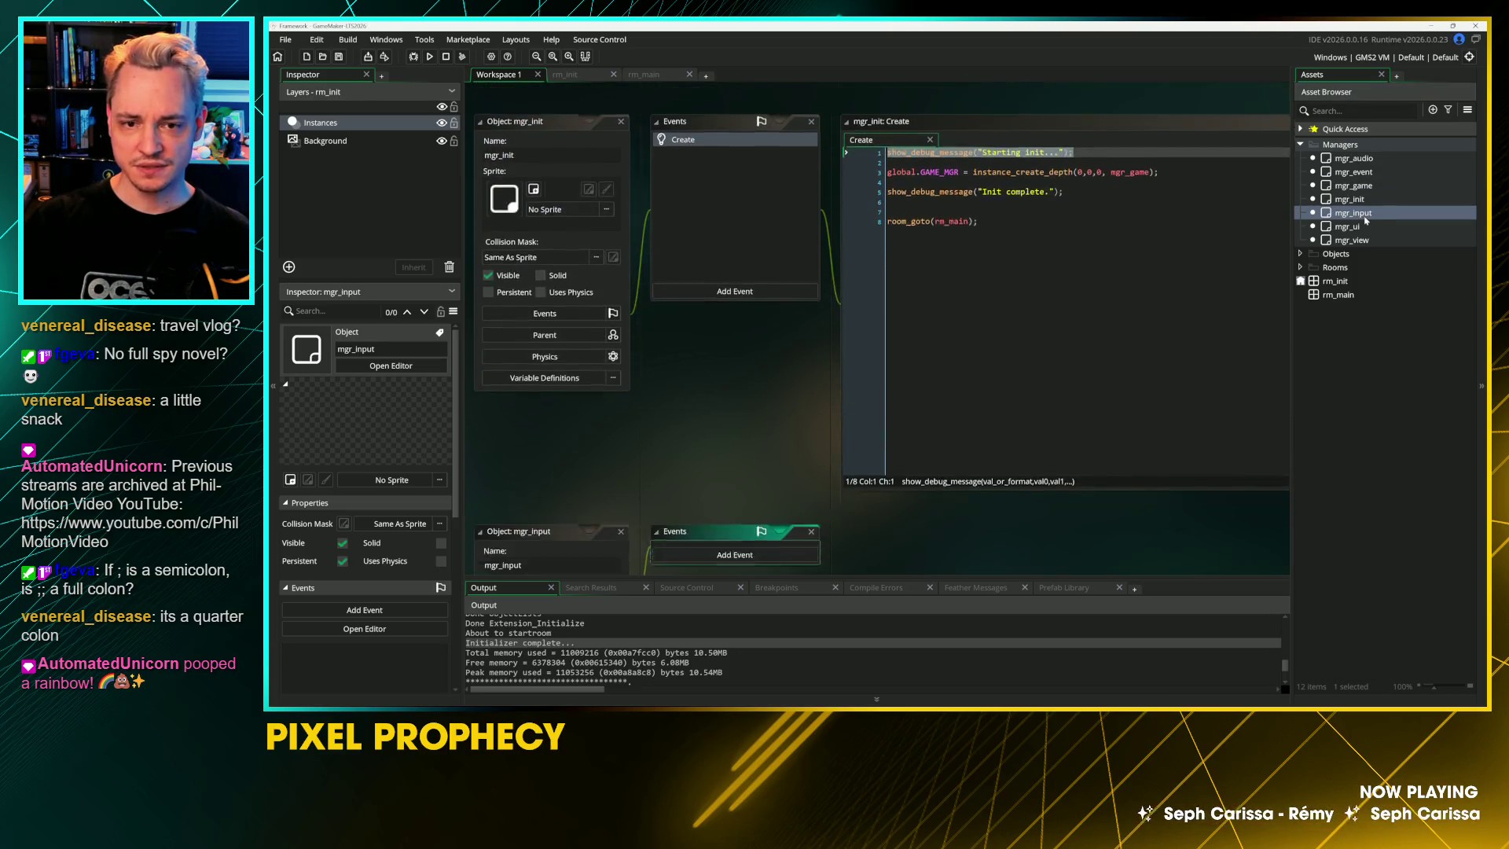
Step: Give mgr_input a Create event logging "Created Input Manager."
left_click(756, 361)
left_click(792, 367)
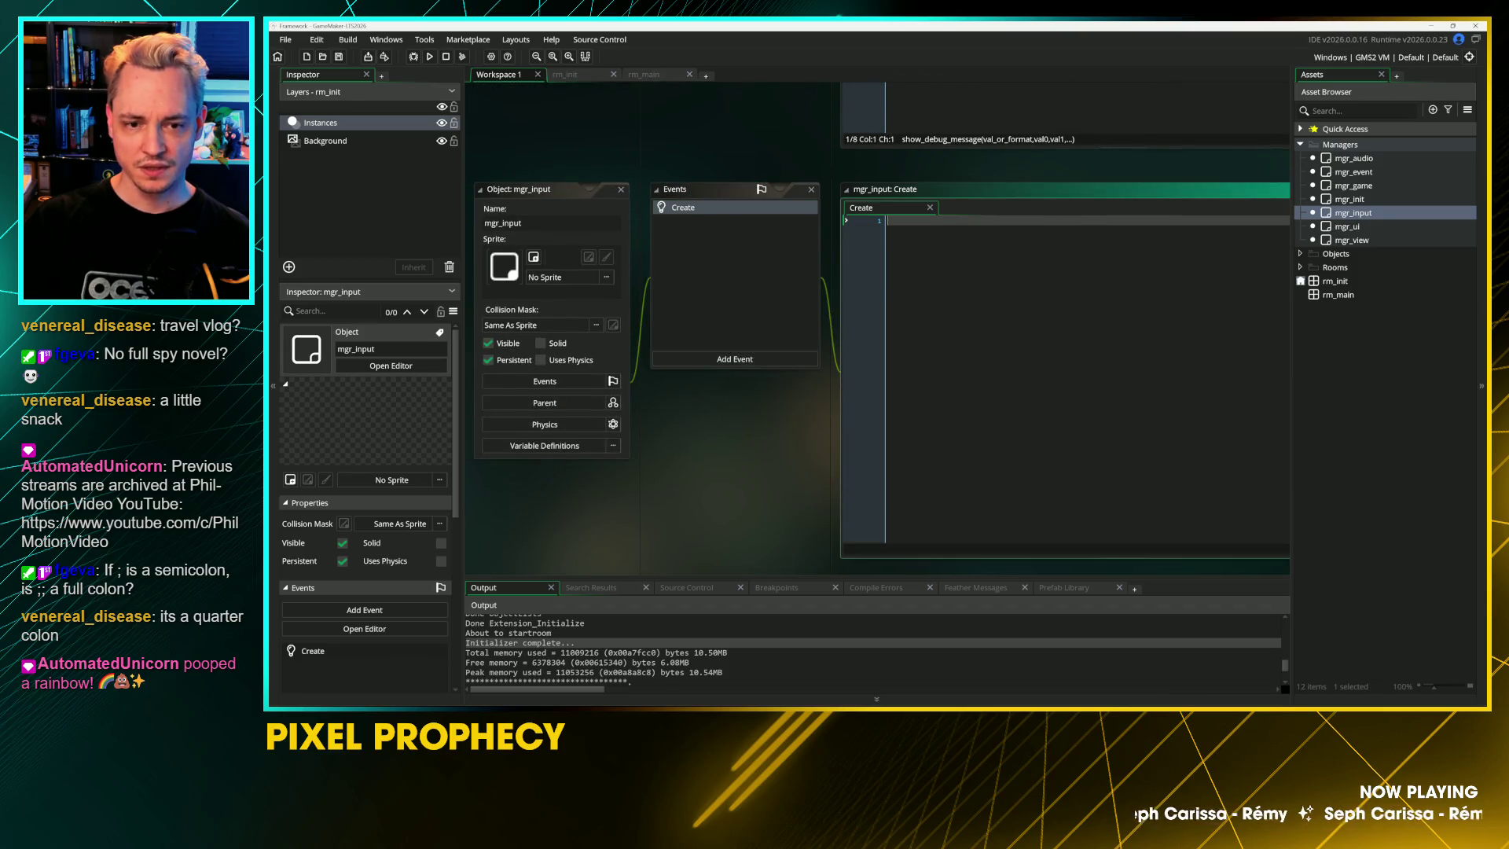
double_click(1030, 220)
type("Input")
Step: Give mgr_audio a Create event logging "Created Audio Manager."
double_click(1353, 158)
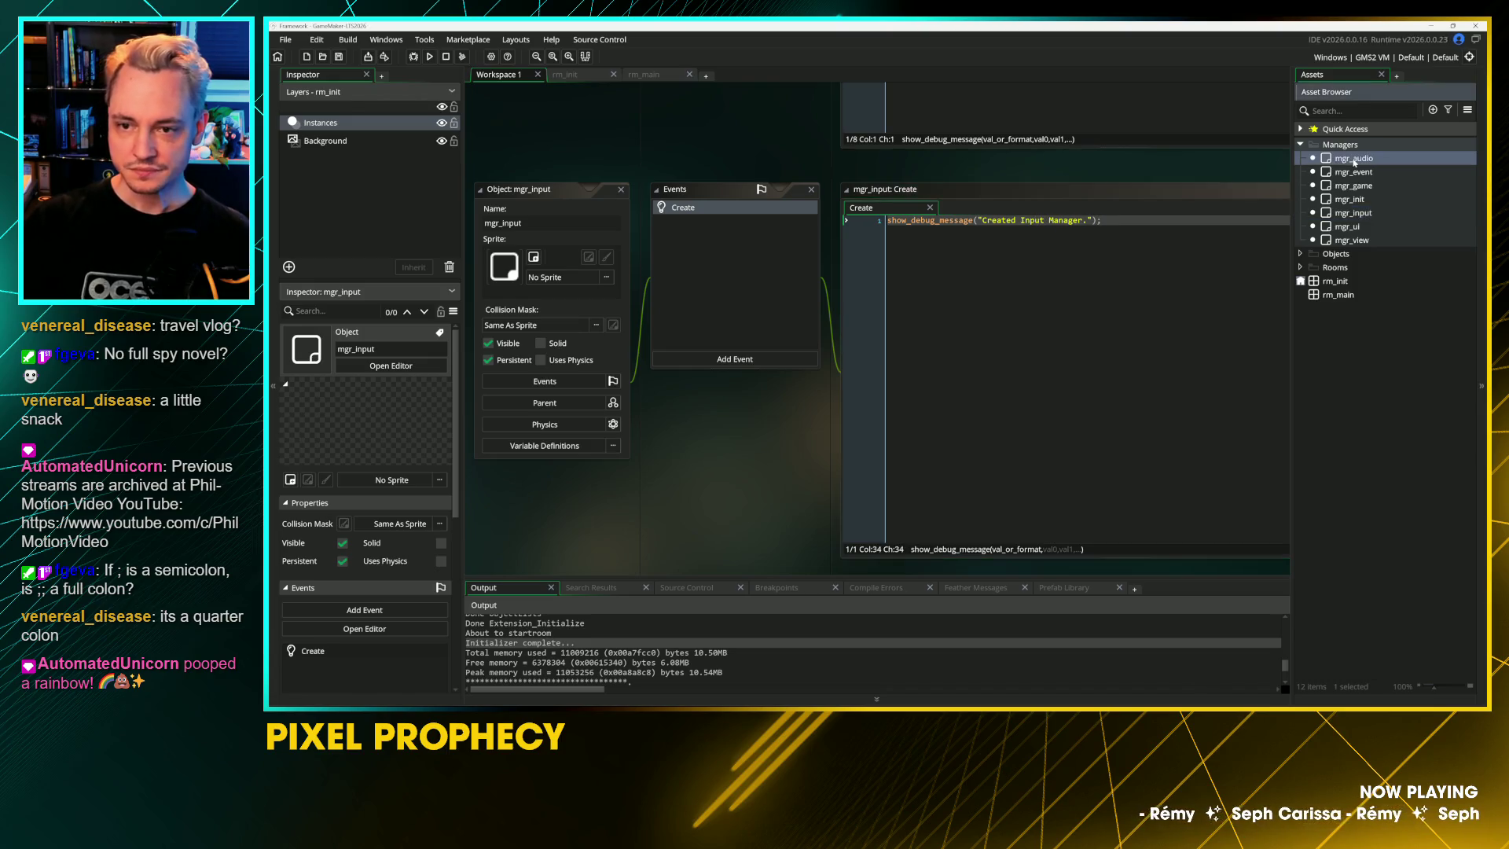
left_click(735, 359)
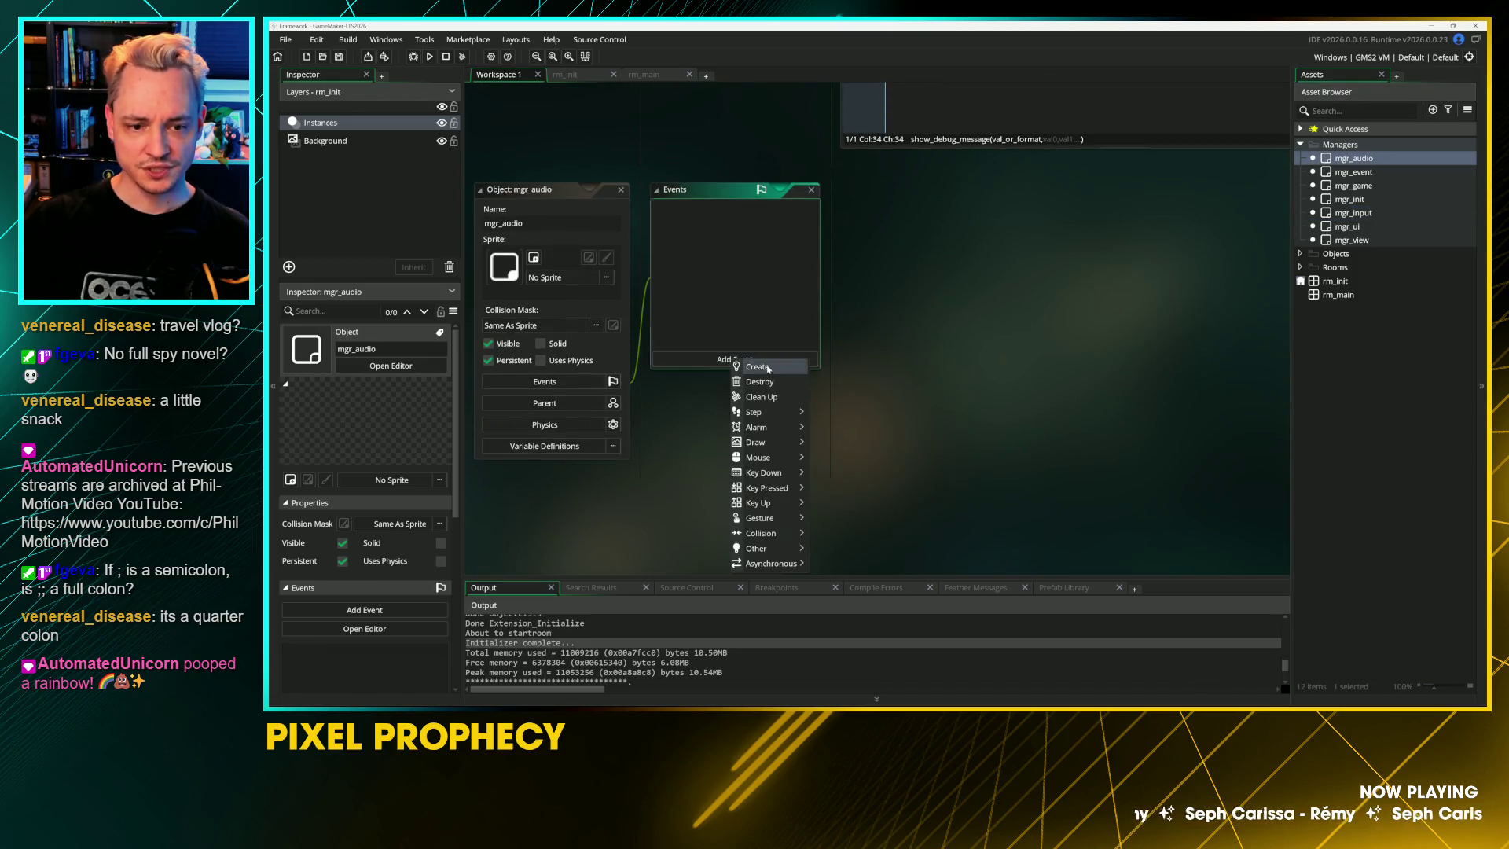
left_click(754, 372)
double_click(1041, 220)
type("Audio")
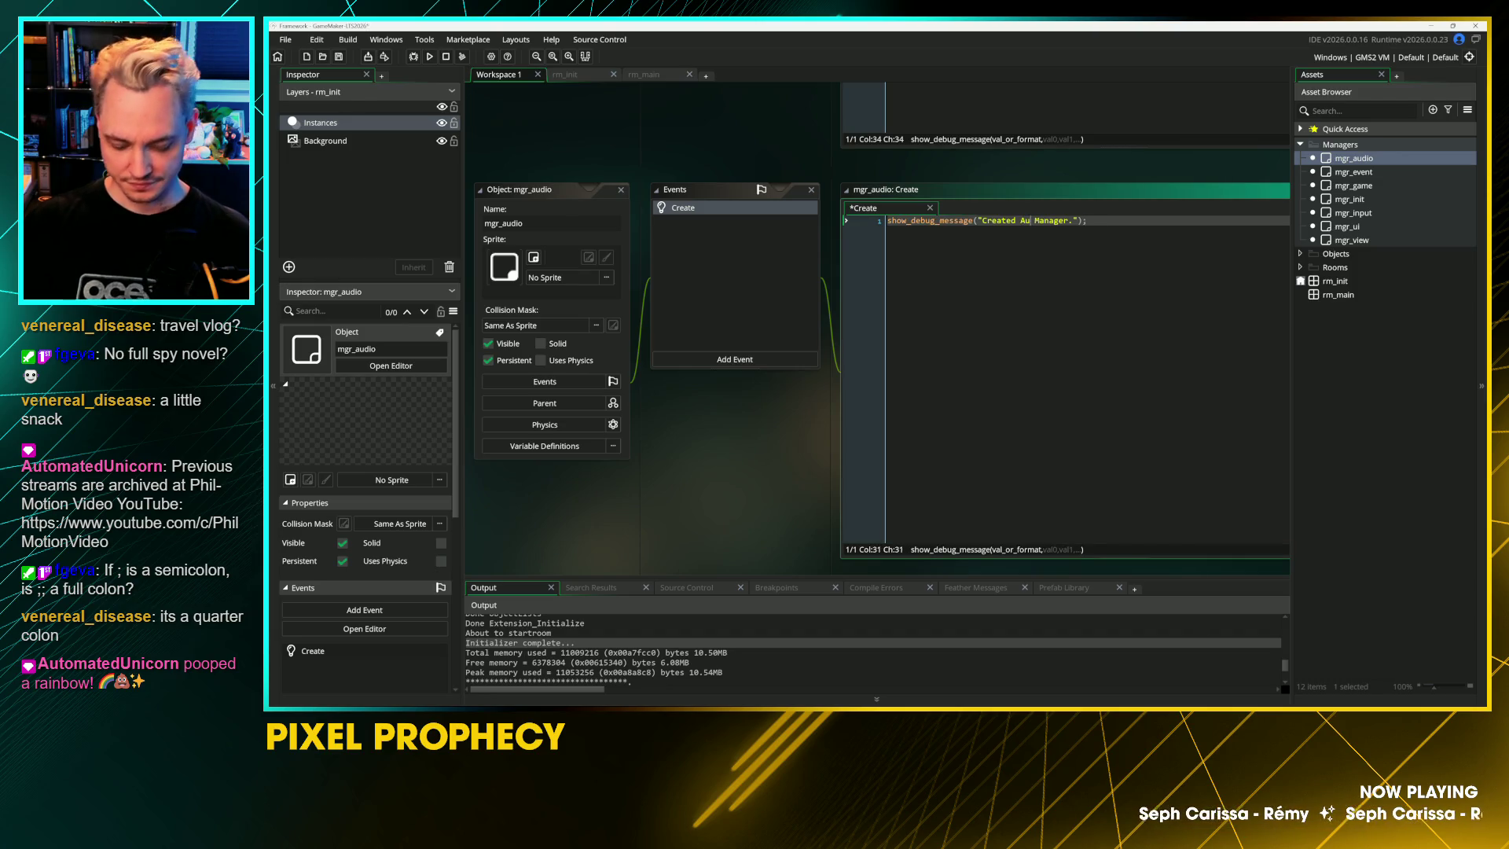
key("Return")
key("BackSpace")
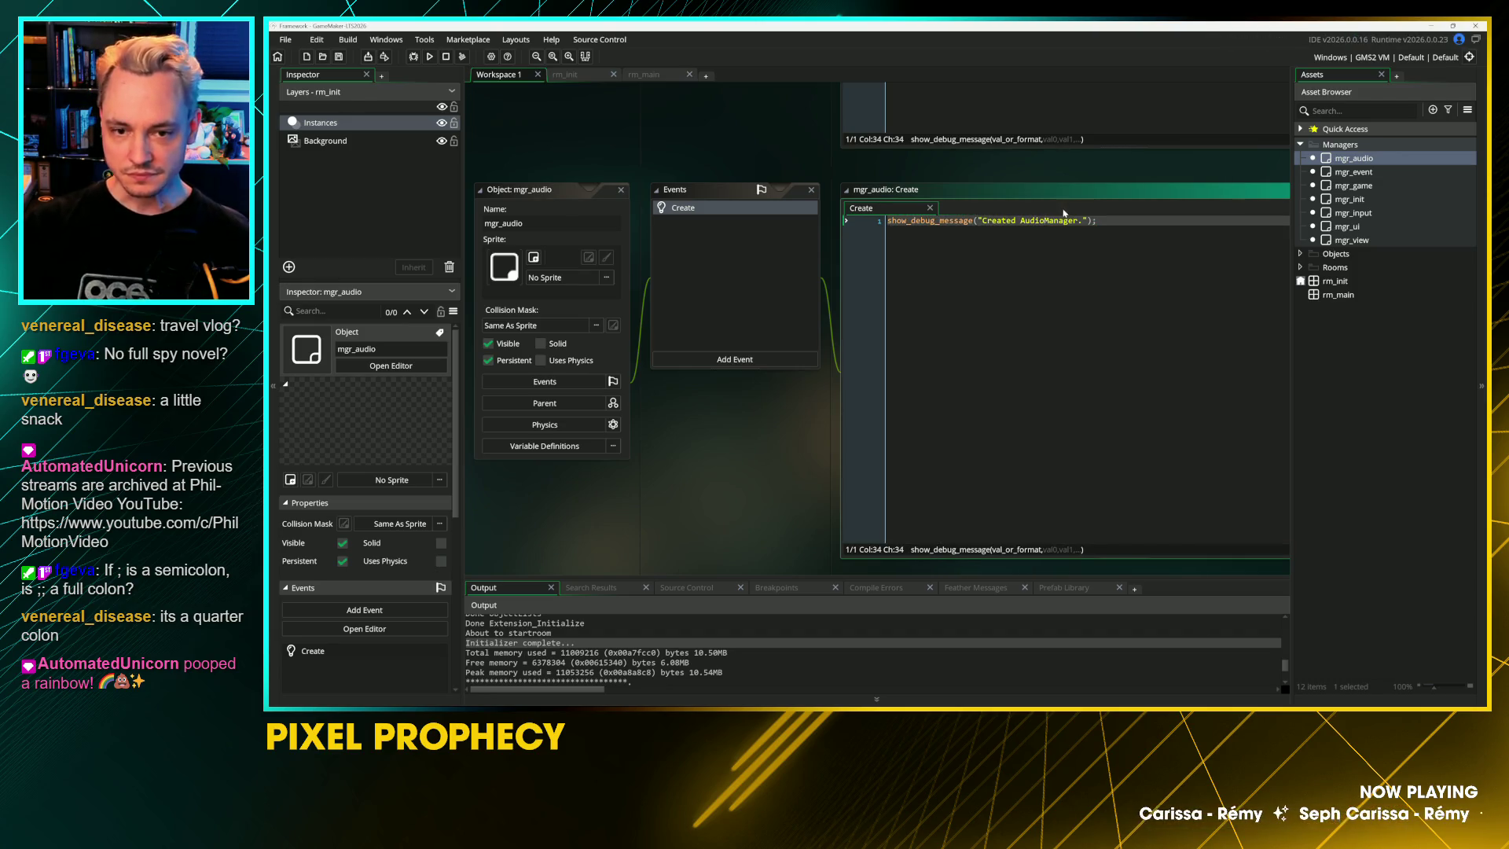
Step: Give mgr_ui a Create event logging "Created UI Manager."
double_click(1346, 227)
left_click(737, 359)
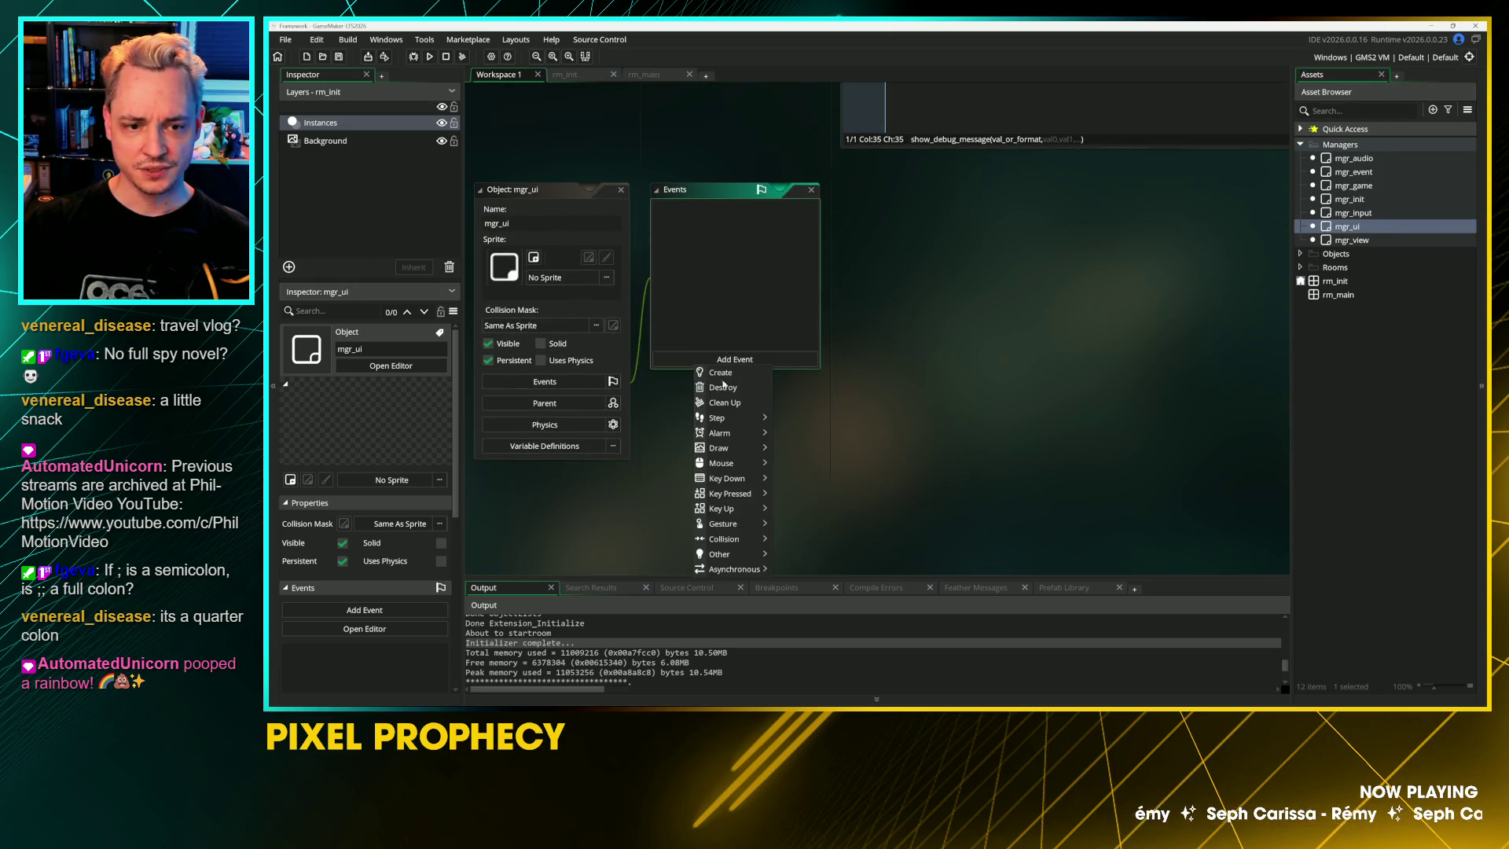
left_click(720, 372)
type("show_debug_message(\"Created Game Manager.\");")
left_click(1040, 221)
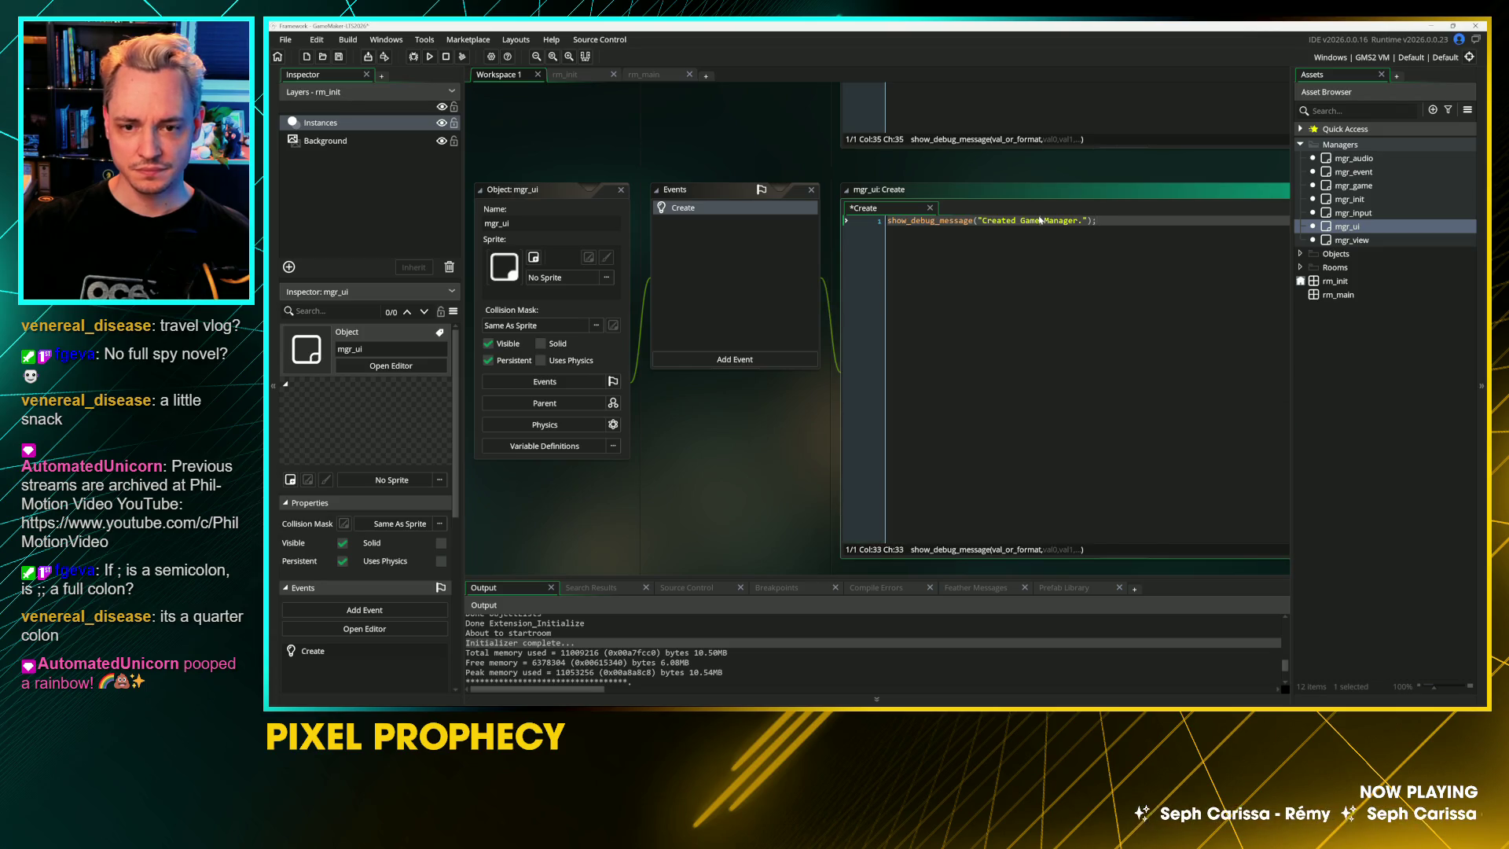
key("BackSpace")
key("BackSpace")
key("BackSpace")
type("UI")
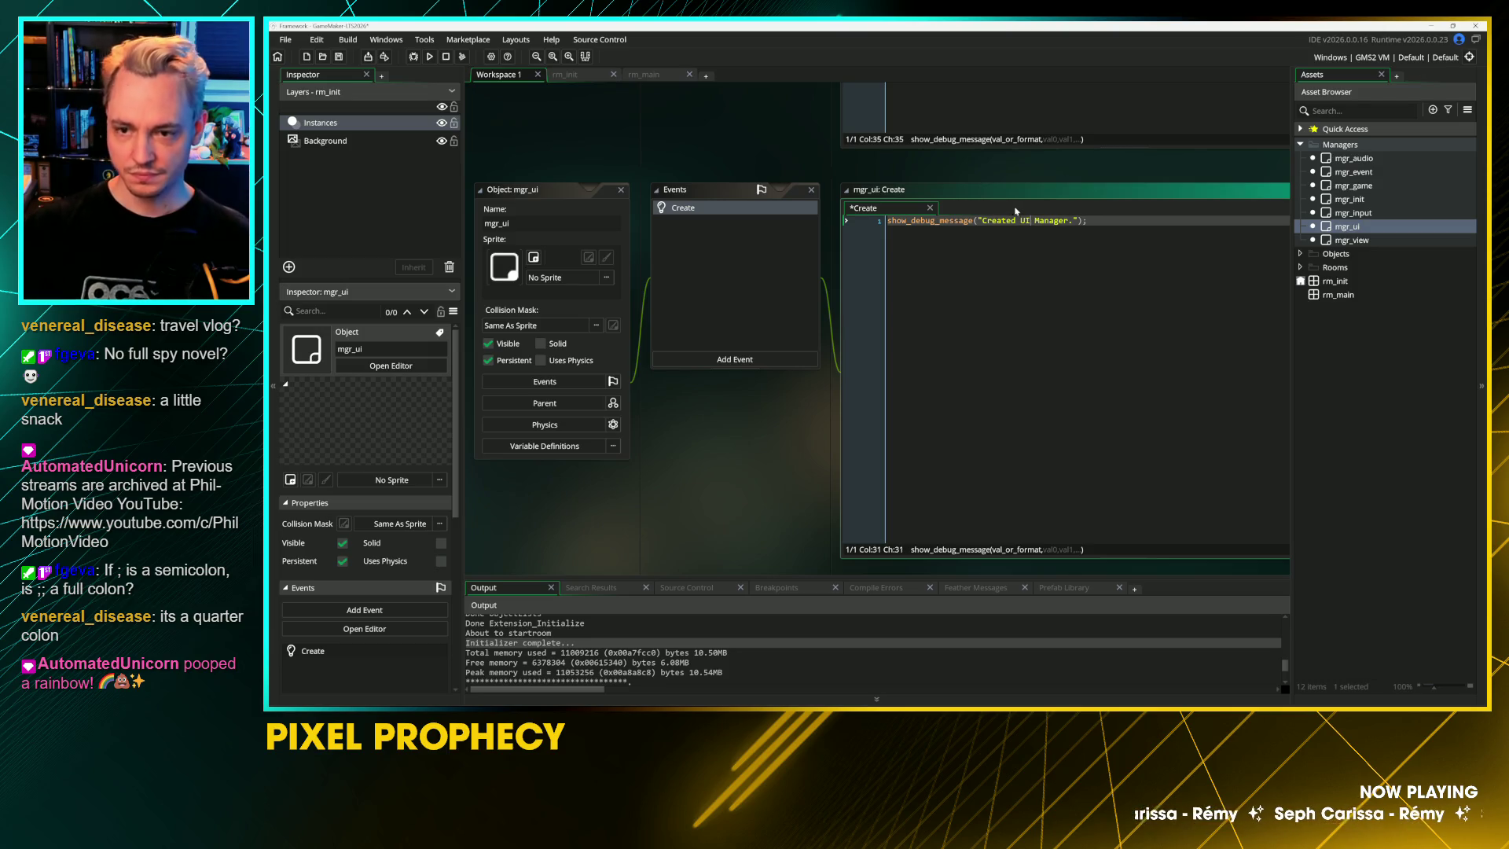
Step: Give mgr_view a Create event logging "Created View Manager.", save, and close the editors
double_click(1328, 240)
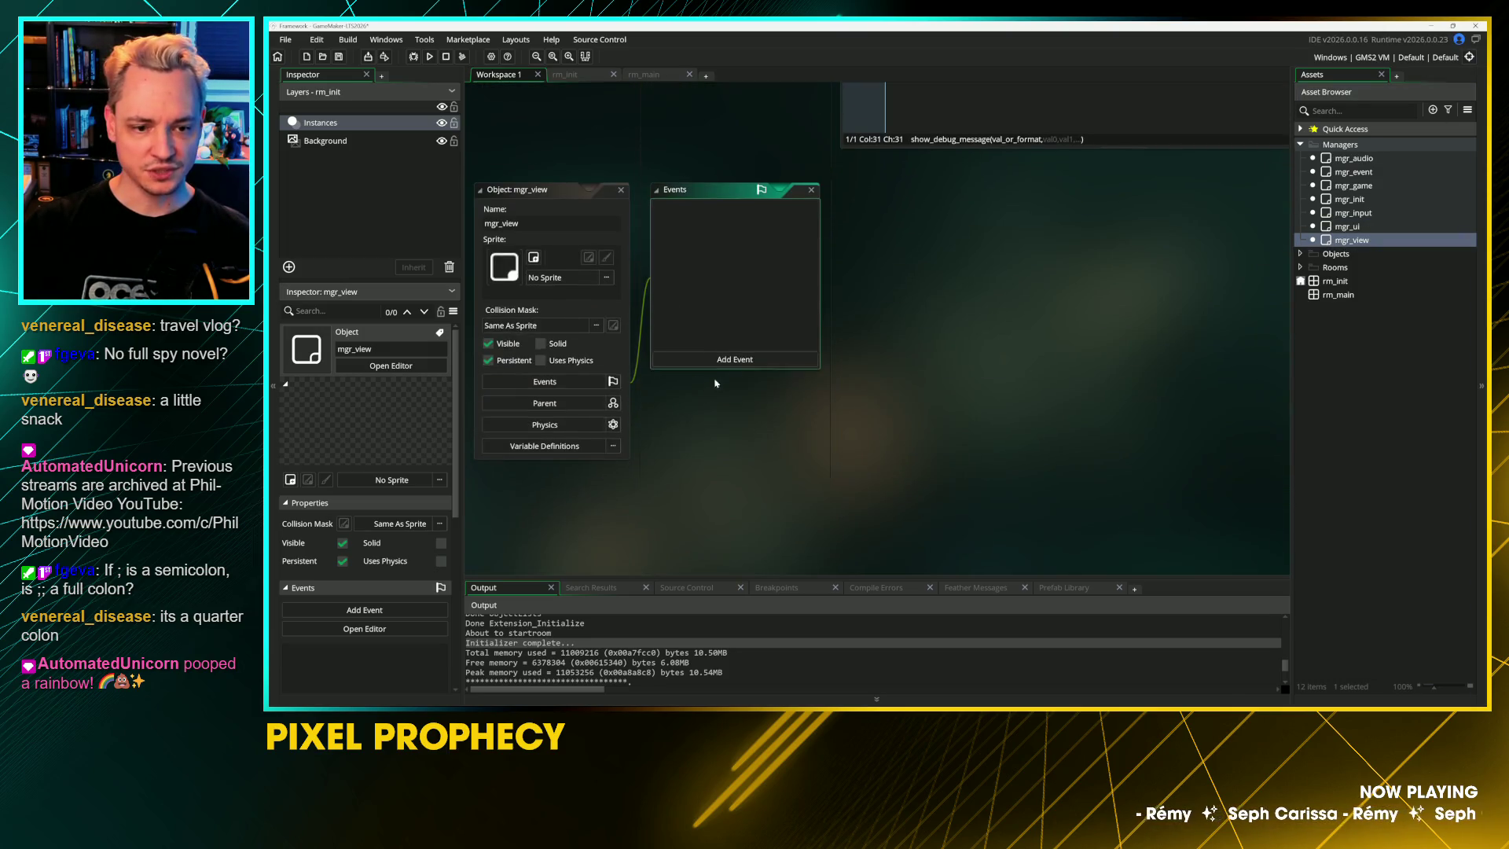
left_click(736, 360)
left_click(760, 372)
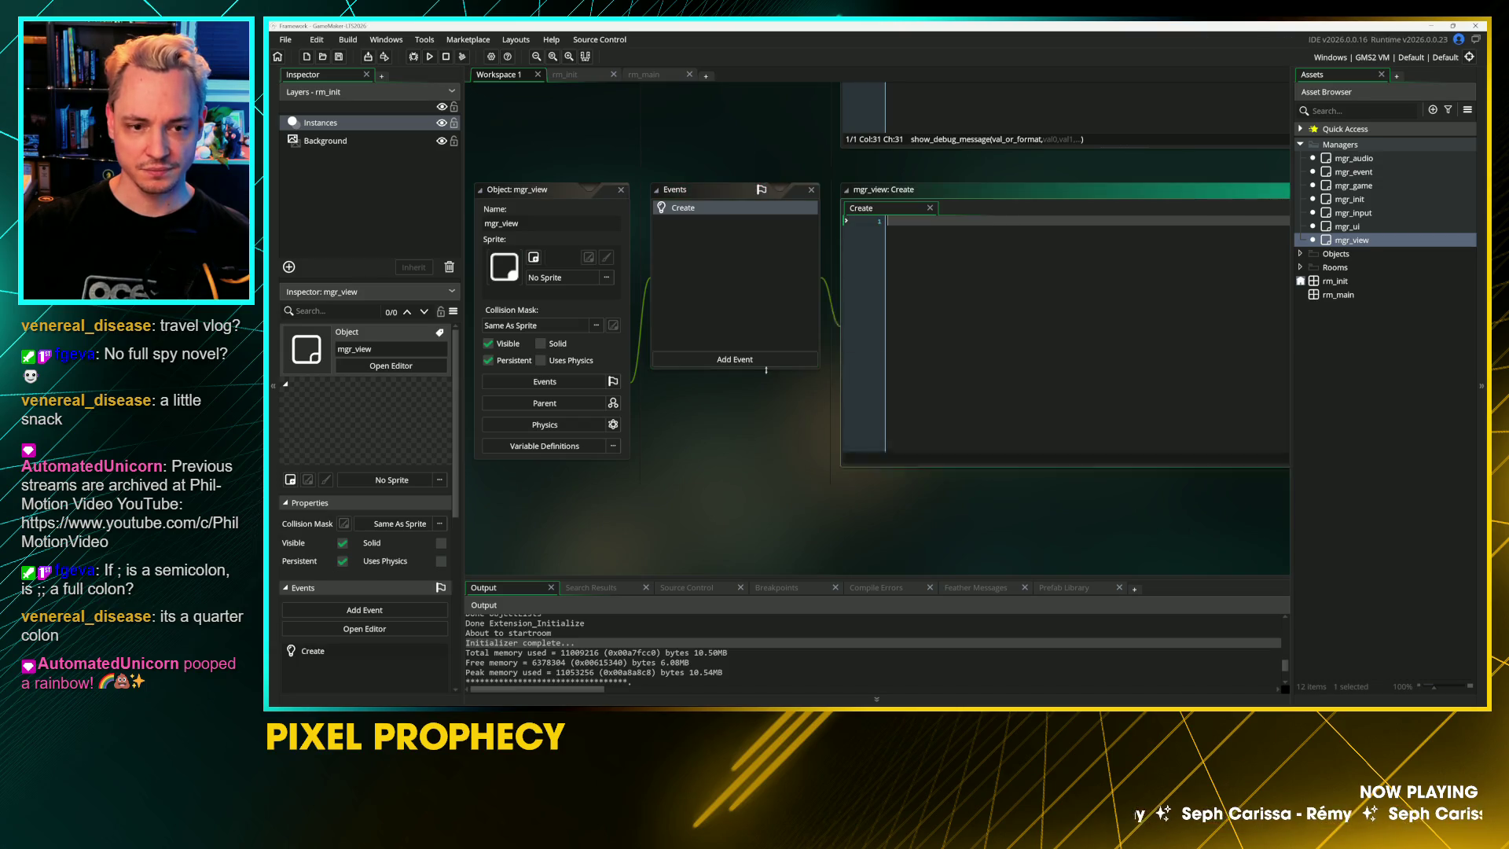
type("show_debug_message(\"Created Game Manager.\");")
double_click(1029, 220)
type("View")
key("ctrl+s")
key("ctrl+w")
scroll(771, 468, "up", 1)
left_click(648, 267)
scroll(715, 187, "up", 10)
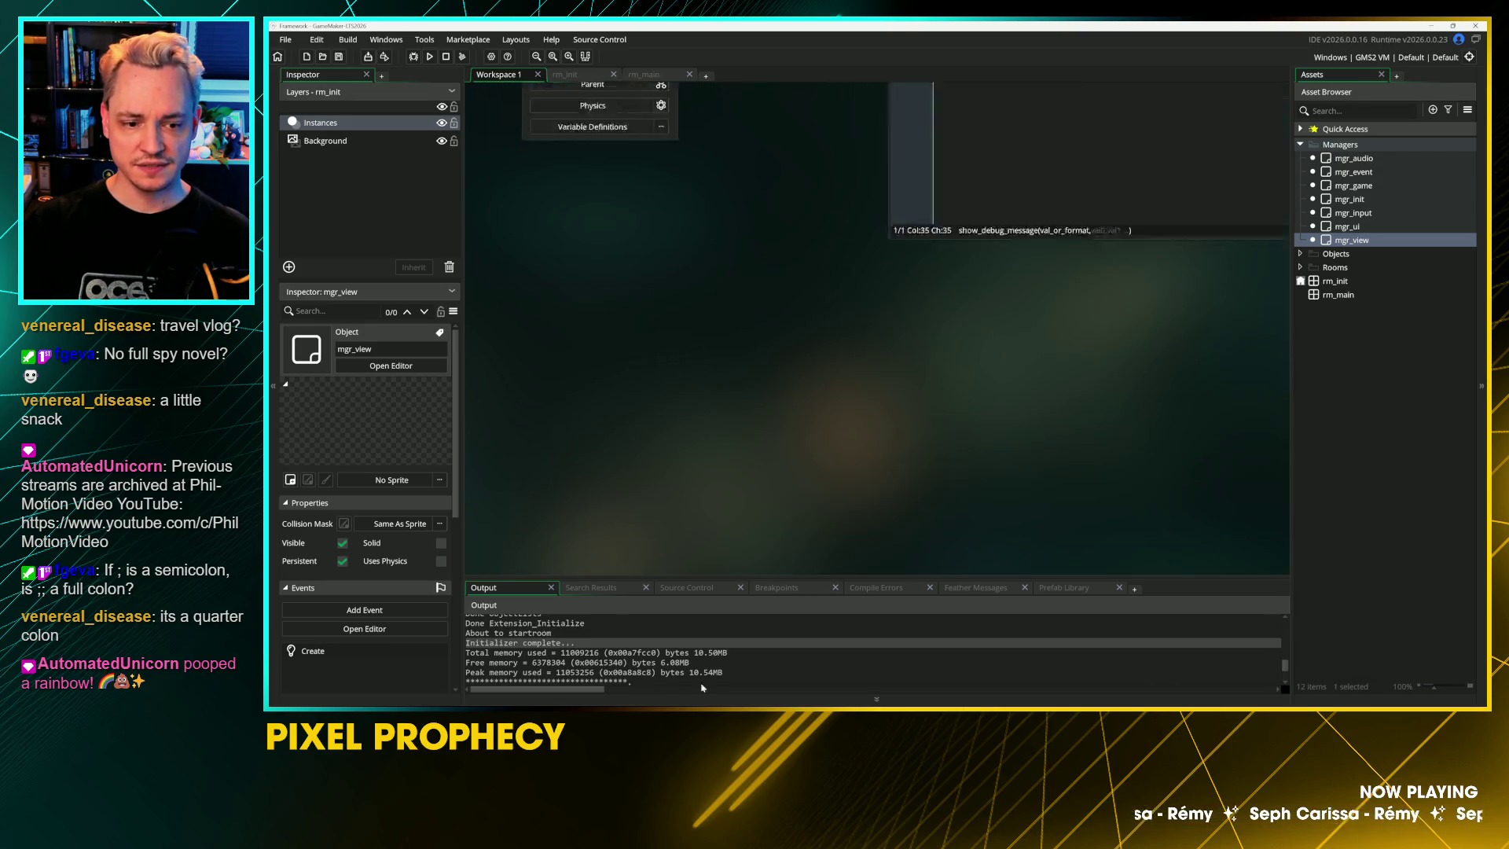
Step: Duplicate the GAME_MGR line into global.AUDIO_MGR creating mgr_audio
scroll(688, 359, "up", 10)
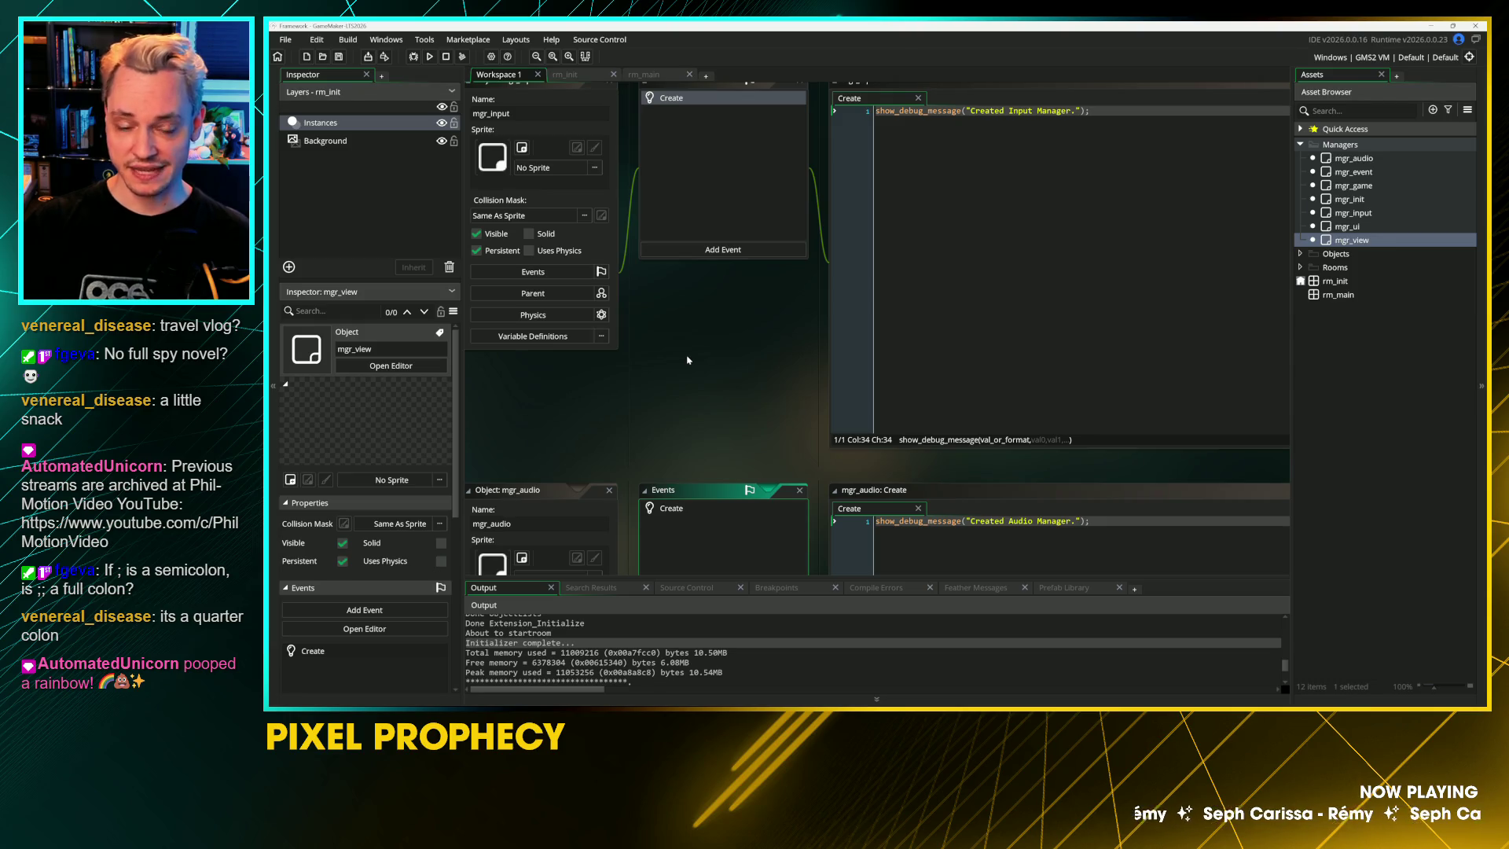
scroll(688, 360, "up", 10)
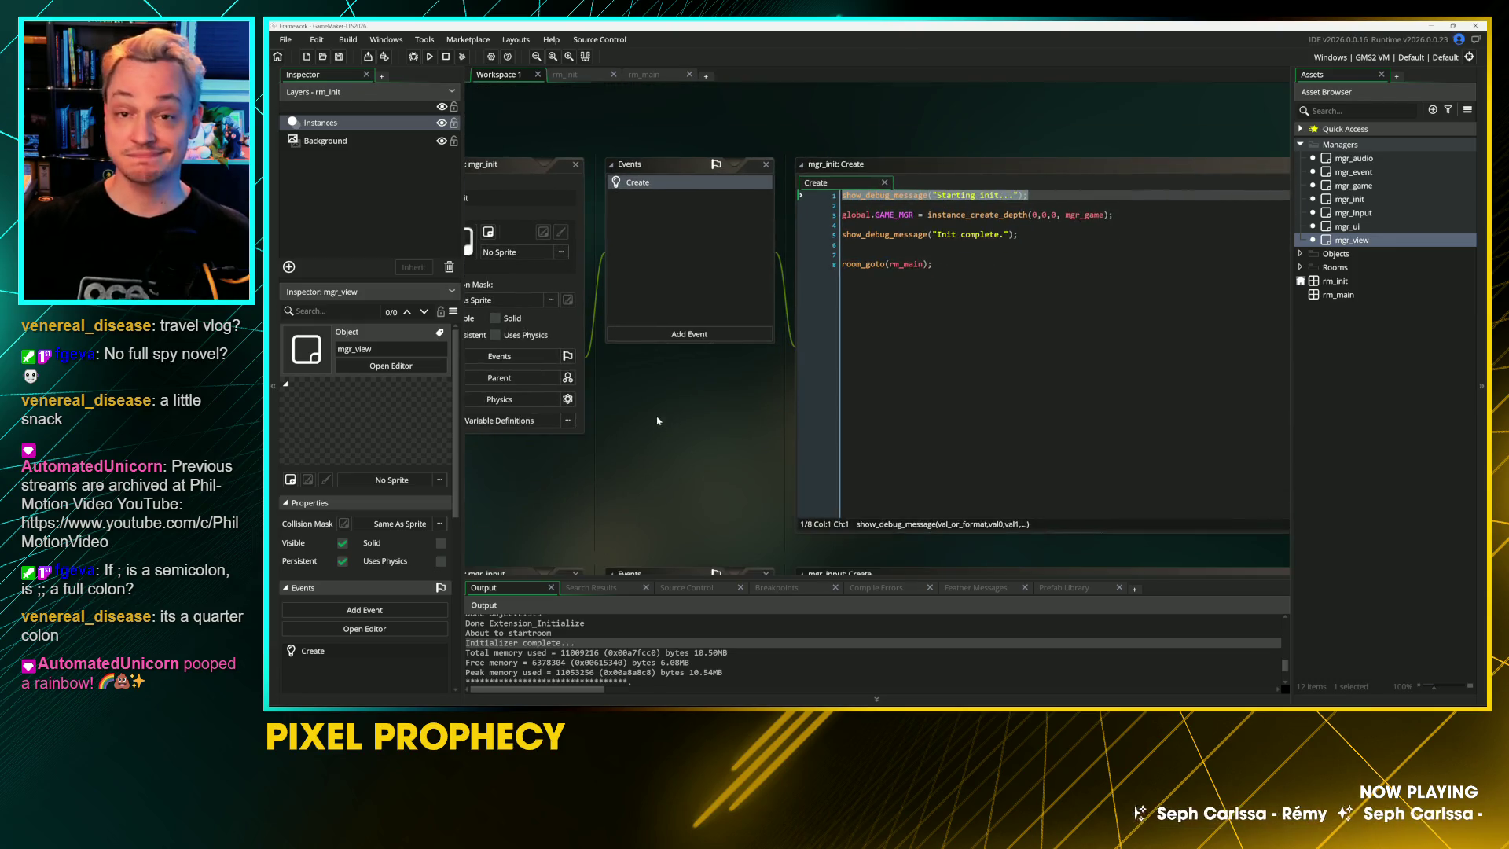
left_click(948, 214)
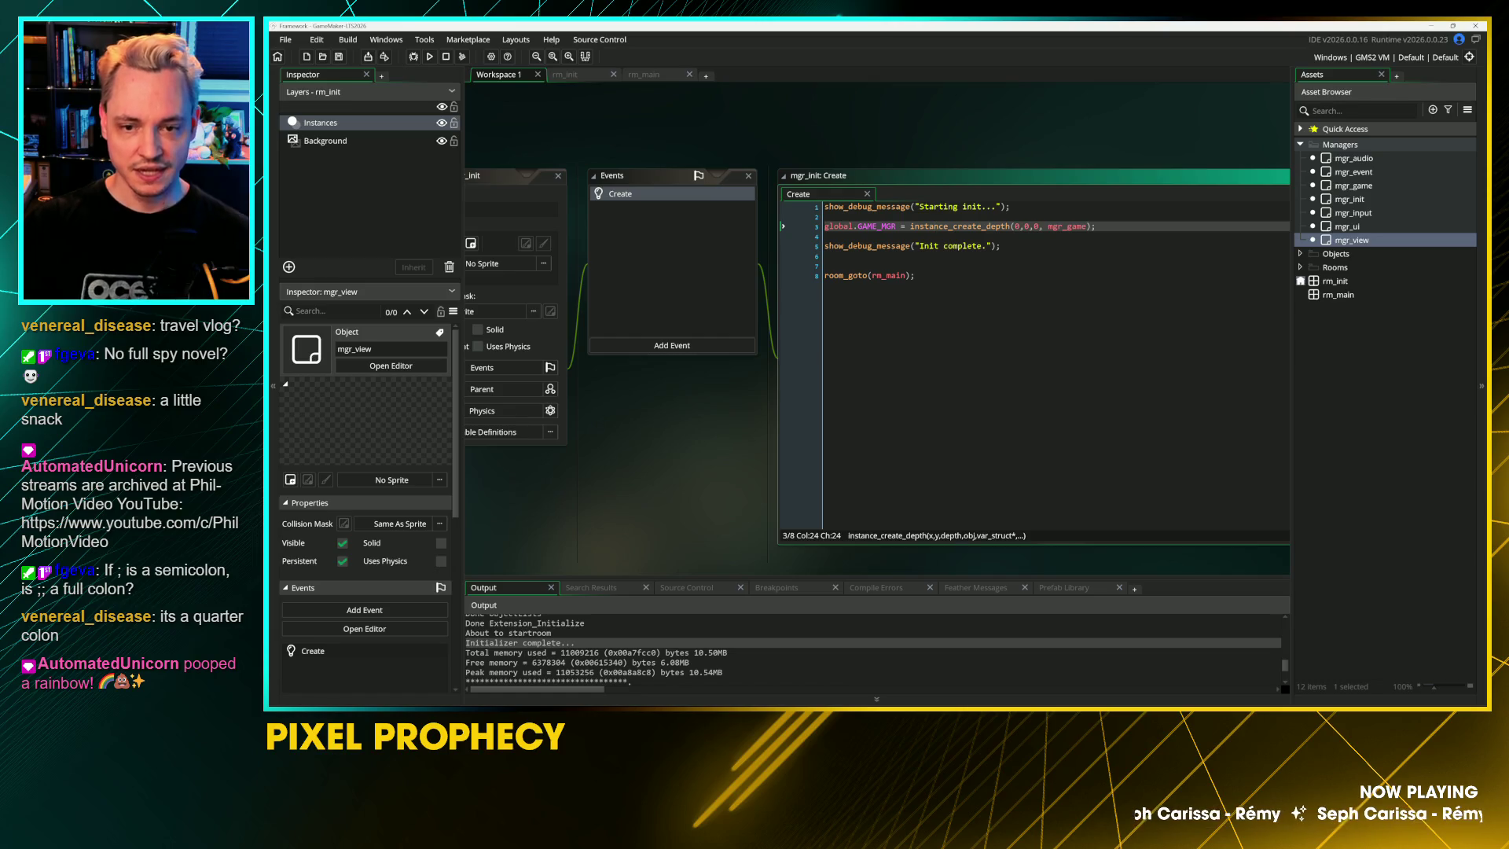
scroll(1096, 241, "up", 3)
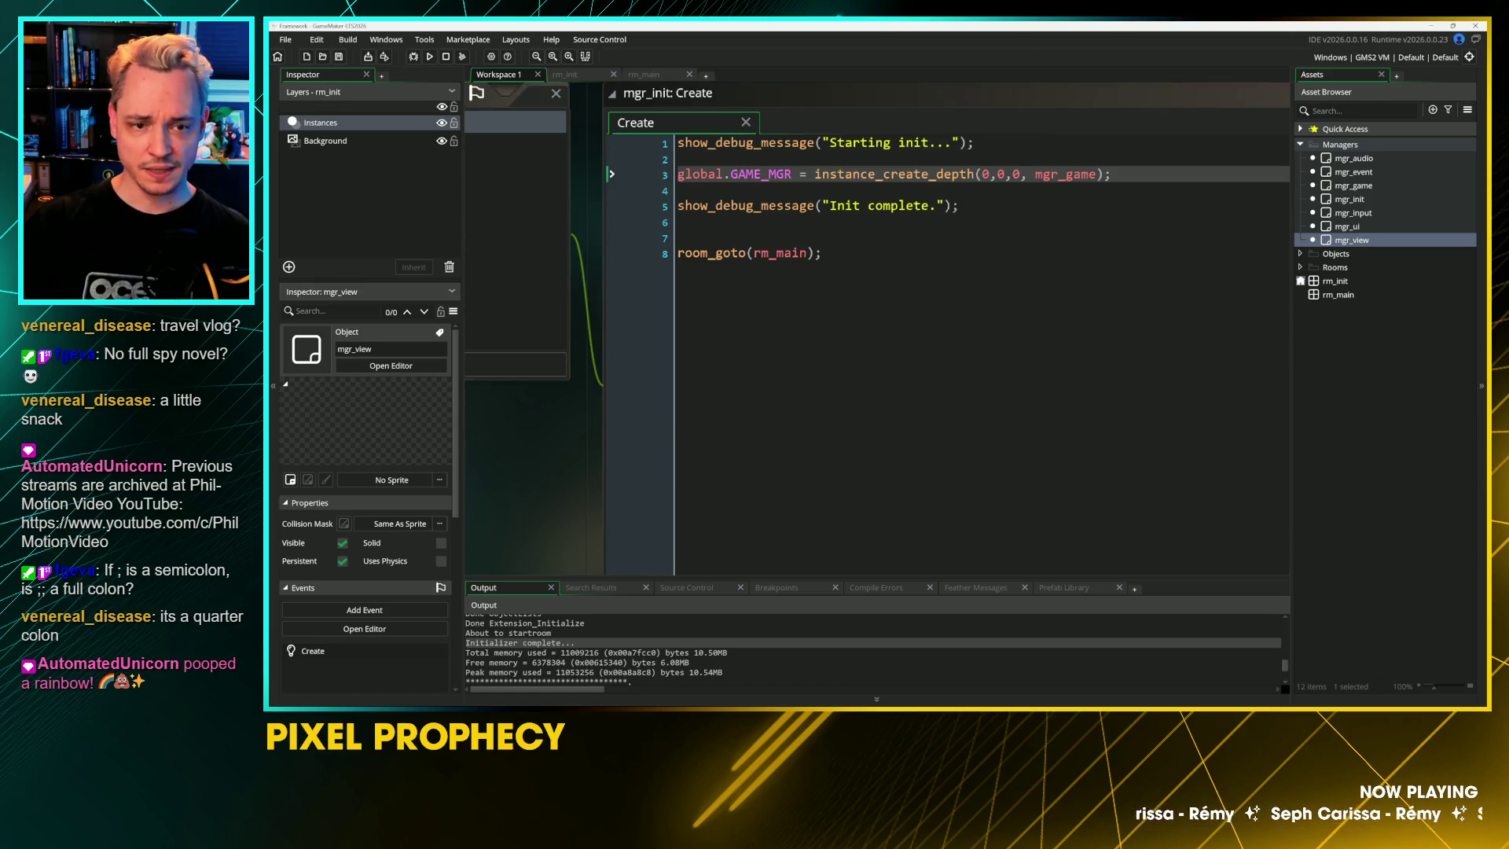
left_click(739, 173)
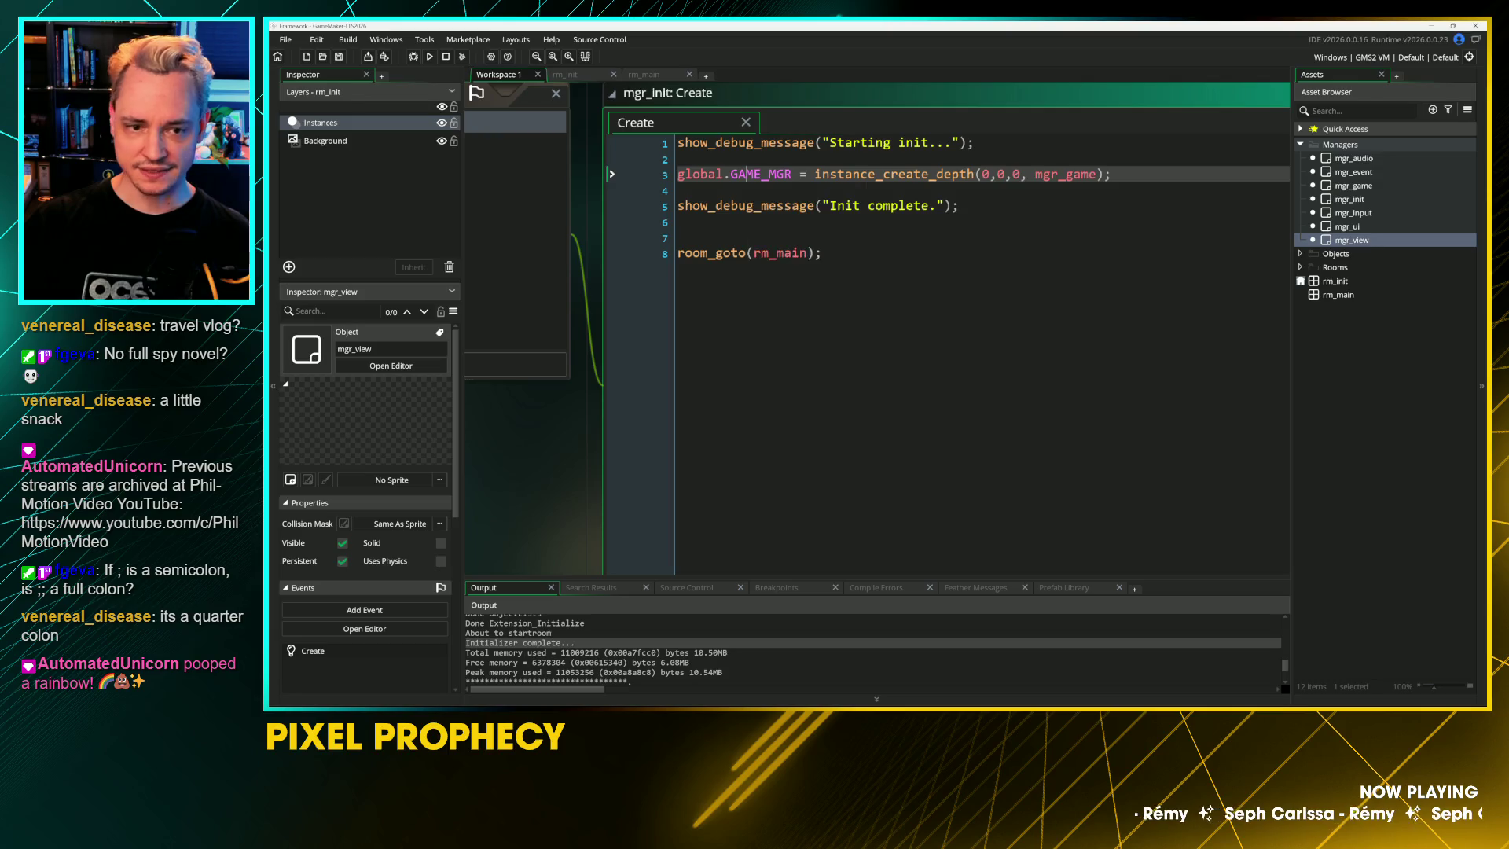
key("ctrl+d")
left_click_drag(738, 190, 731, 190)
type("AUDIO")
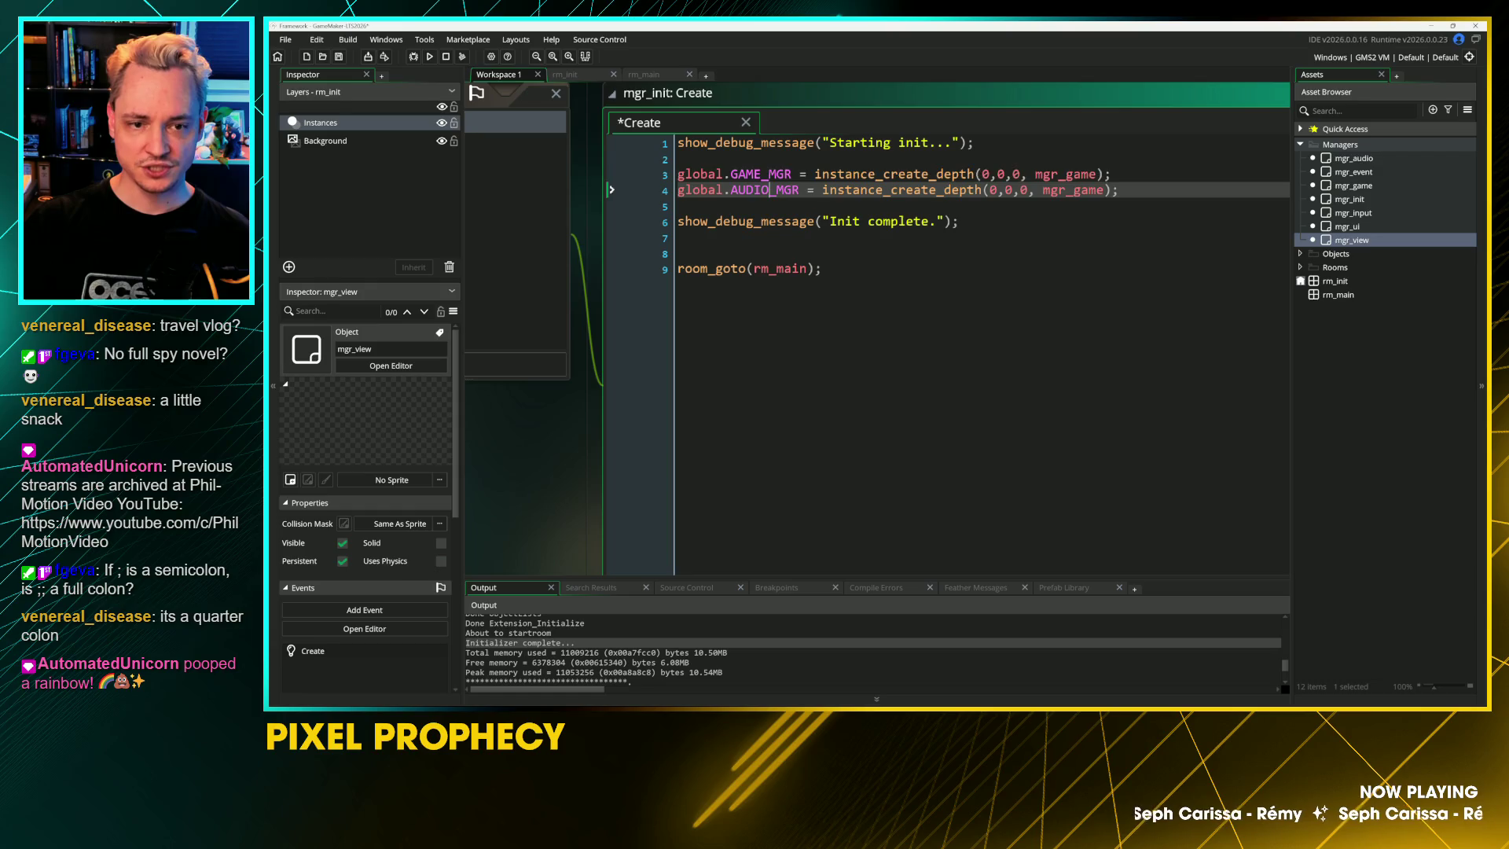
left_click(809, 173)
left_click_drag(1103, 190, 1073, 190)
type("a")
key("Return")
Step: Add a global.INPUT_MGR line creating mgr_input below AUDIO_MGR
key("End")
key("shift+Home")
key("ctrl+c")
key("End")
key("Return")
key("ctrl+v")
key("Right")
key("Delete")
key("Delete")
key("Delete")
type("INPUT")
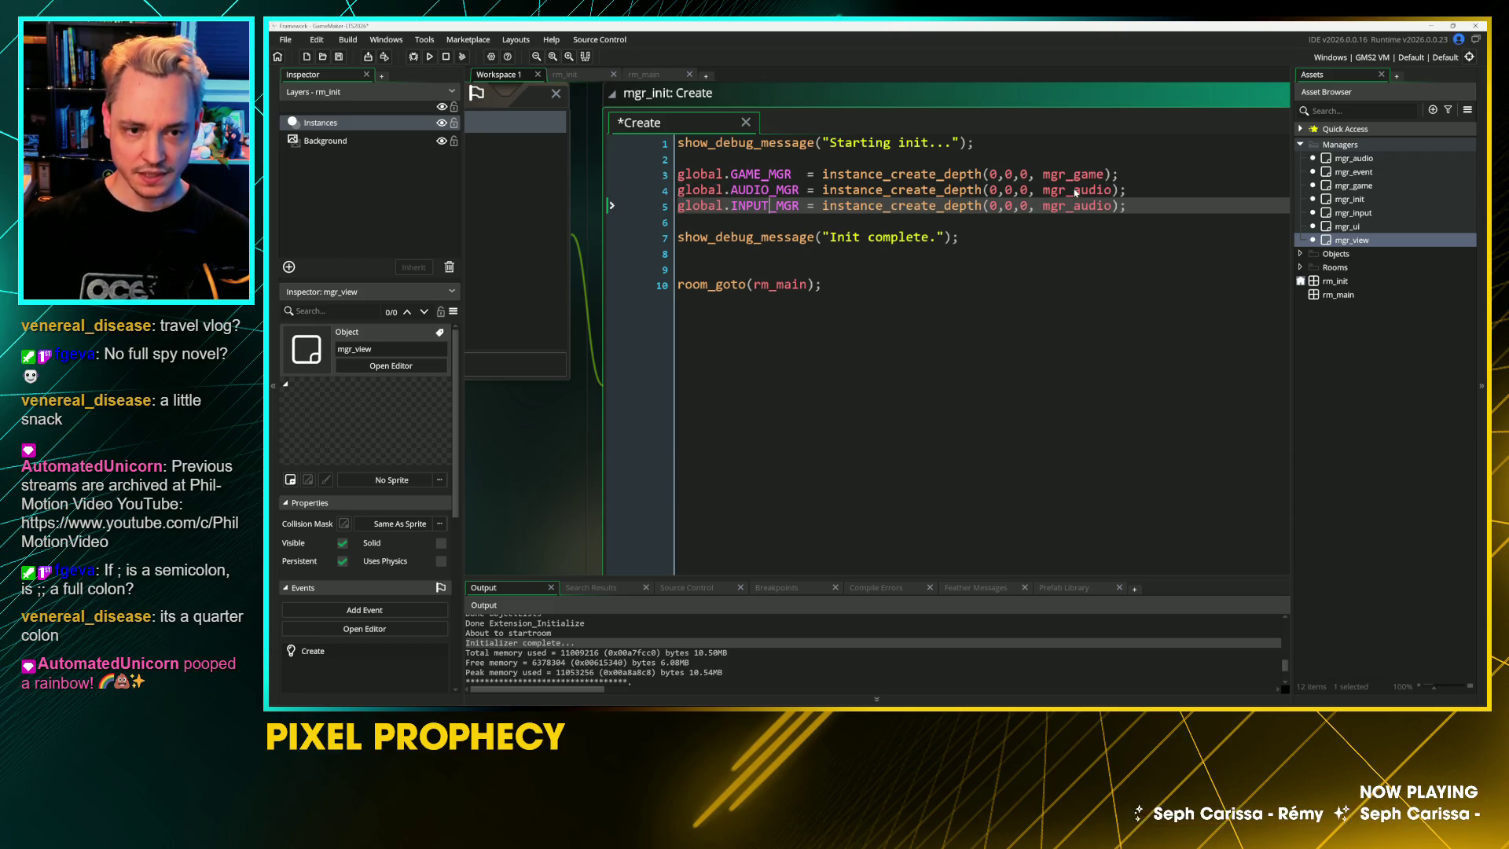
key("End")
key("Left")
key("Left")
key("shift+Left")
key("shift+Left")
key("shift+Left")
type("input")
key("End")
key("Return")
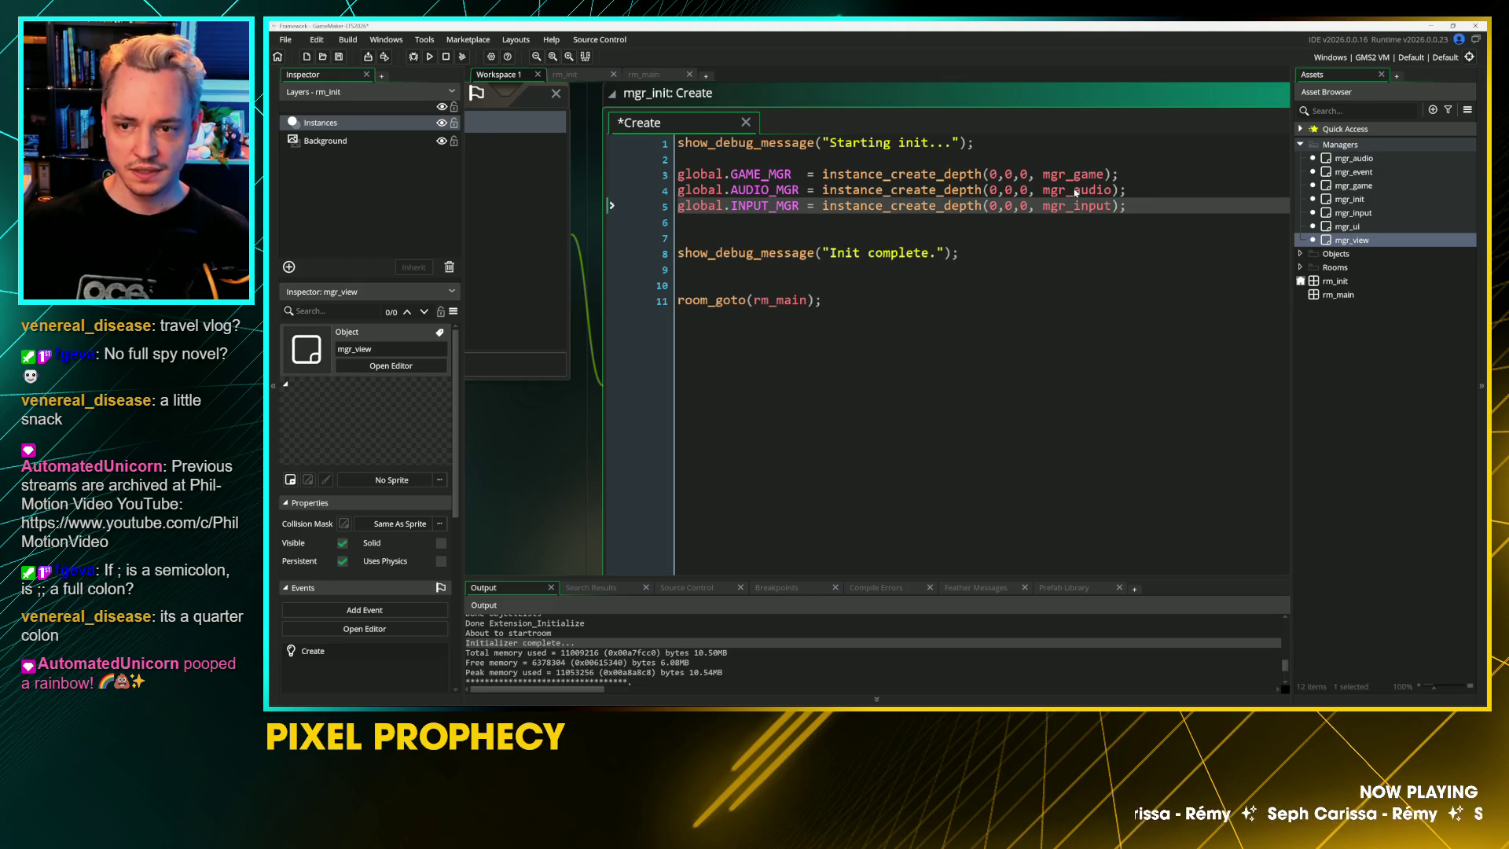
Step: Add a global.UI_MGR line creating mgr_ui
key("ctrl+d")
key("Right")
key("Right")
key("shift+Right")
key("shift+Right")
key("shift+Right")
type("UI")
key("End")
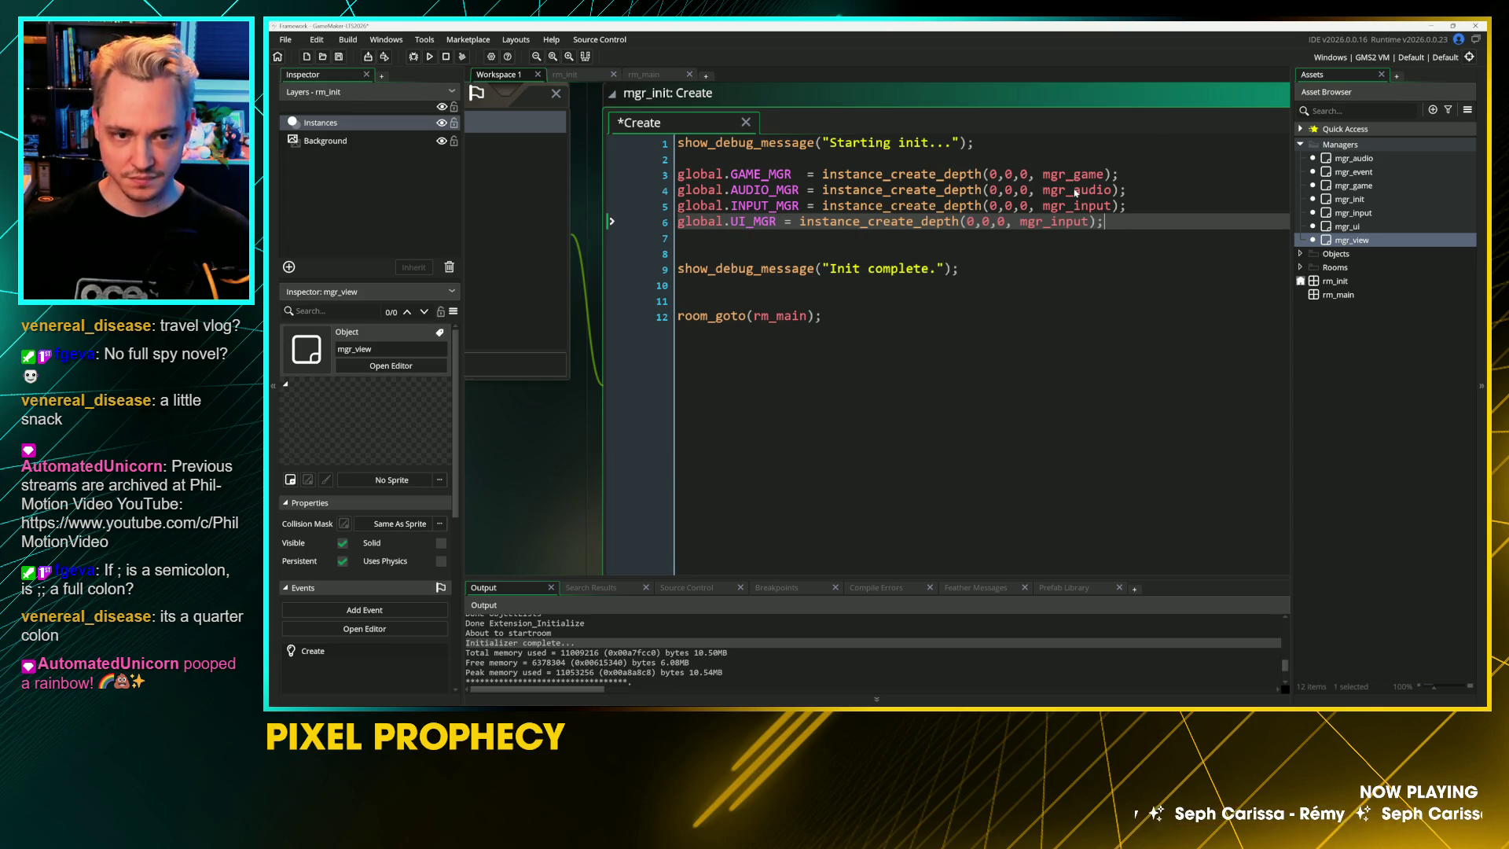
key("Left")
key("Left")
key("shift+Left")
key("shift+Left")
key("shift+Left")
key("BackSpace")
type("ui")
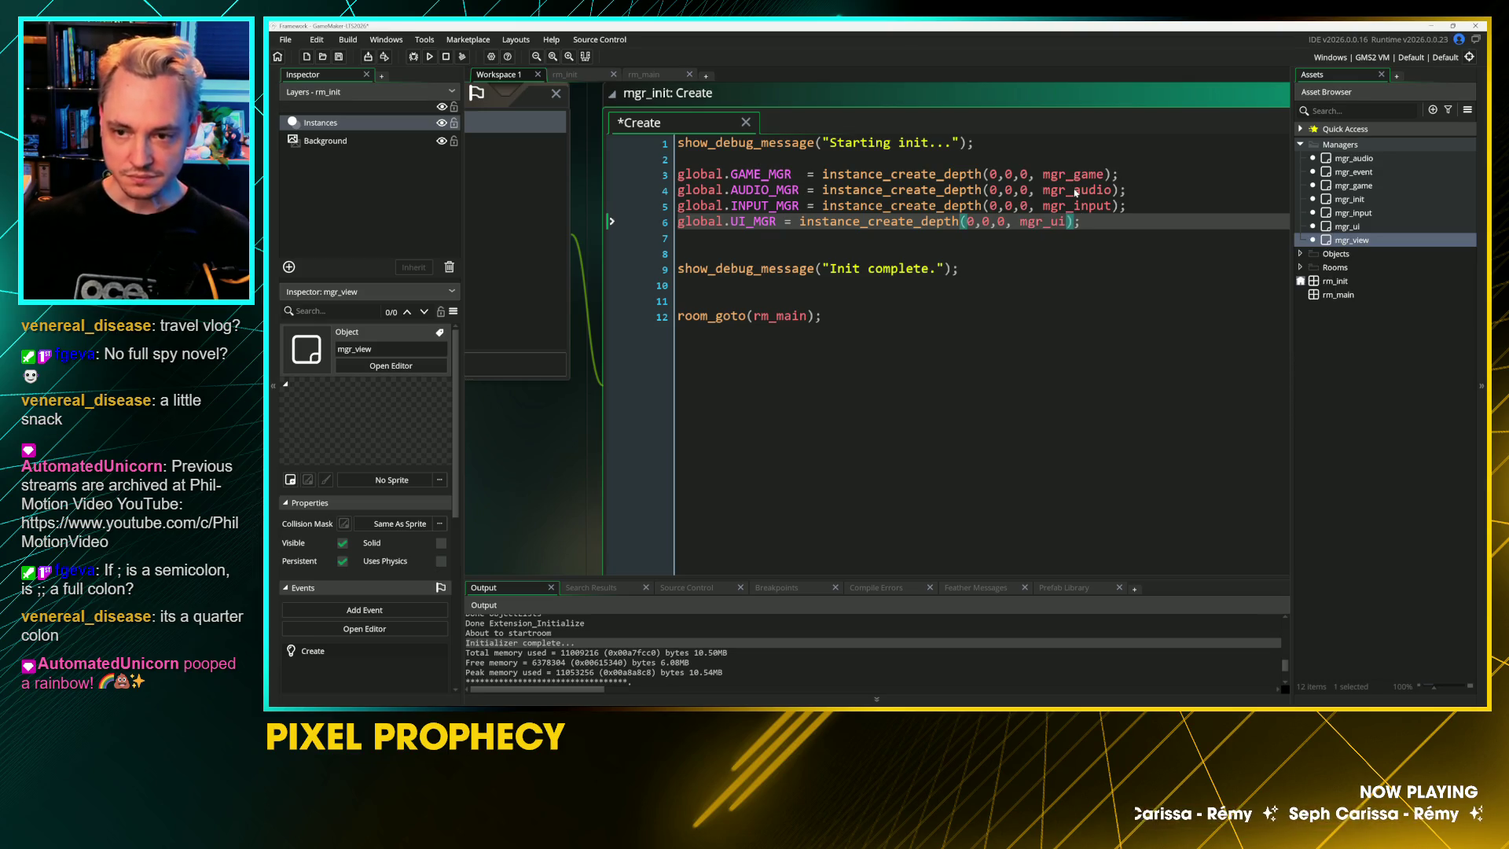
Step: Add a global.VIEW_MGR line creating mgr_view, and save
key("ctrl+d")
key("shift+Right")
key("shift+Right")
type("VIEW")
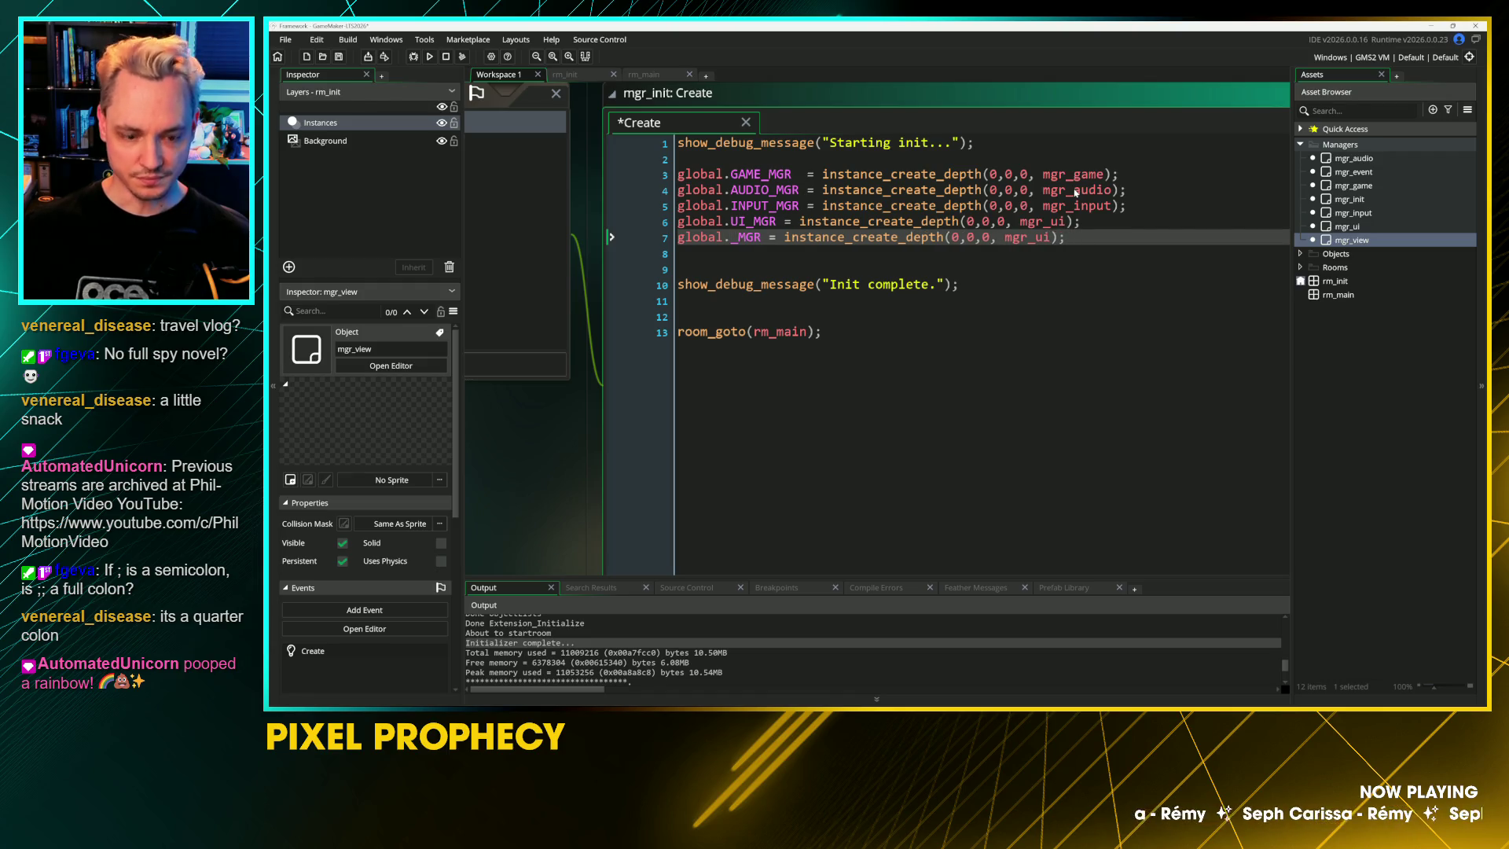
key("End")
key("Left")
key("Left")
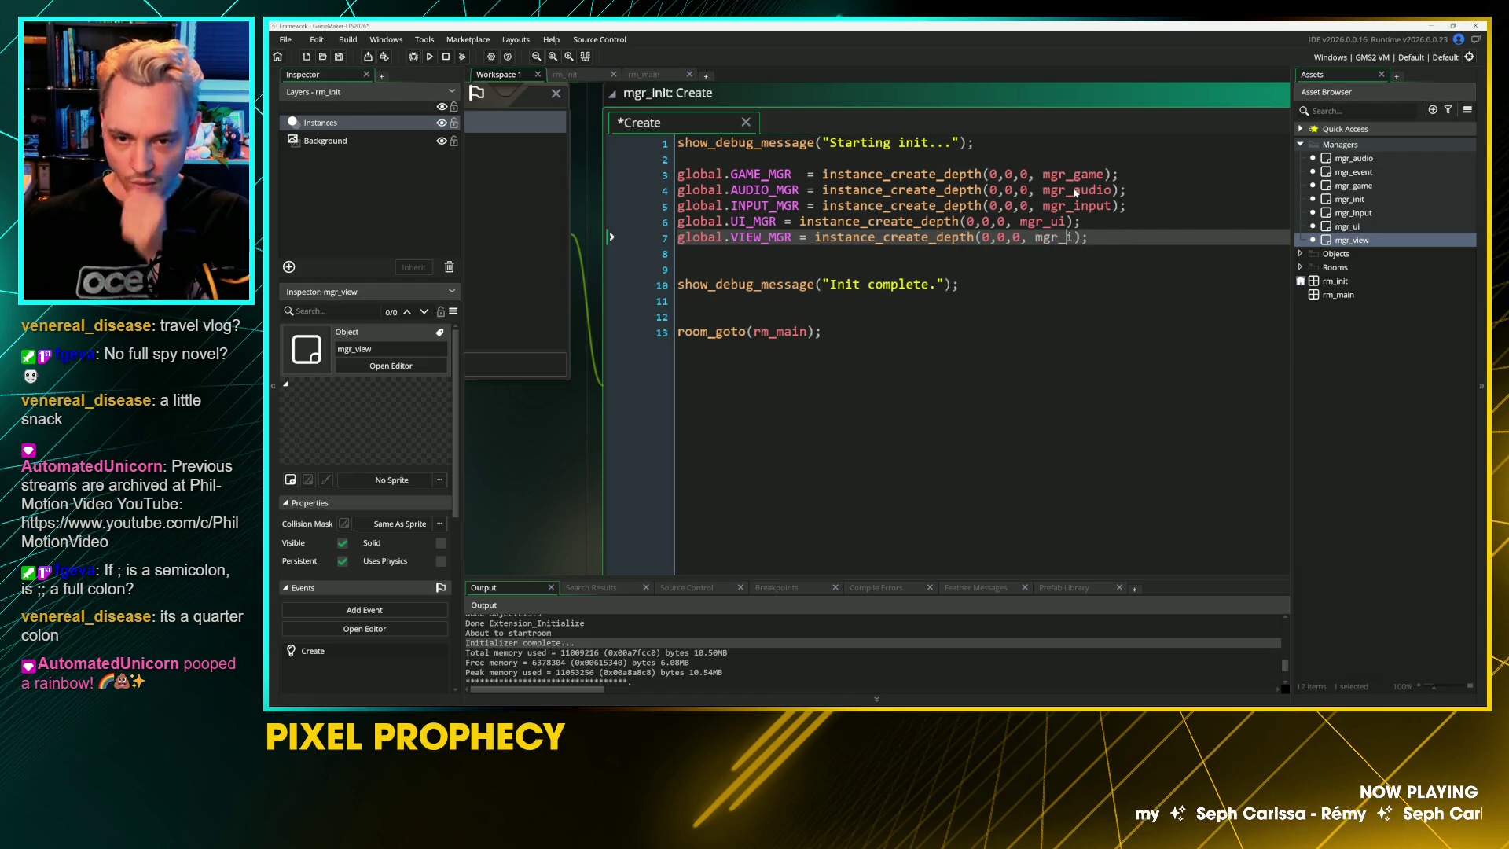
key("BackSpace")
key("BackSpace")
type("view")
key("ctrl+s")
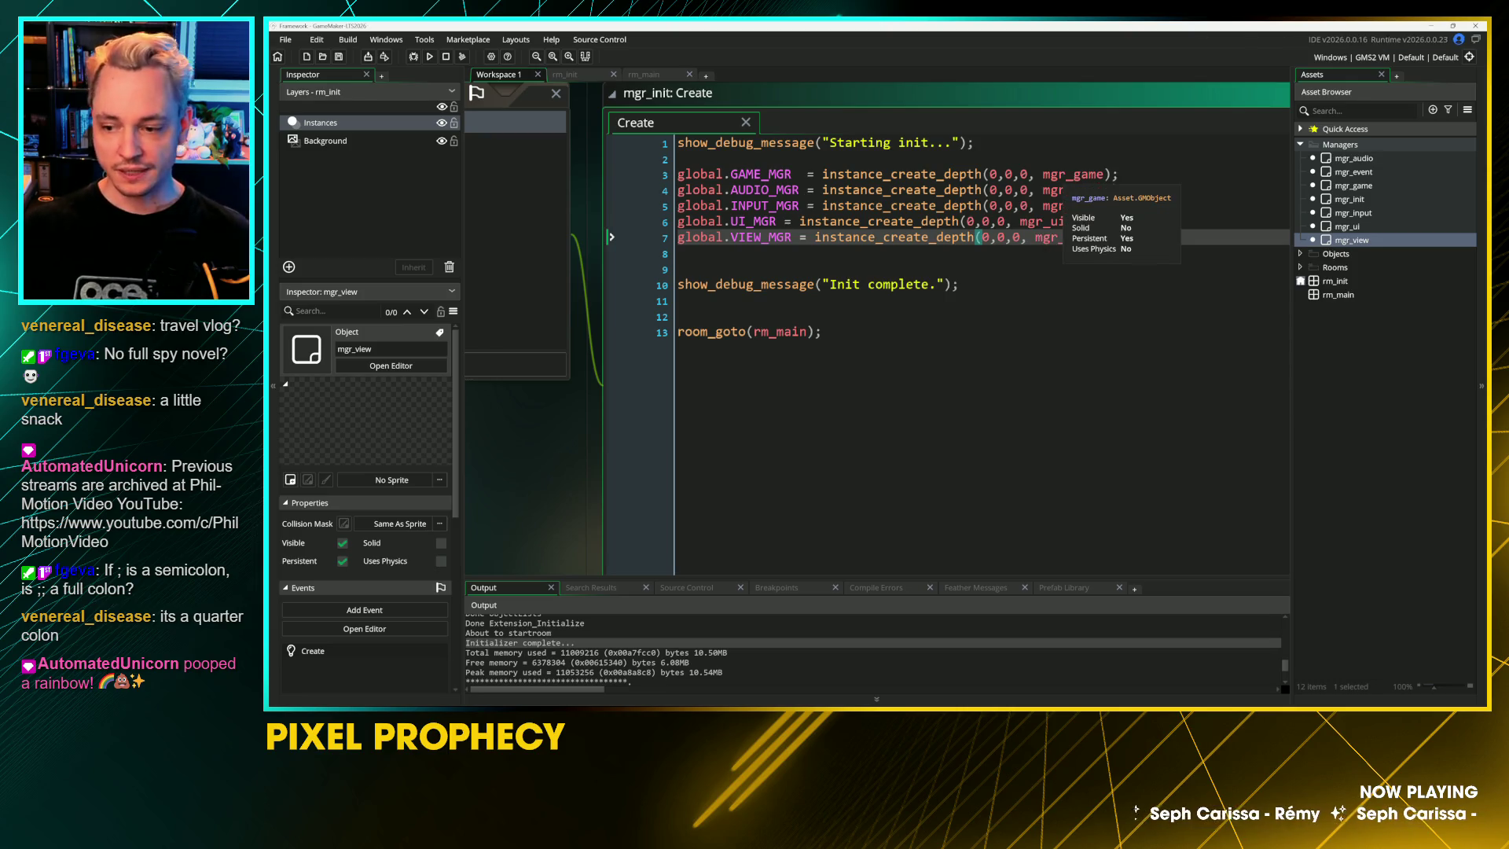
Step: Align the UI_MGR and VIEW_MGR equals signs with the other lines and save
left_click(991, 236)
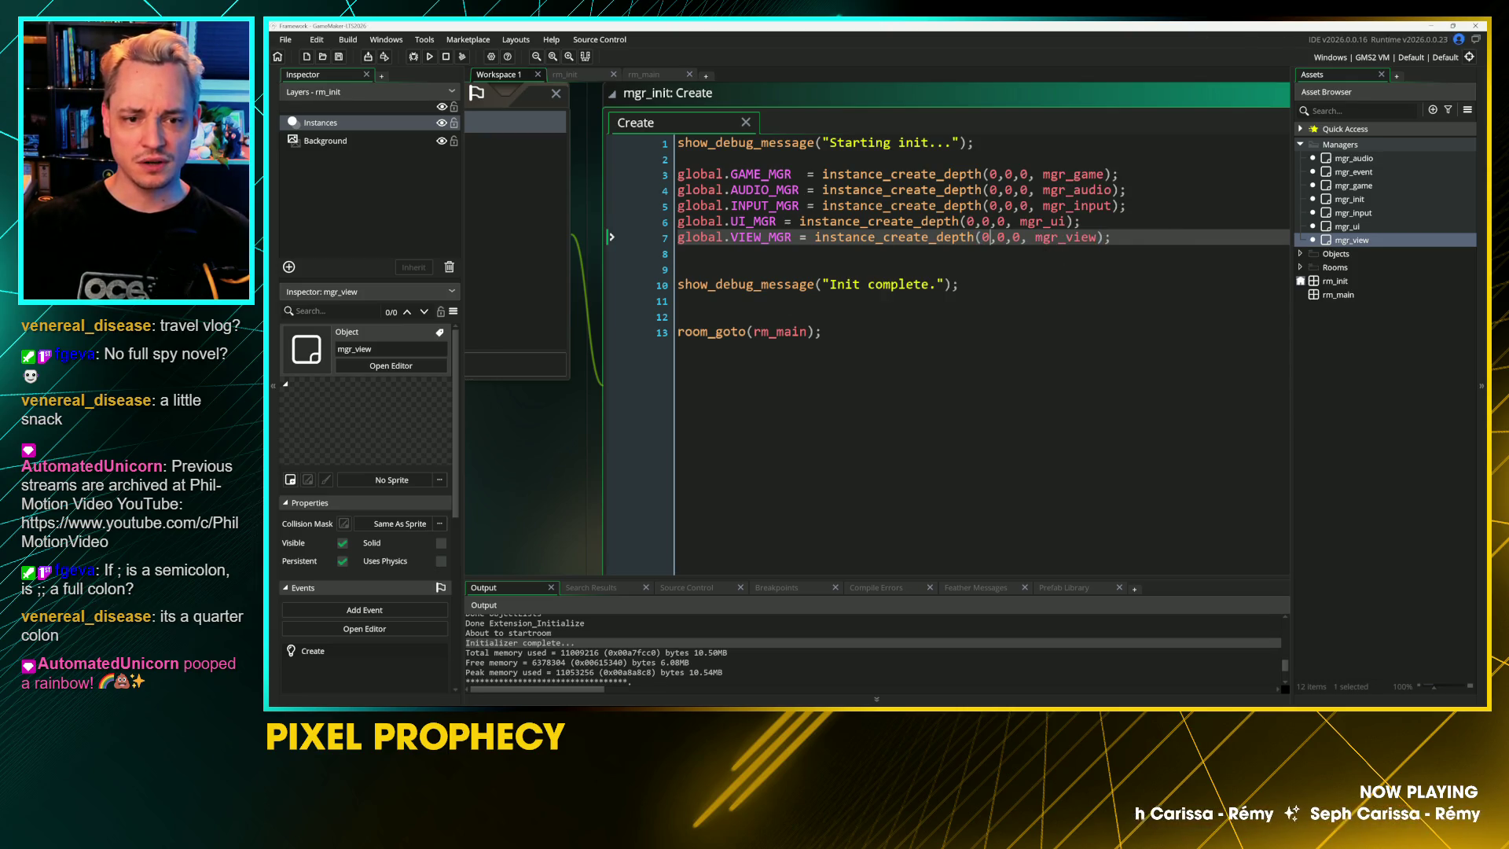
left_click(776, 220)
left_click(795, 237)
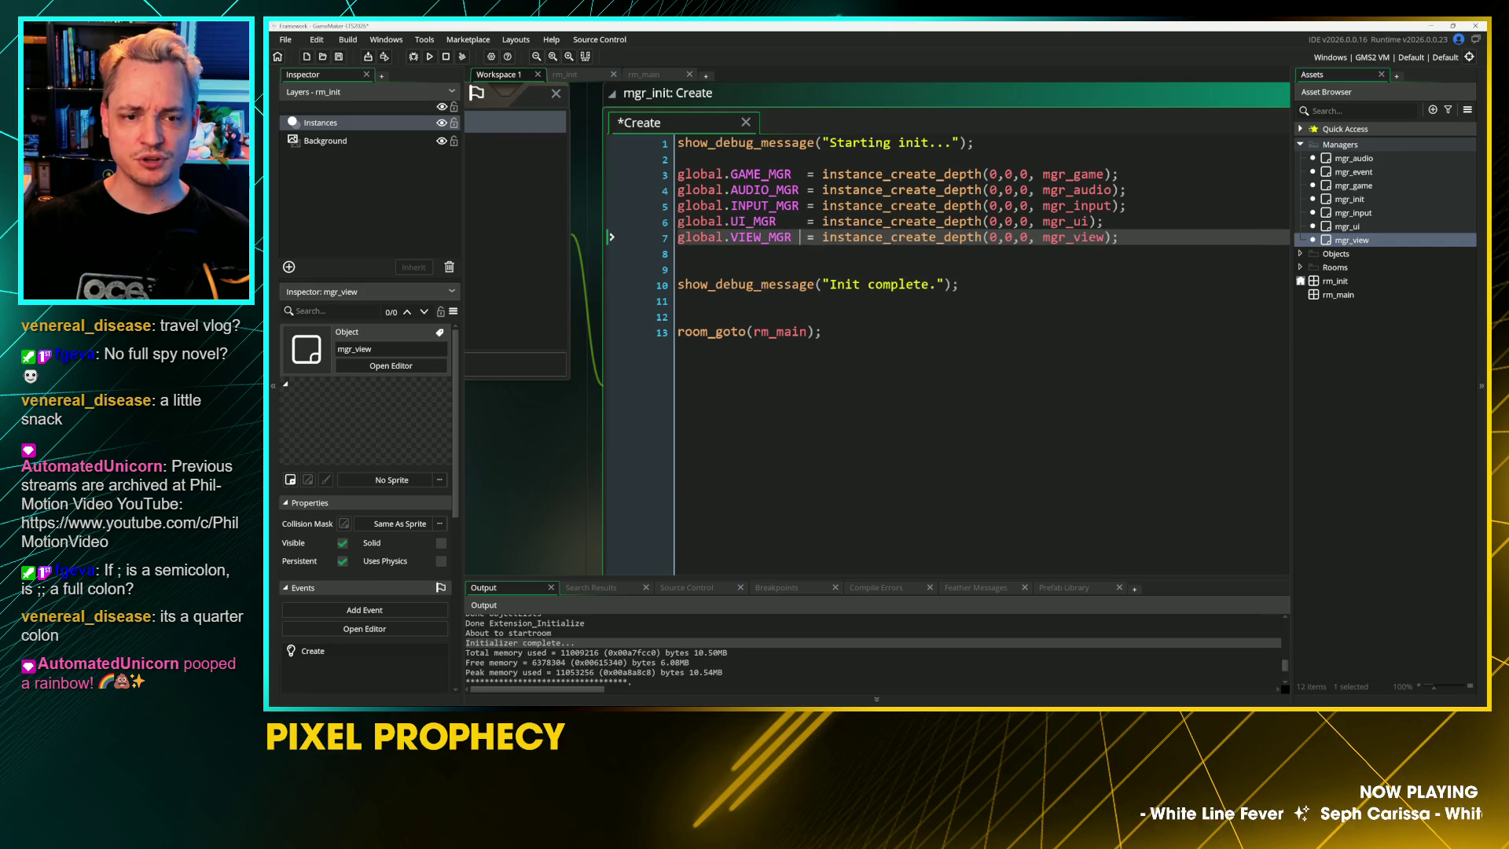
left_click(678, 269)
key("ctrl+s")
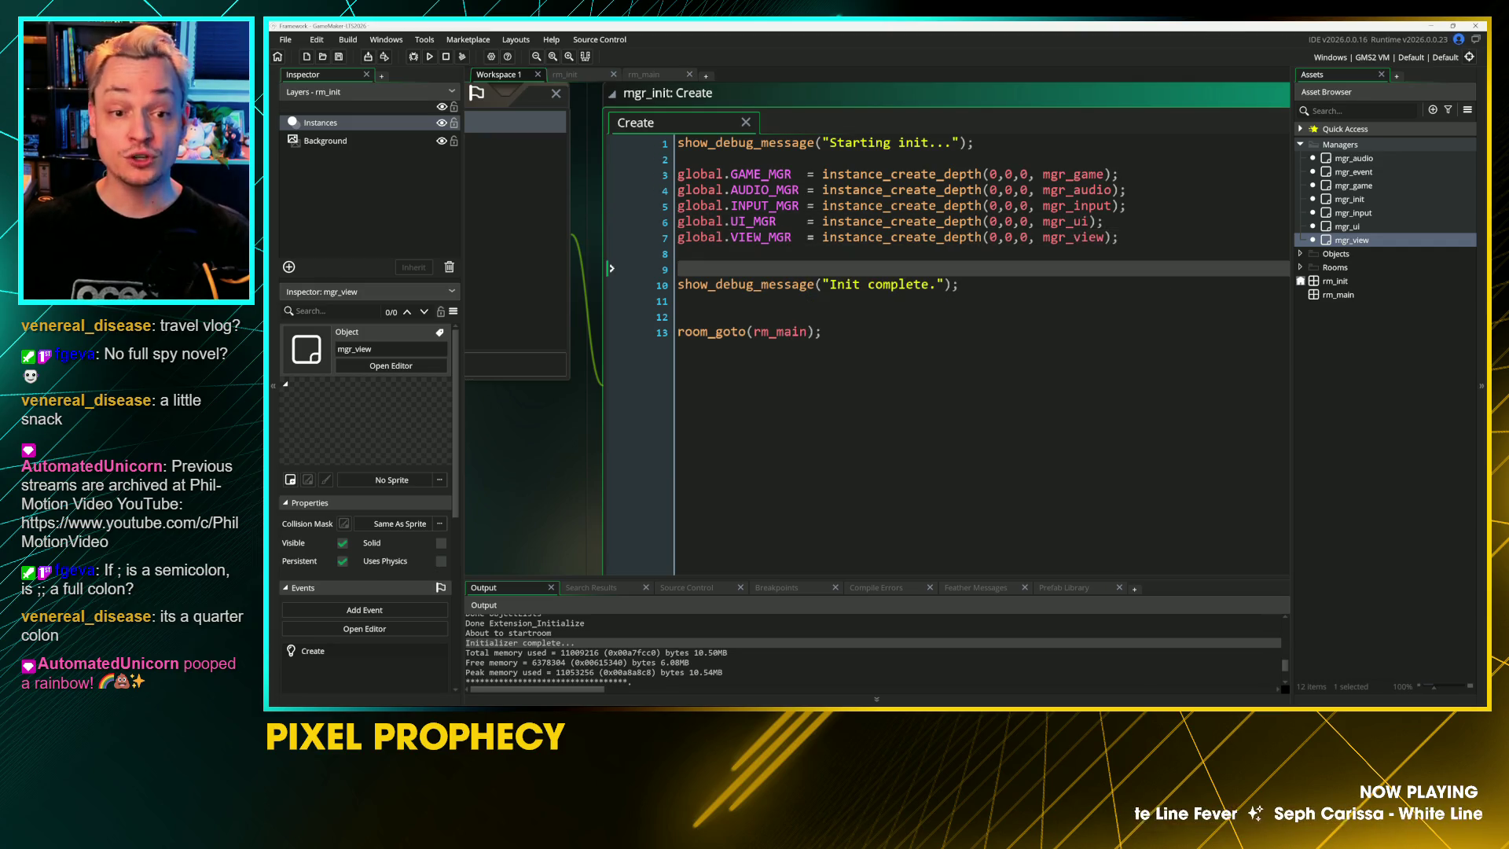
left_click(822, 236)
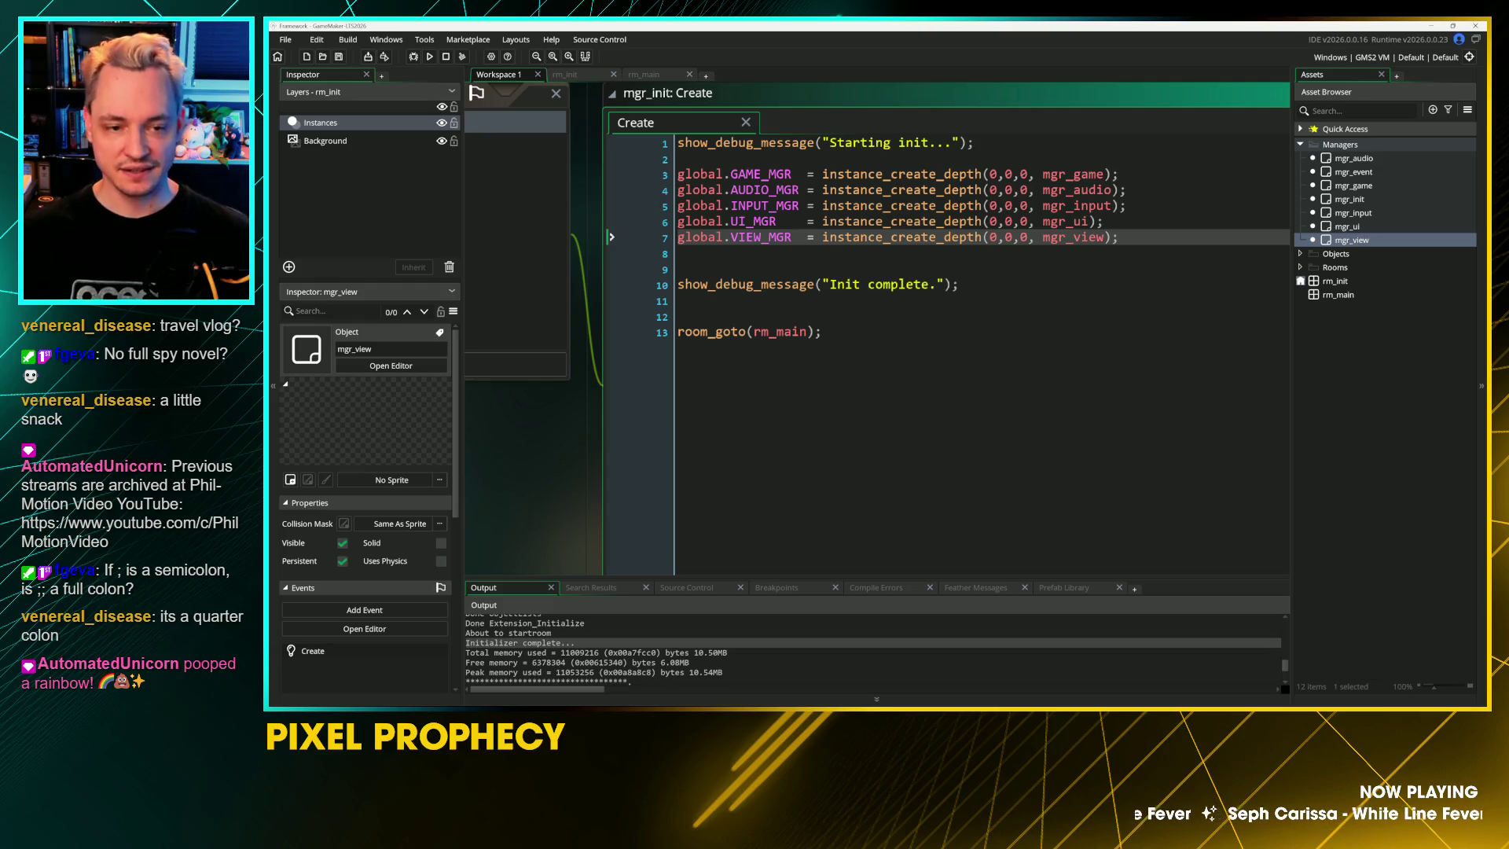
Step: Move the VIEW_MGR creation line to the top of the manager lines
key("Home")
key("shift+End")
key("ctrl+c")
key("Delete")
key("Up")
key("Up")
key("Up")
key("ctrl+v")
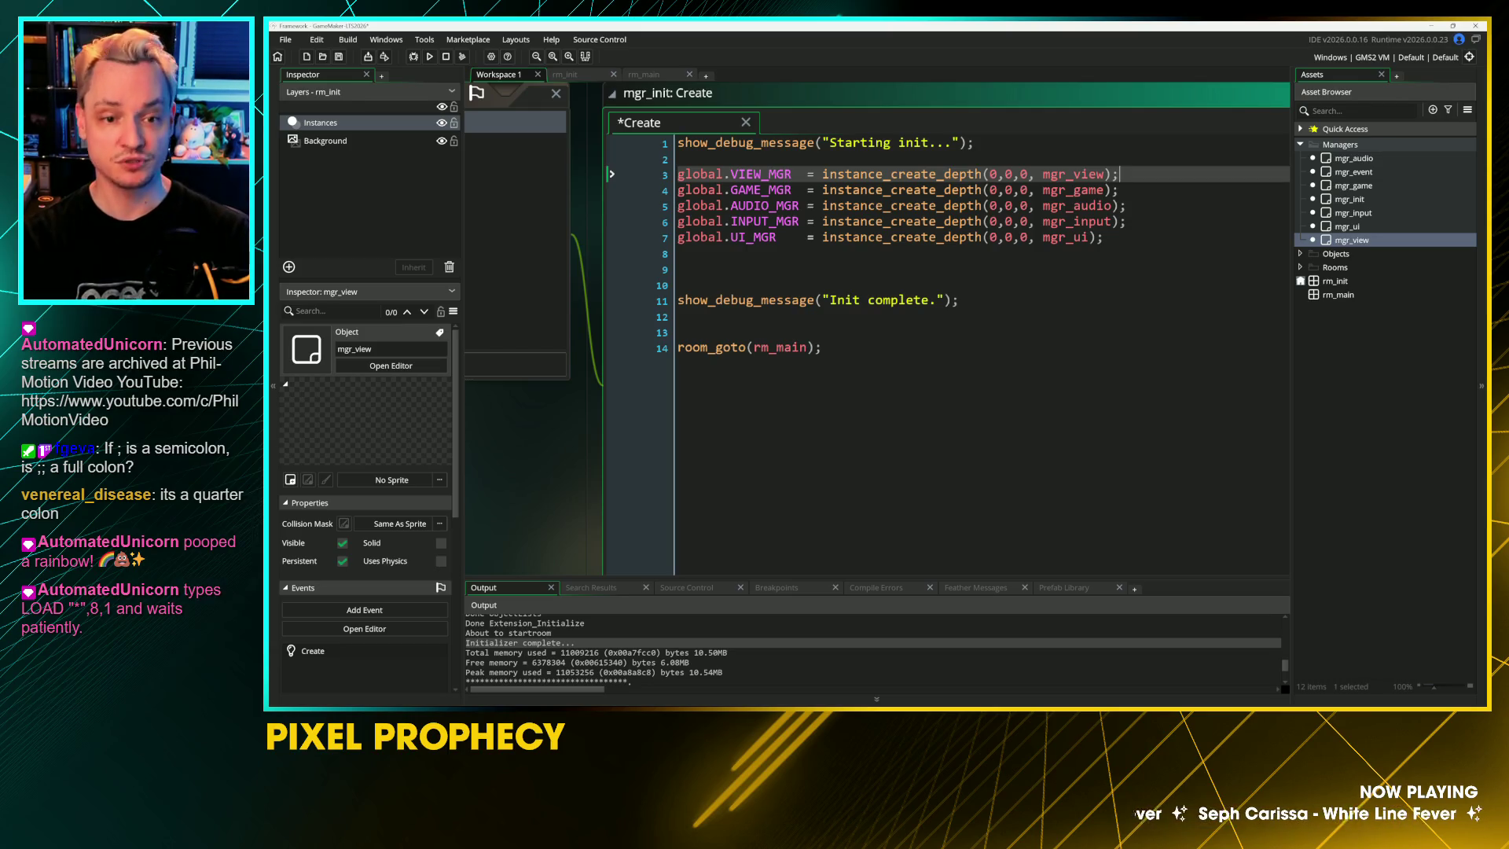
Step: Move the GAME_MGR creation line to the end of the manager lines
key("Down")
key("Down")
key("Down")
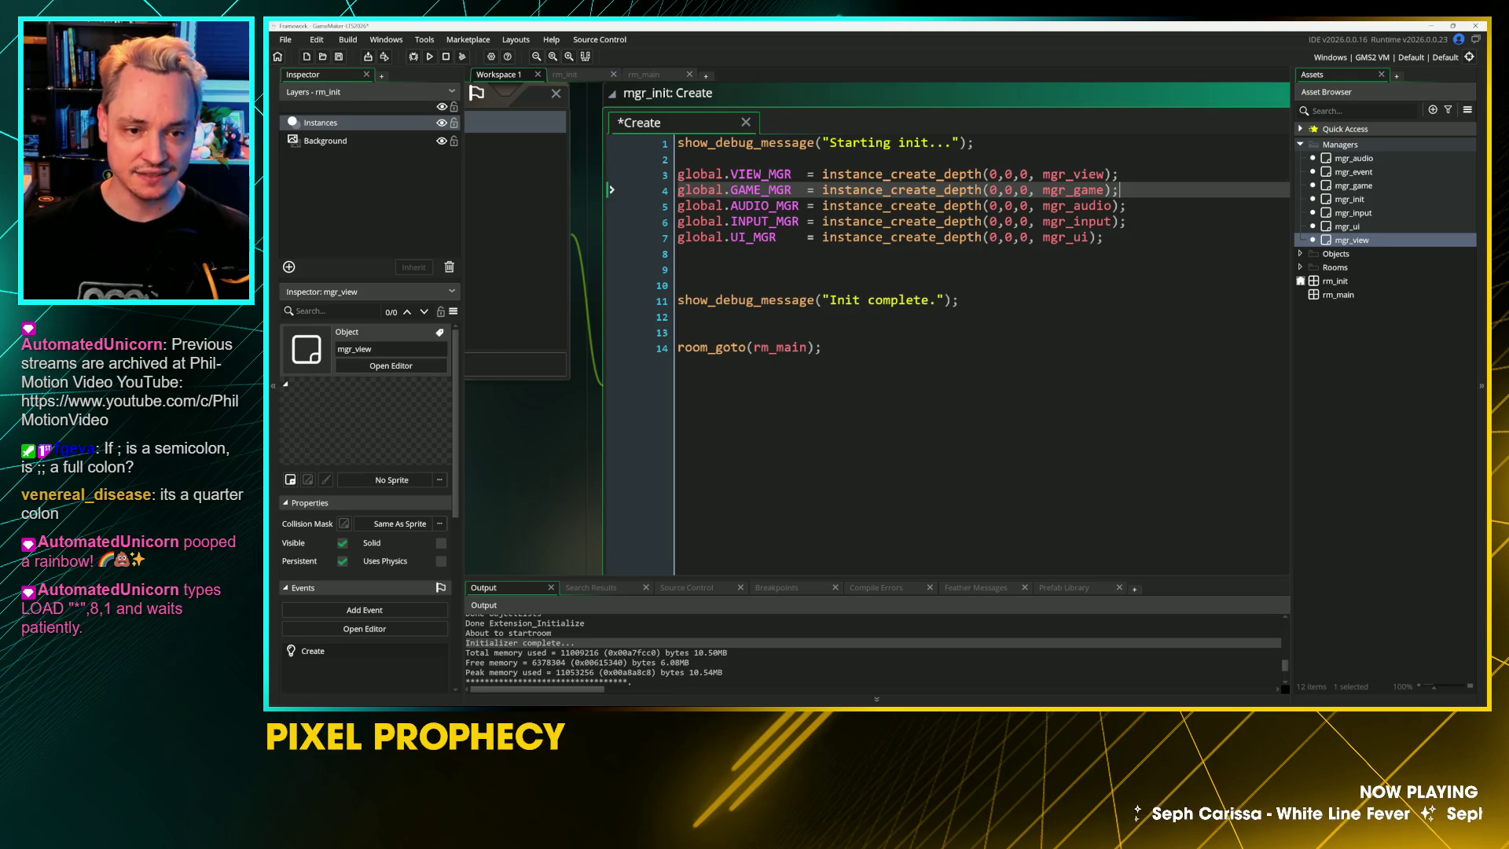
key("Up")
key("Up")
key("Up")
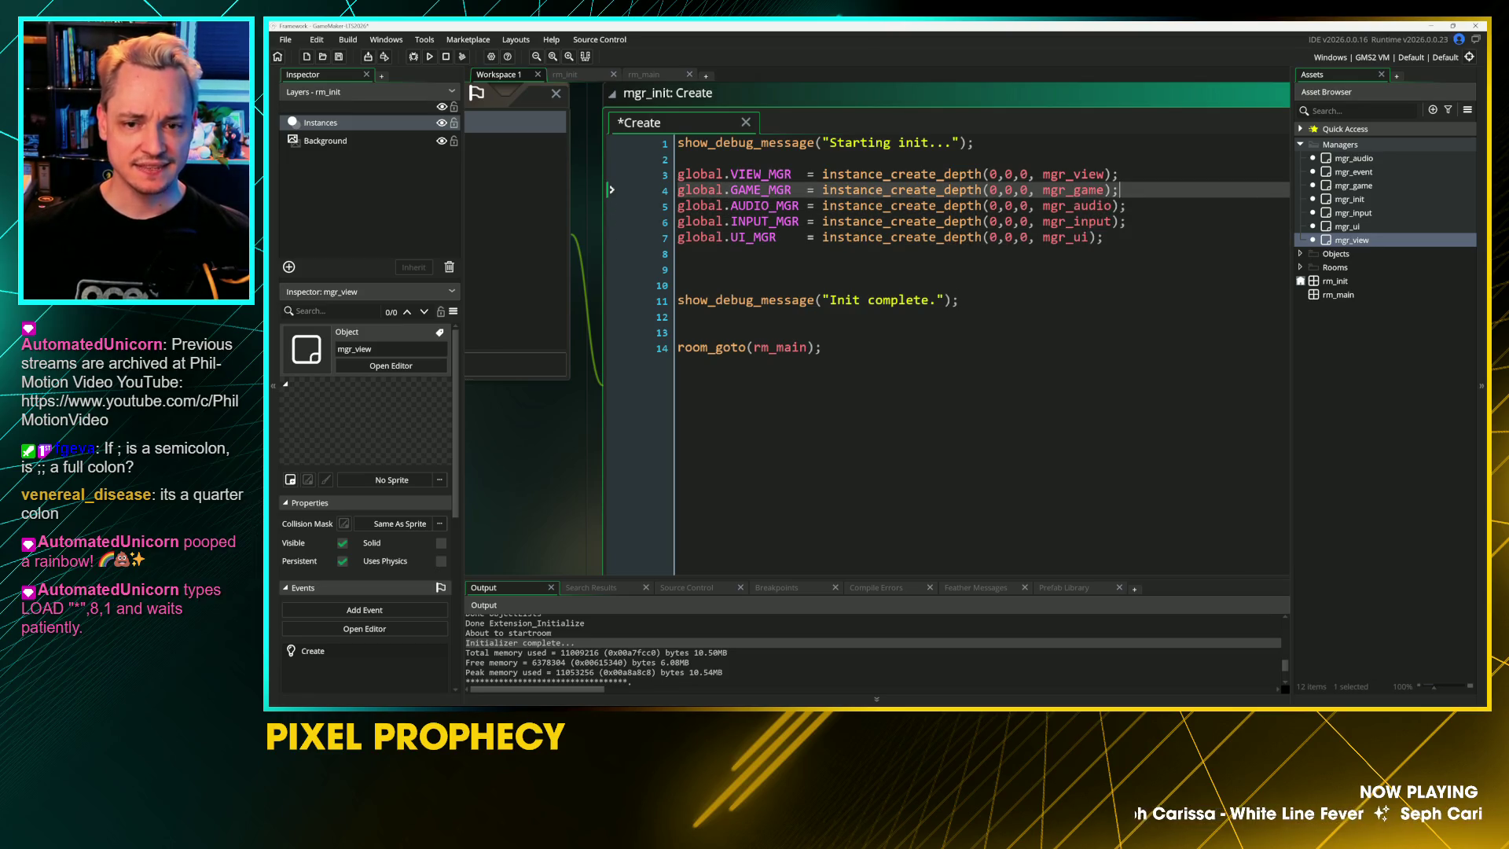
key("ctrl+d")
key("Down")
key("Down")
type("global.GAME_MGR  = instance_create_depth(0,0,0, mgr_game);")
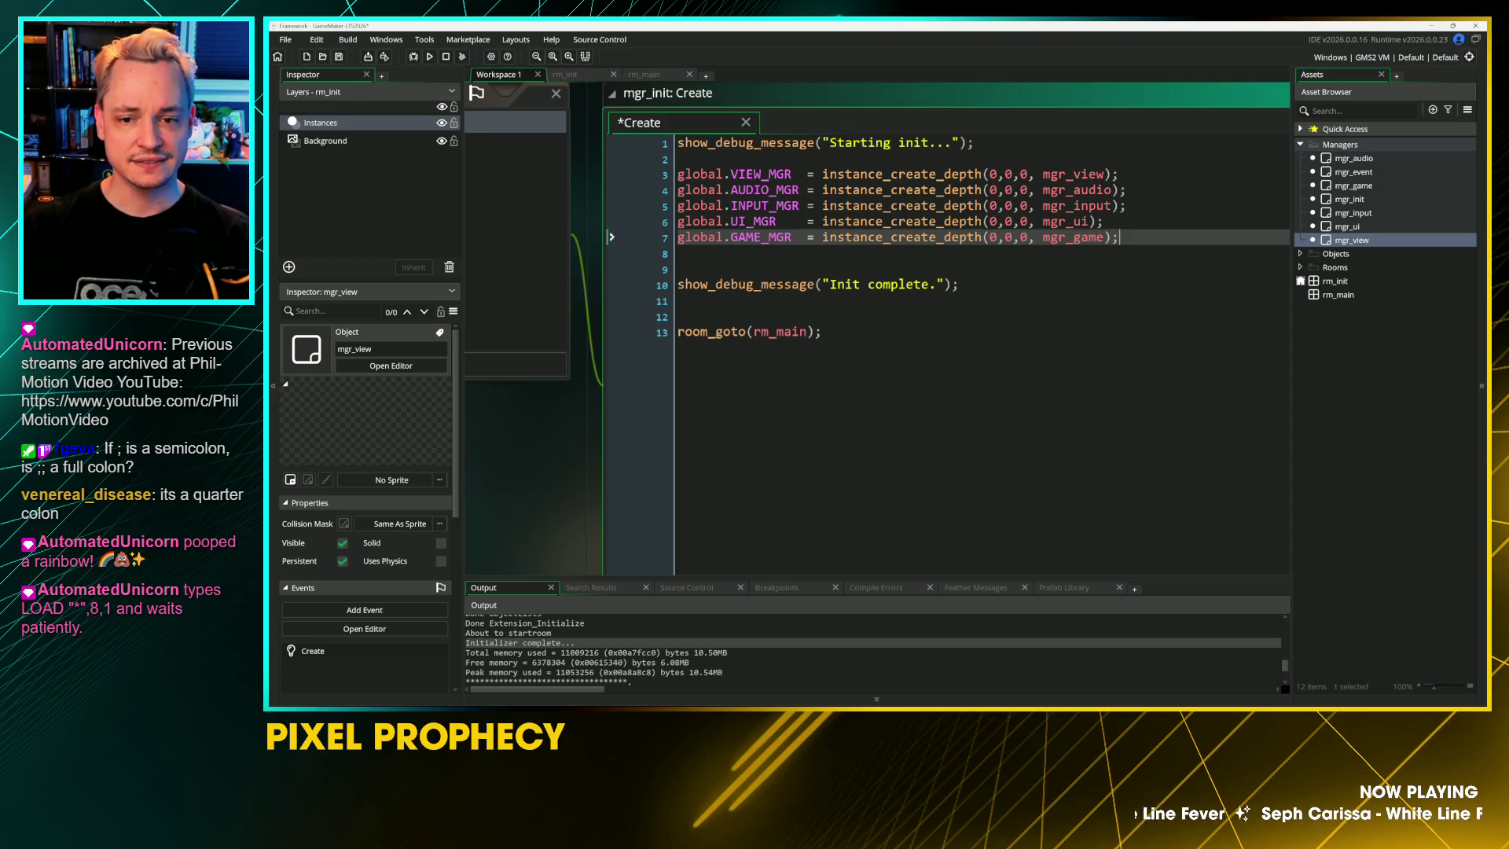
Step: Reposition the AUDIO_MGR line so it sits directly below UI_MGR
left_click(1128, 189)
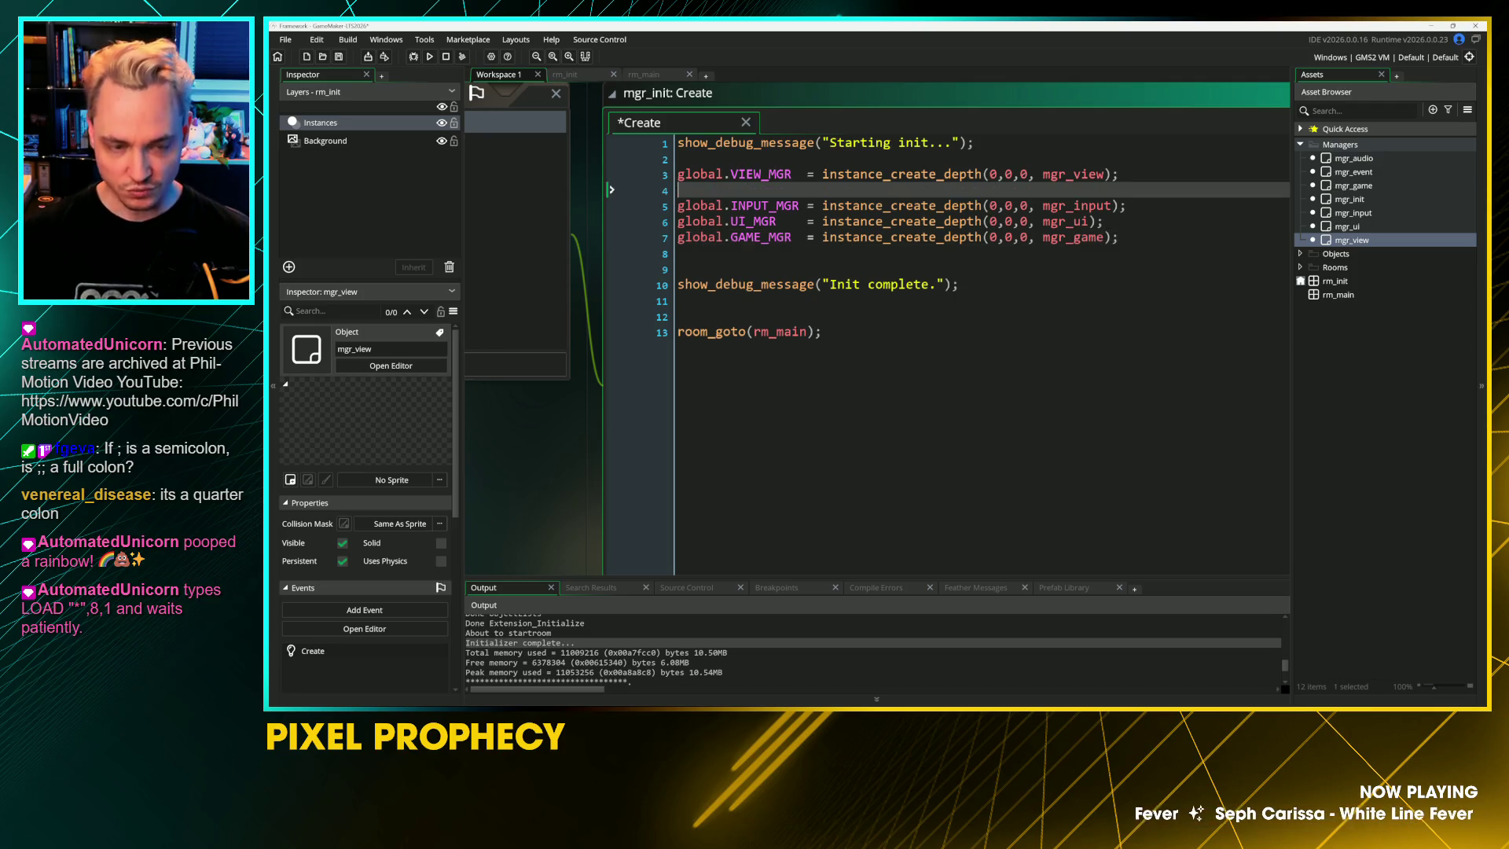
key("ctrl+x")
key("Down")
key("Up")
key("ctrl+v")
key("ctrl+s")
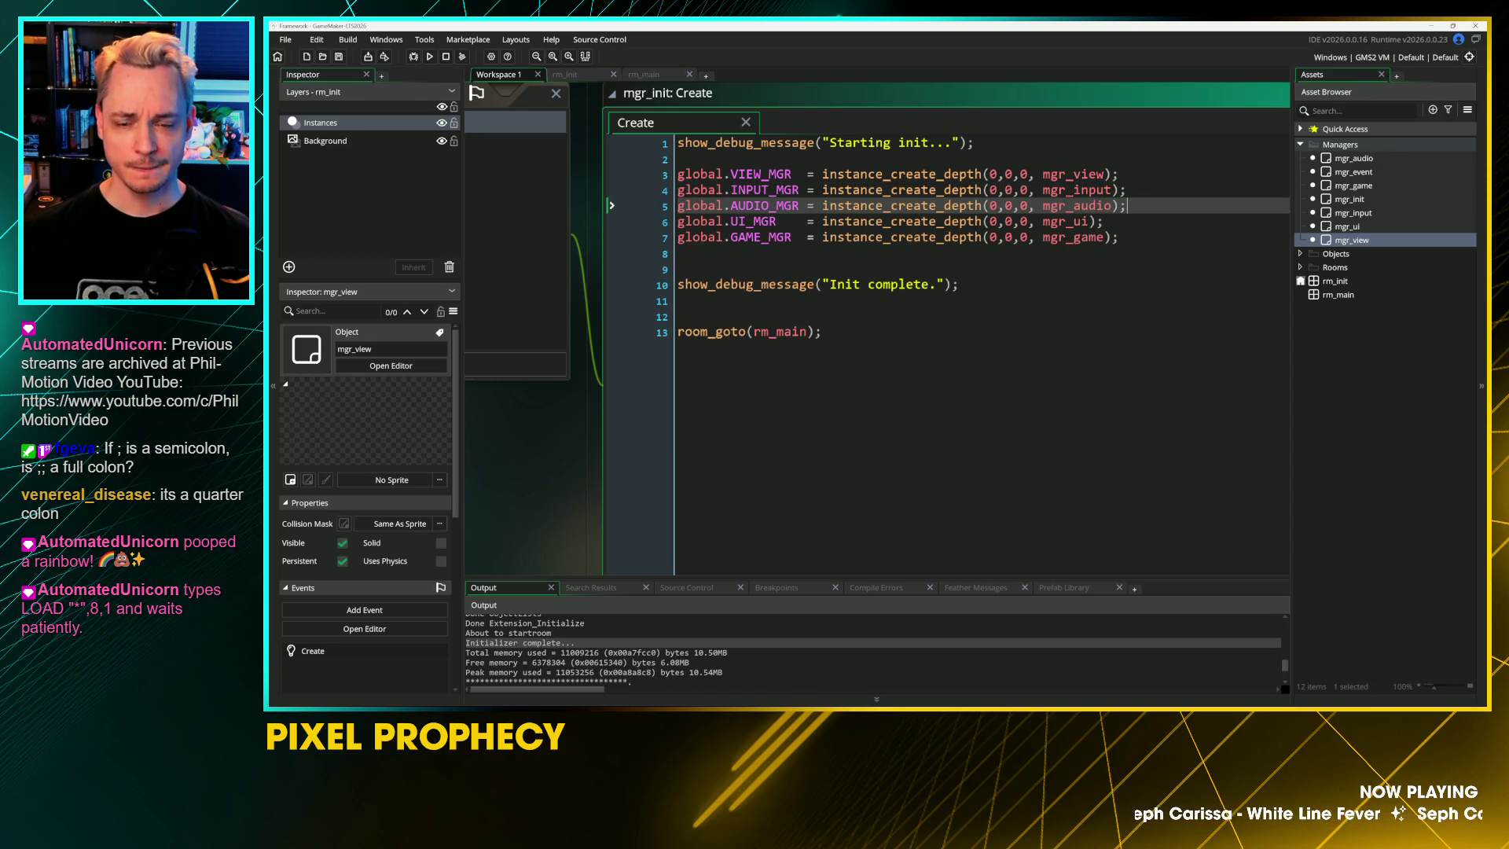
key("ctrl+x")
key("Down")
key("ctrl+v")
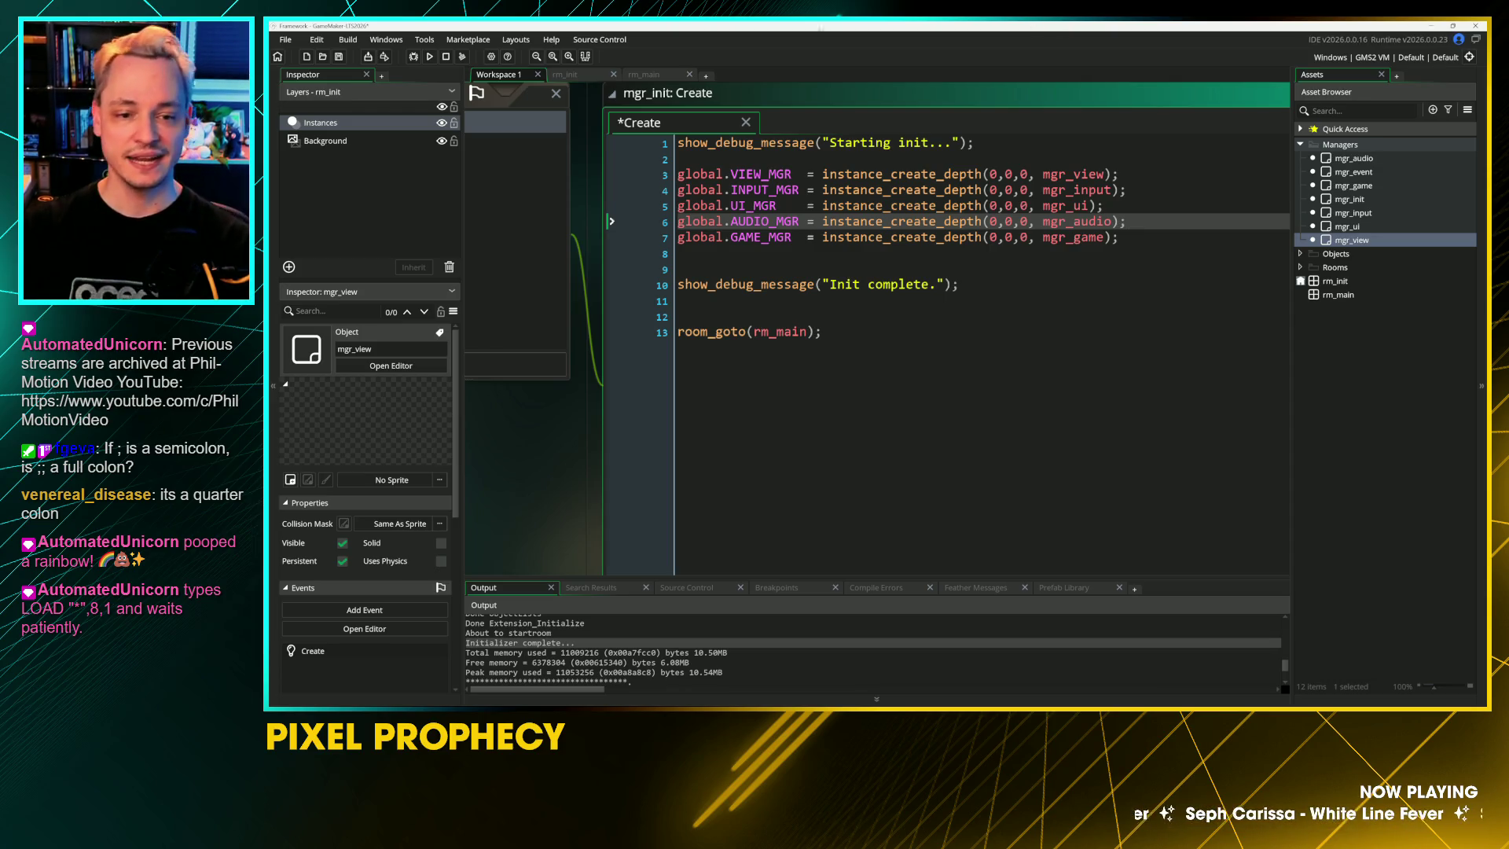
Step: Insert a blank line before the init-complete message and save the Create event
left_click(864, 205)
left_click(864, 285)
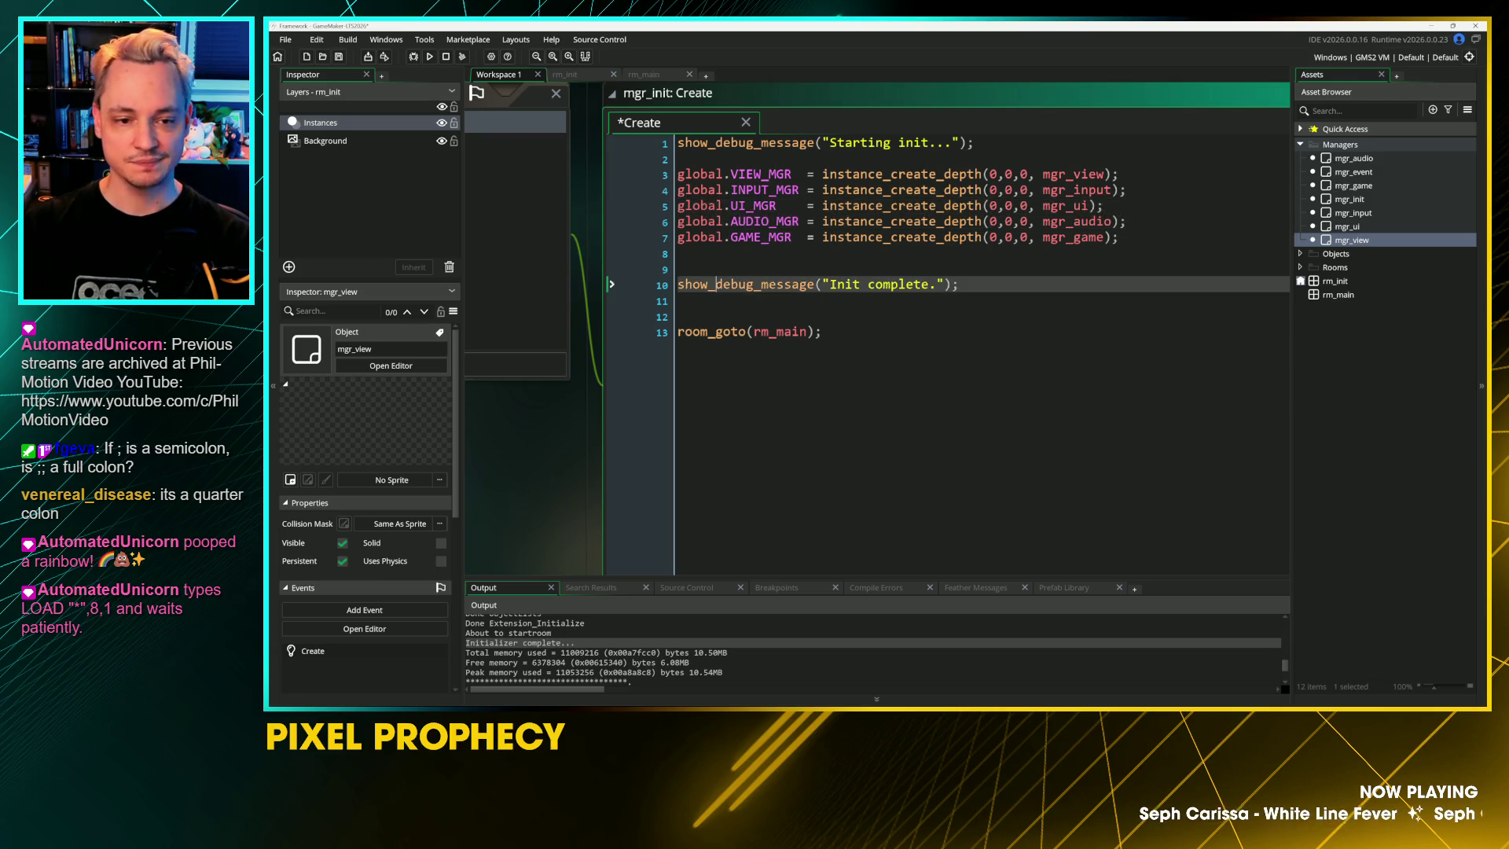
left_click(865, 236)
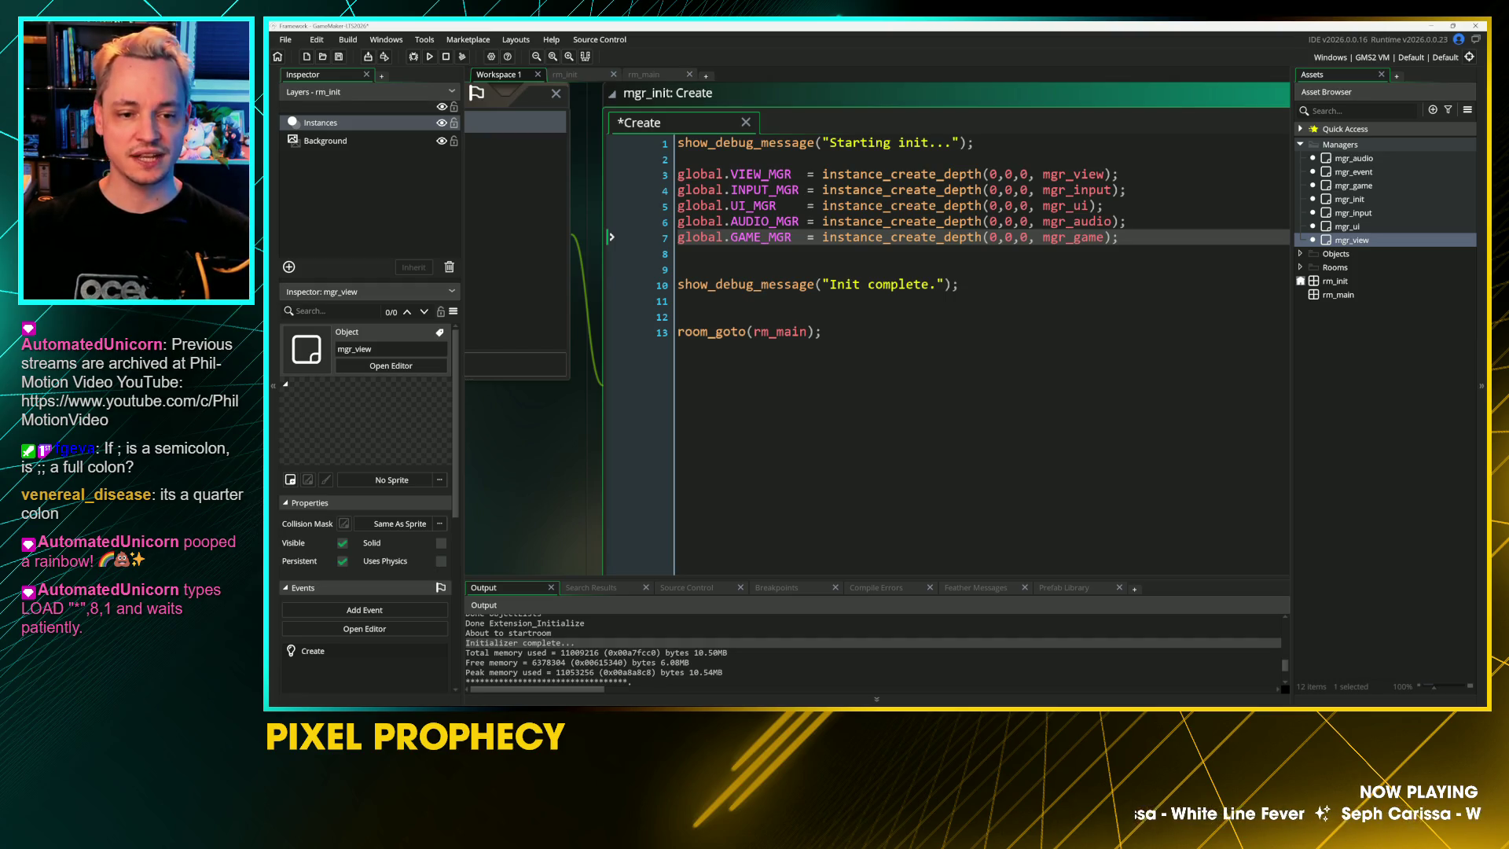
left_click(786, 220)
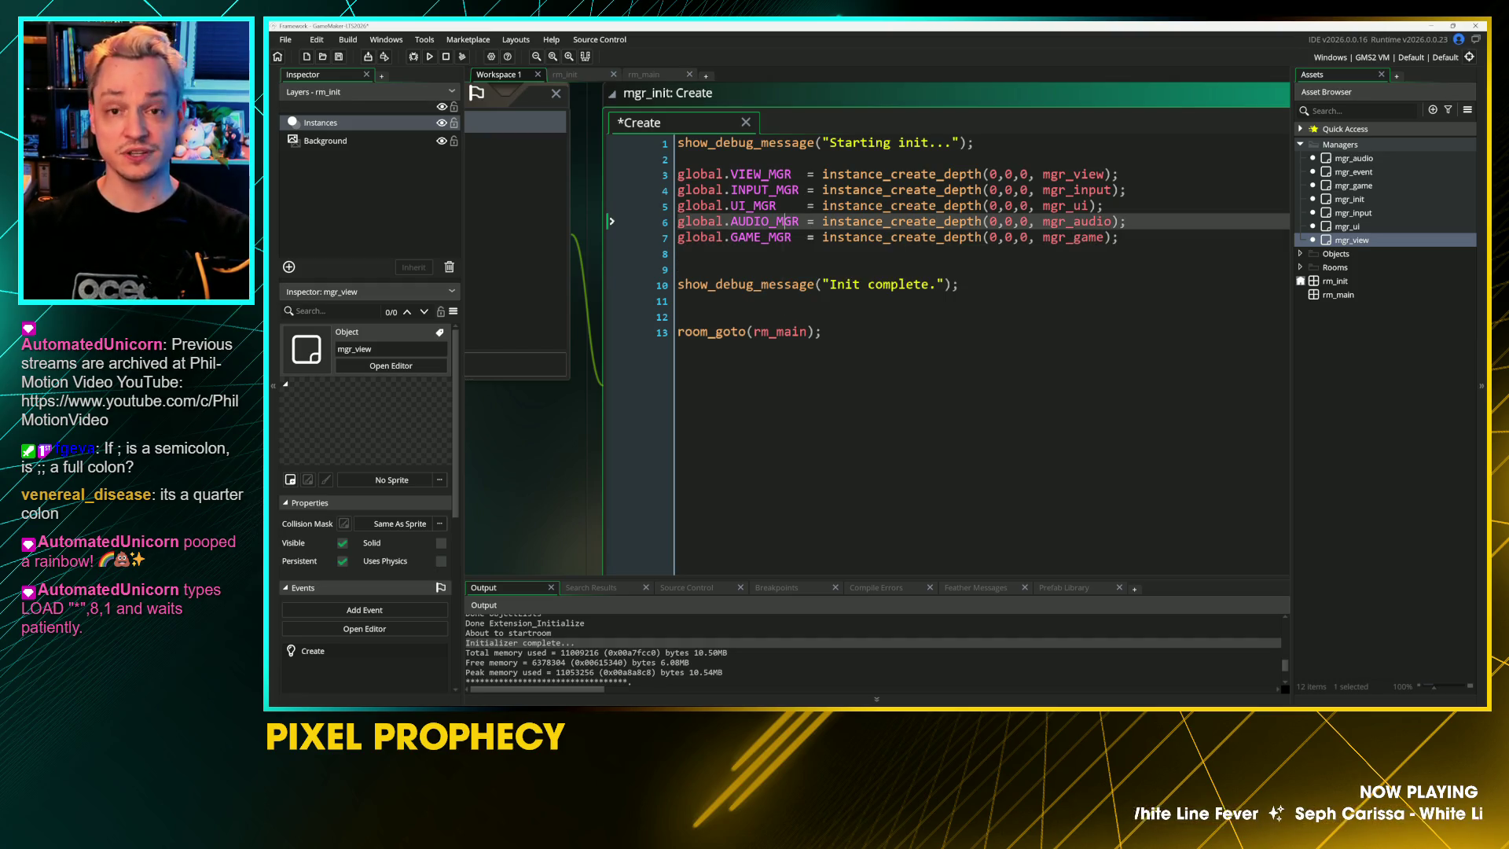
left_click(678, 253)
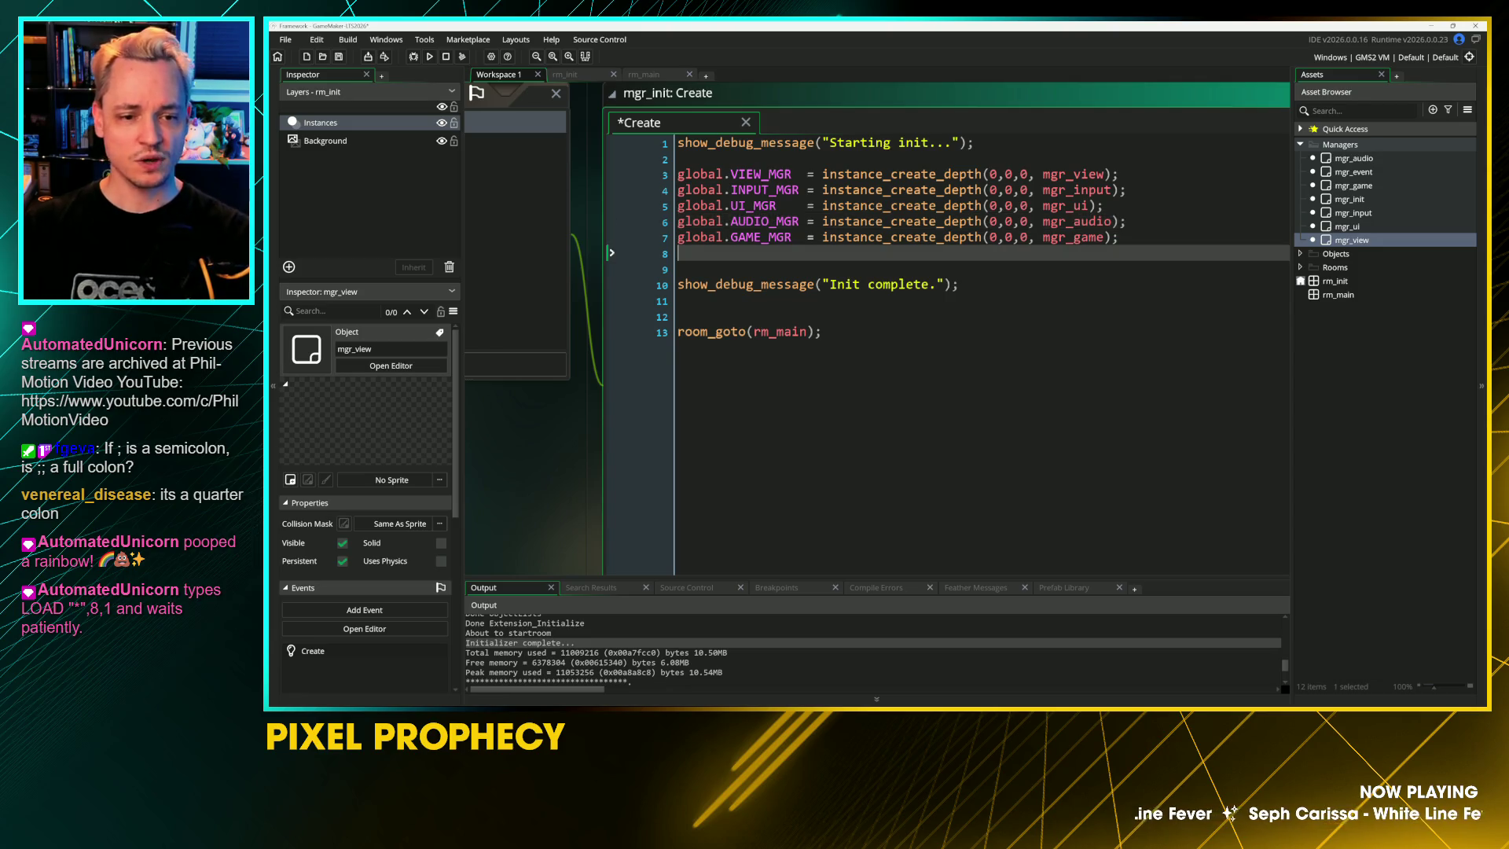
key("Return")
key("ctrl+s")
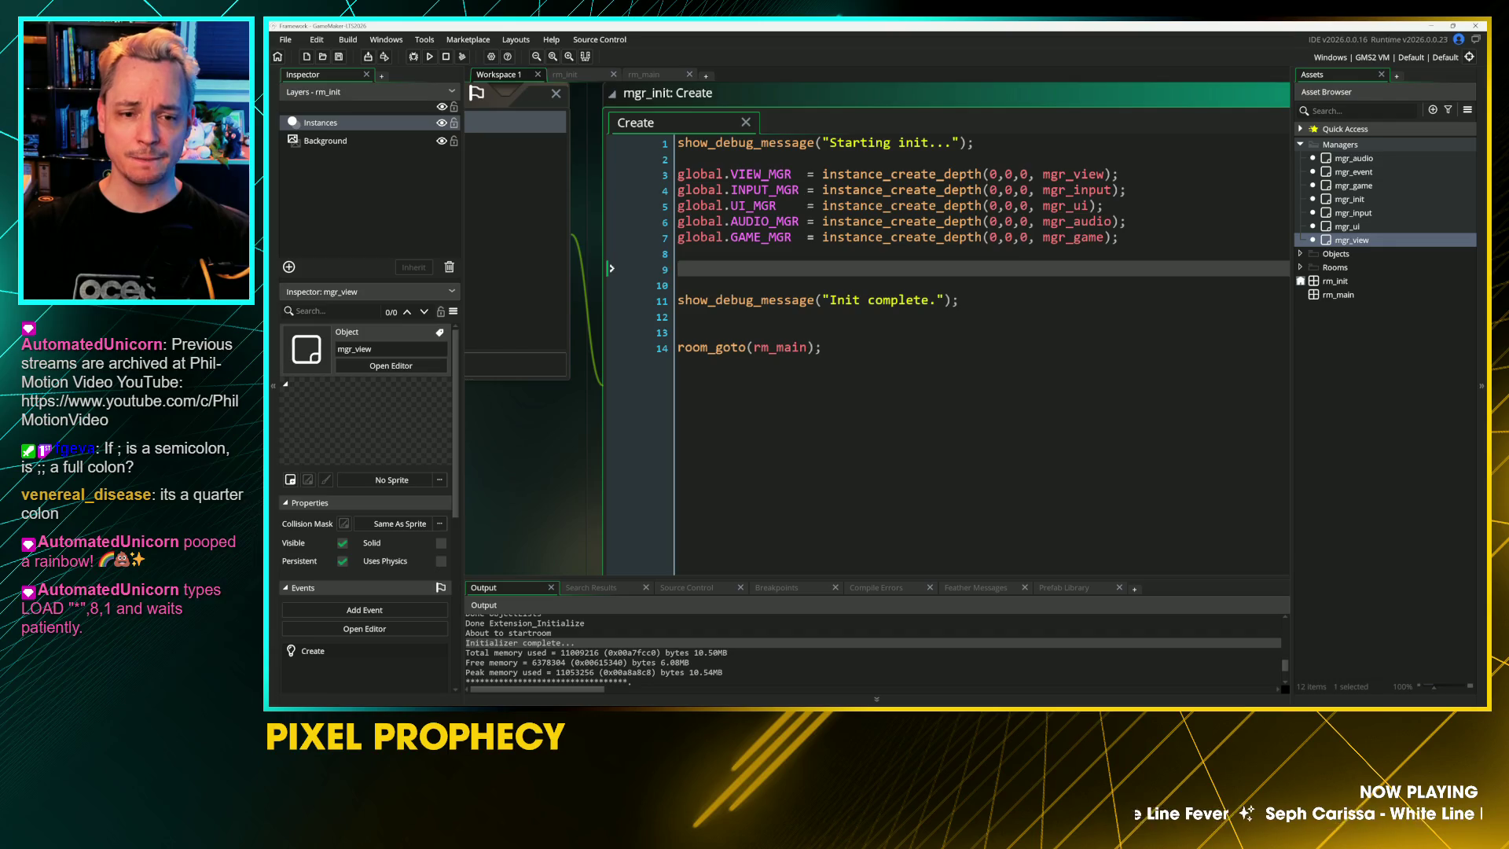
left_click(1119, 237)
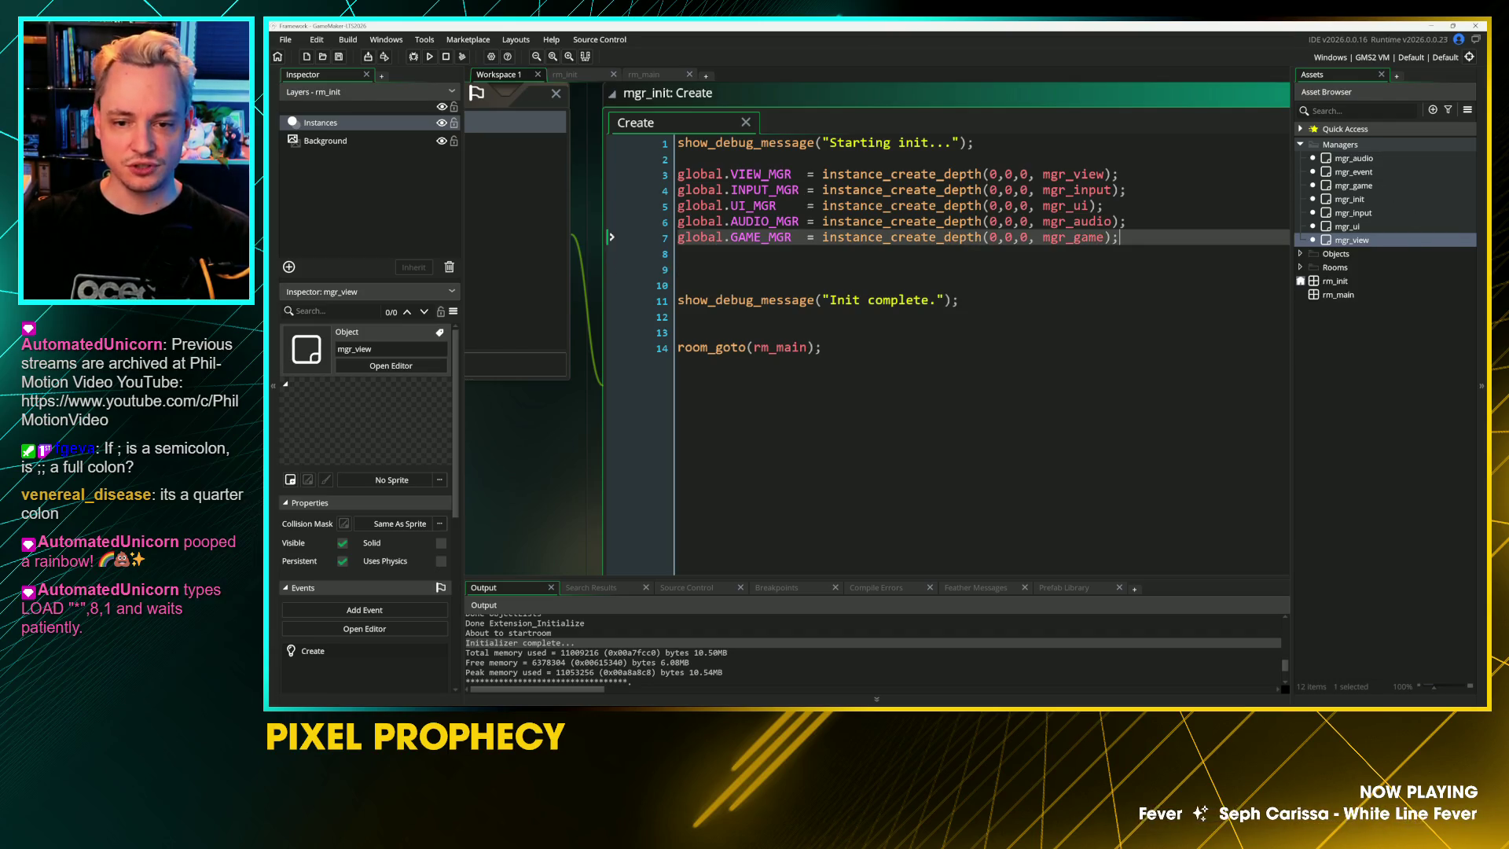
Step: Duplicate the VIEW_MGR line as global.EVENT_MGR creating mgr_event, then save
key("Up")
key("Up")
key("Up")
key("ctrl+d")
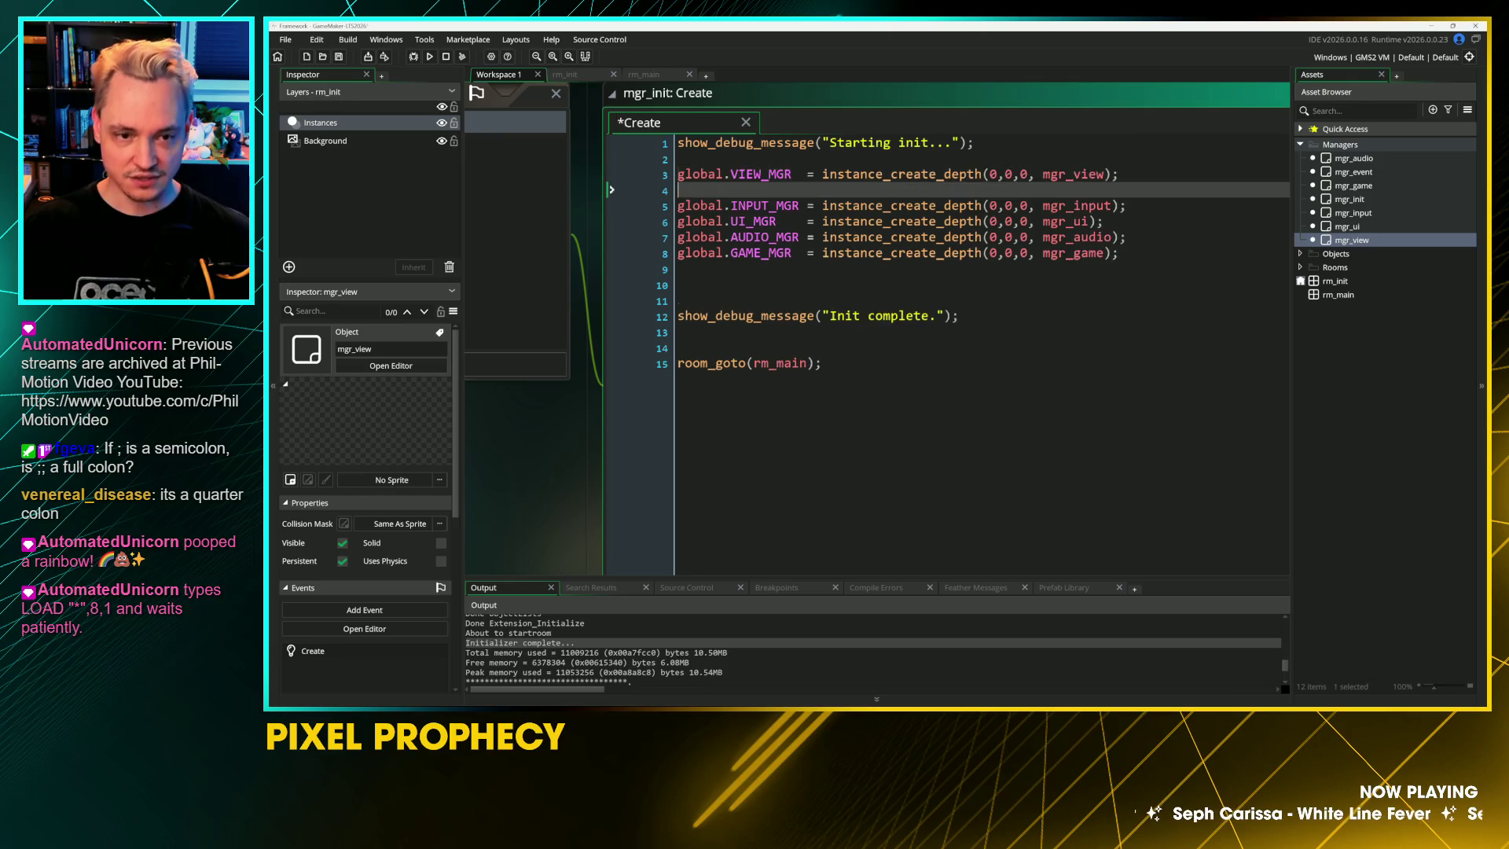
key("shift+Right")
key("shift+Right")
key("shift+Right")
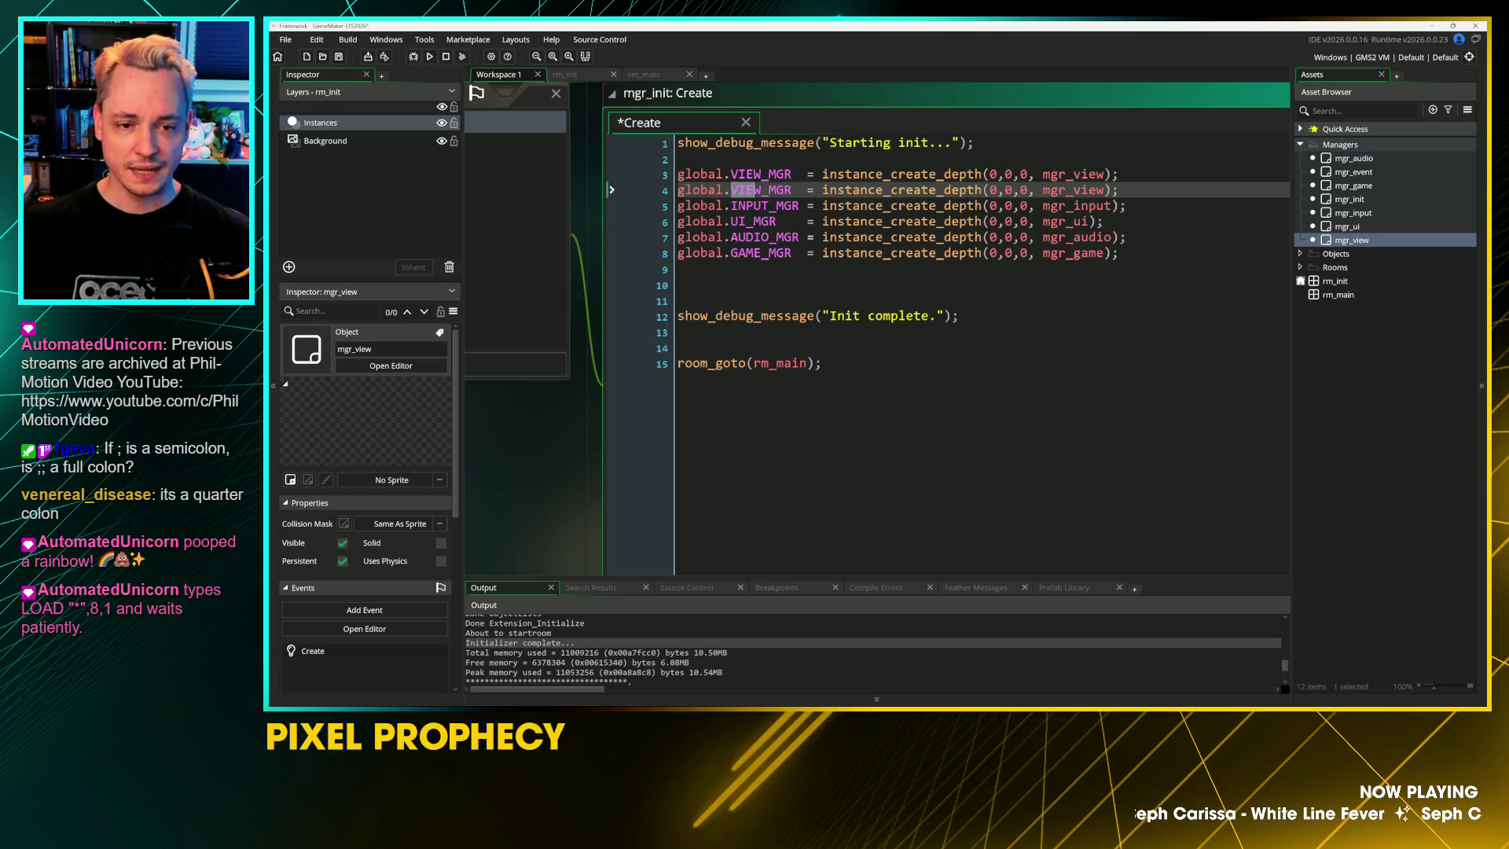
type("EVENT")
key("Delete")
key("End")
key("Left")
key("Left")
key("shift+Left")
key("shift+Left")
key("shift+Left")
type("event")
key("ctrl+s")
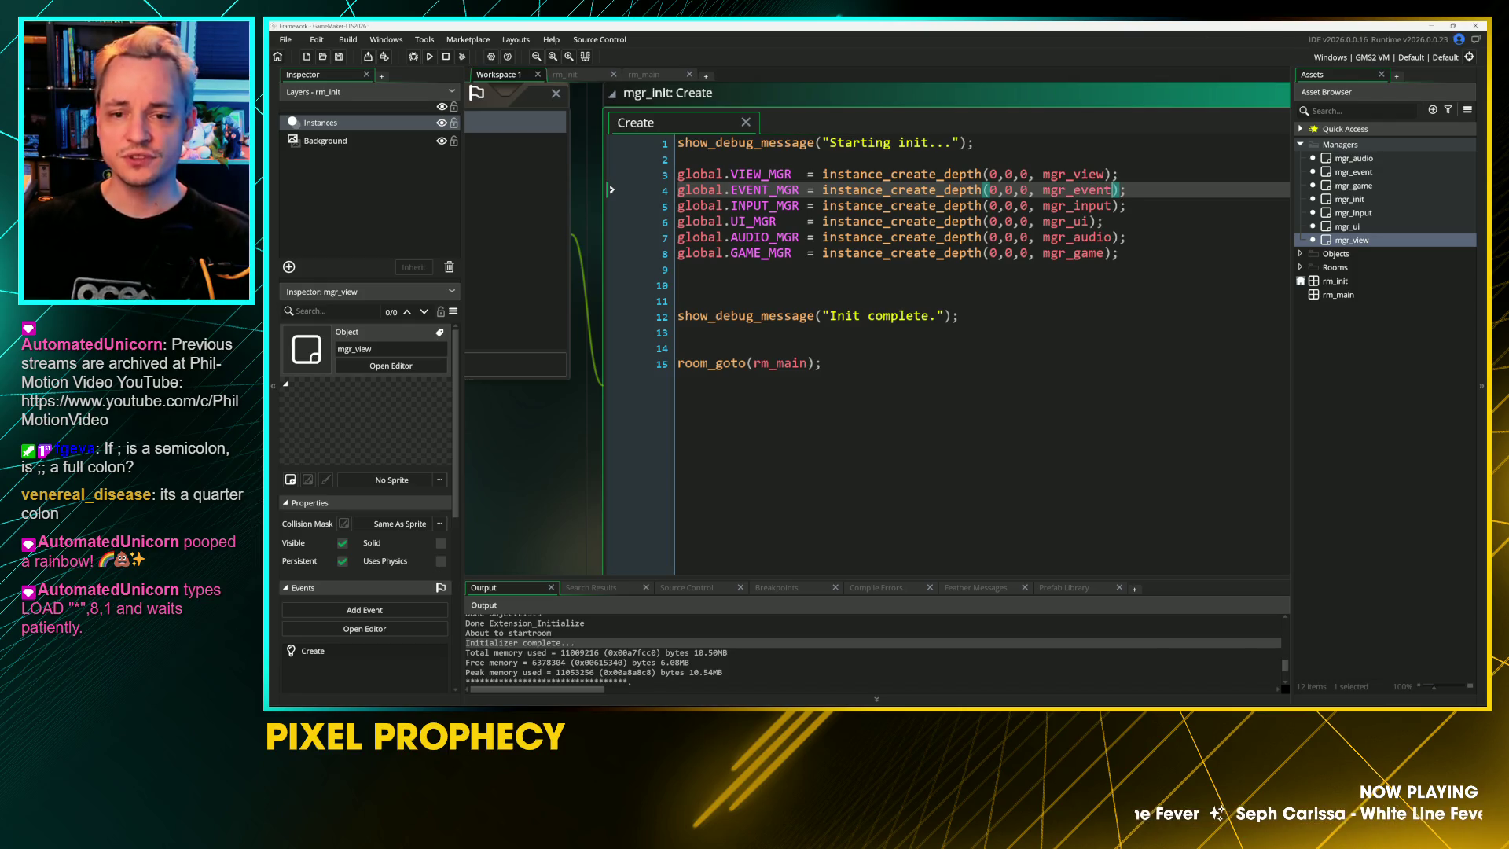
Step: Review the manager lines and select VIEW_MGR on line 3
key("Up")
key("Up")
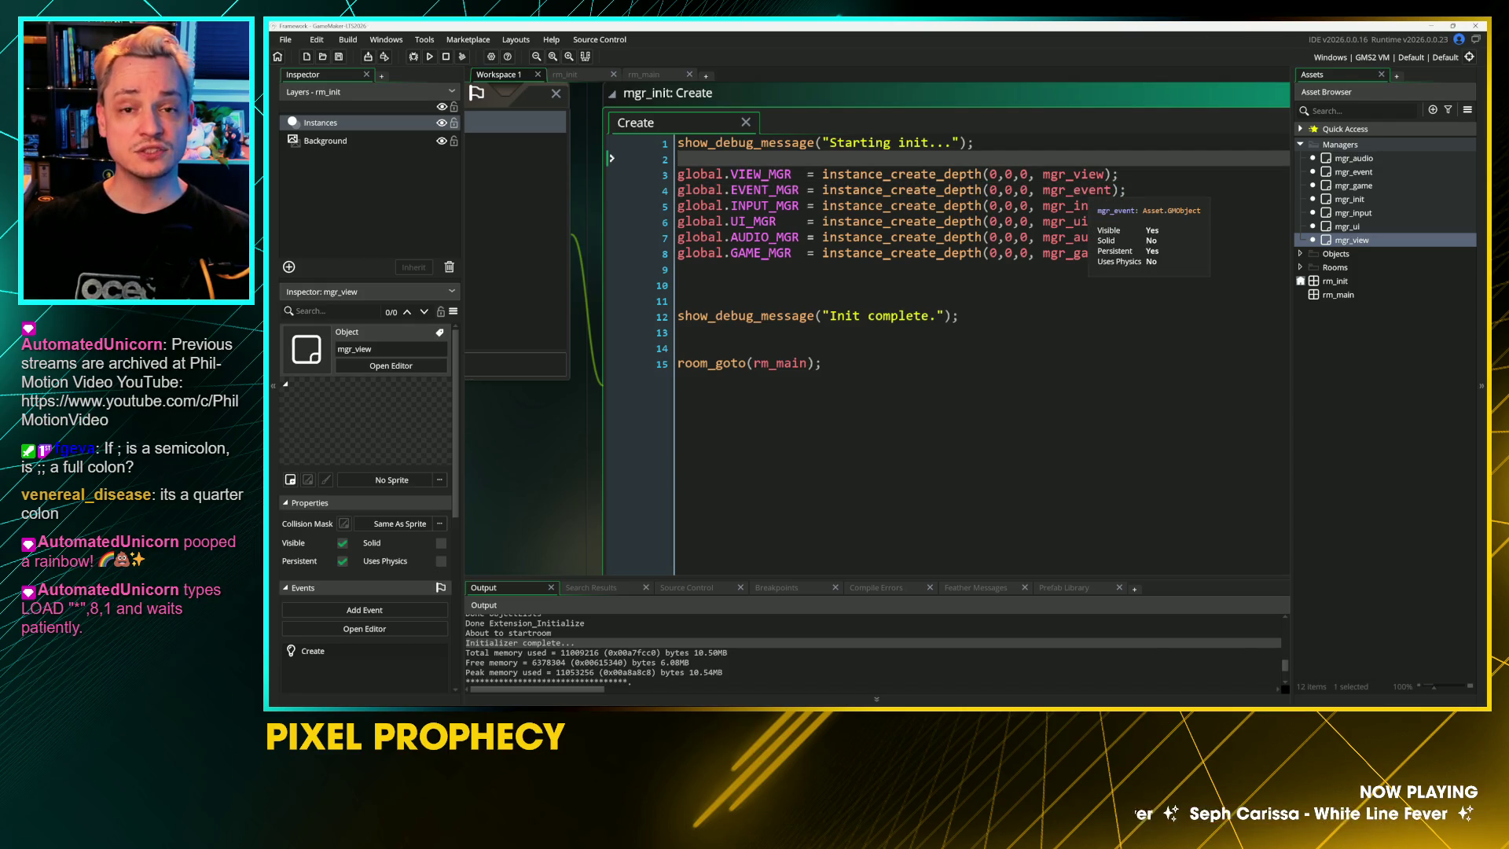
key("Down")
key("Down")
key("Down")
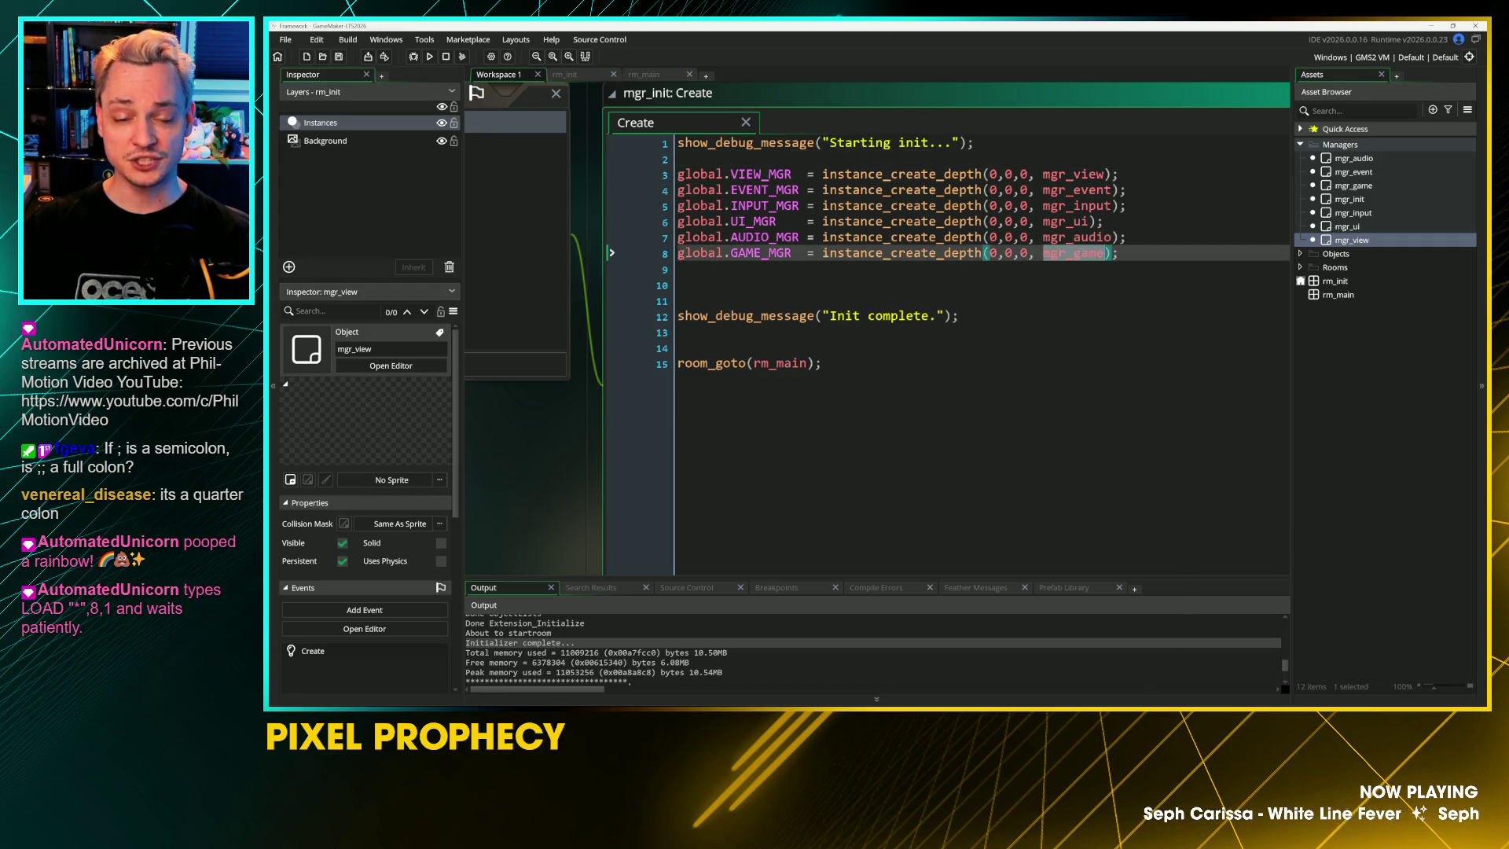
left_click(1073, 252)
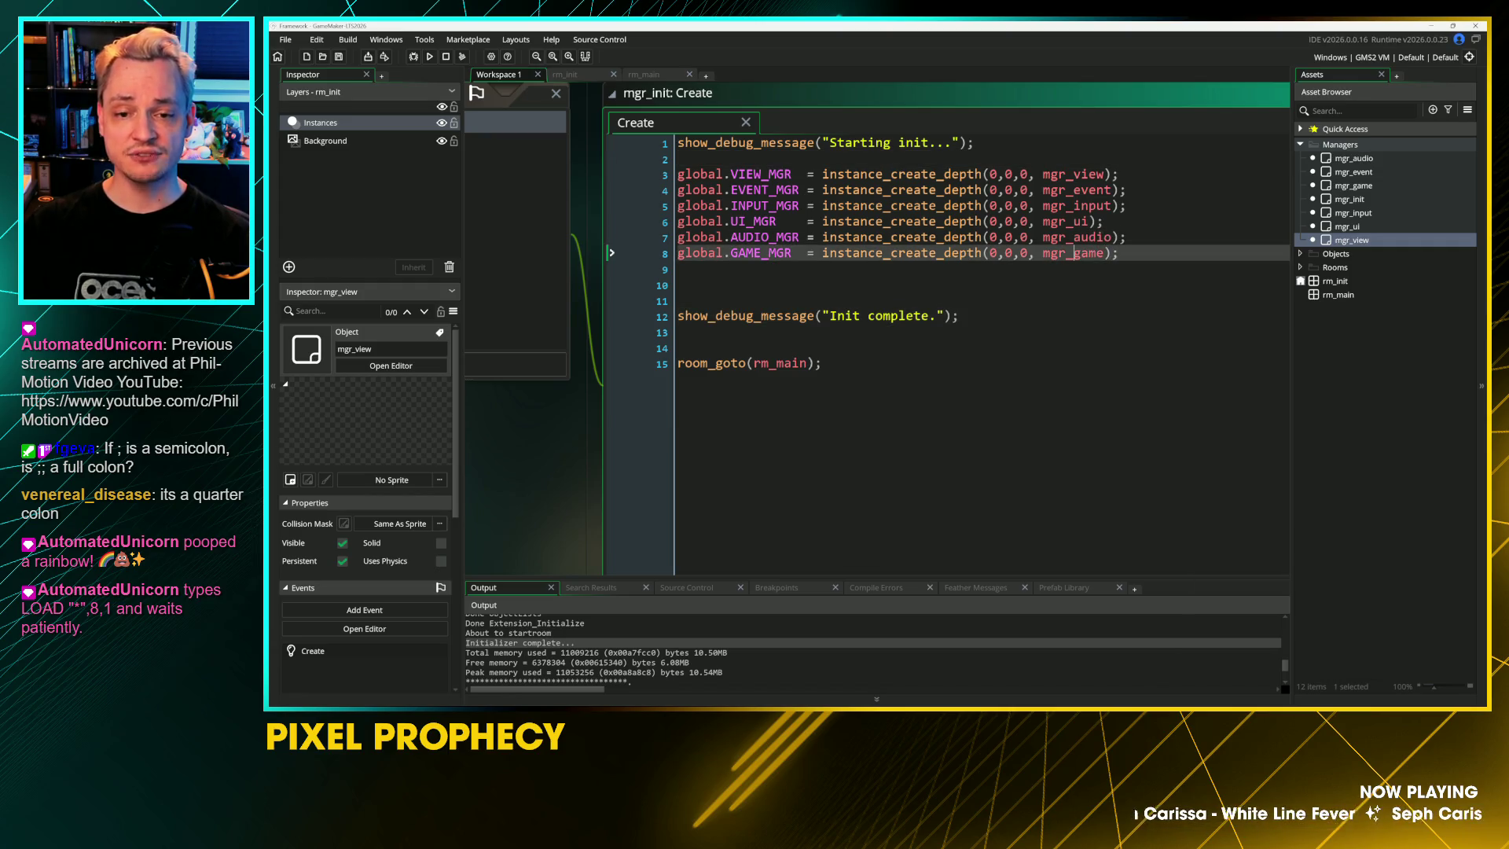
mouse_move(1073, 252)
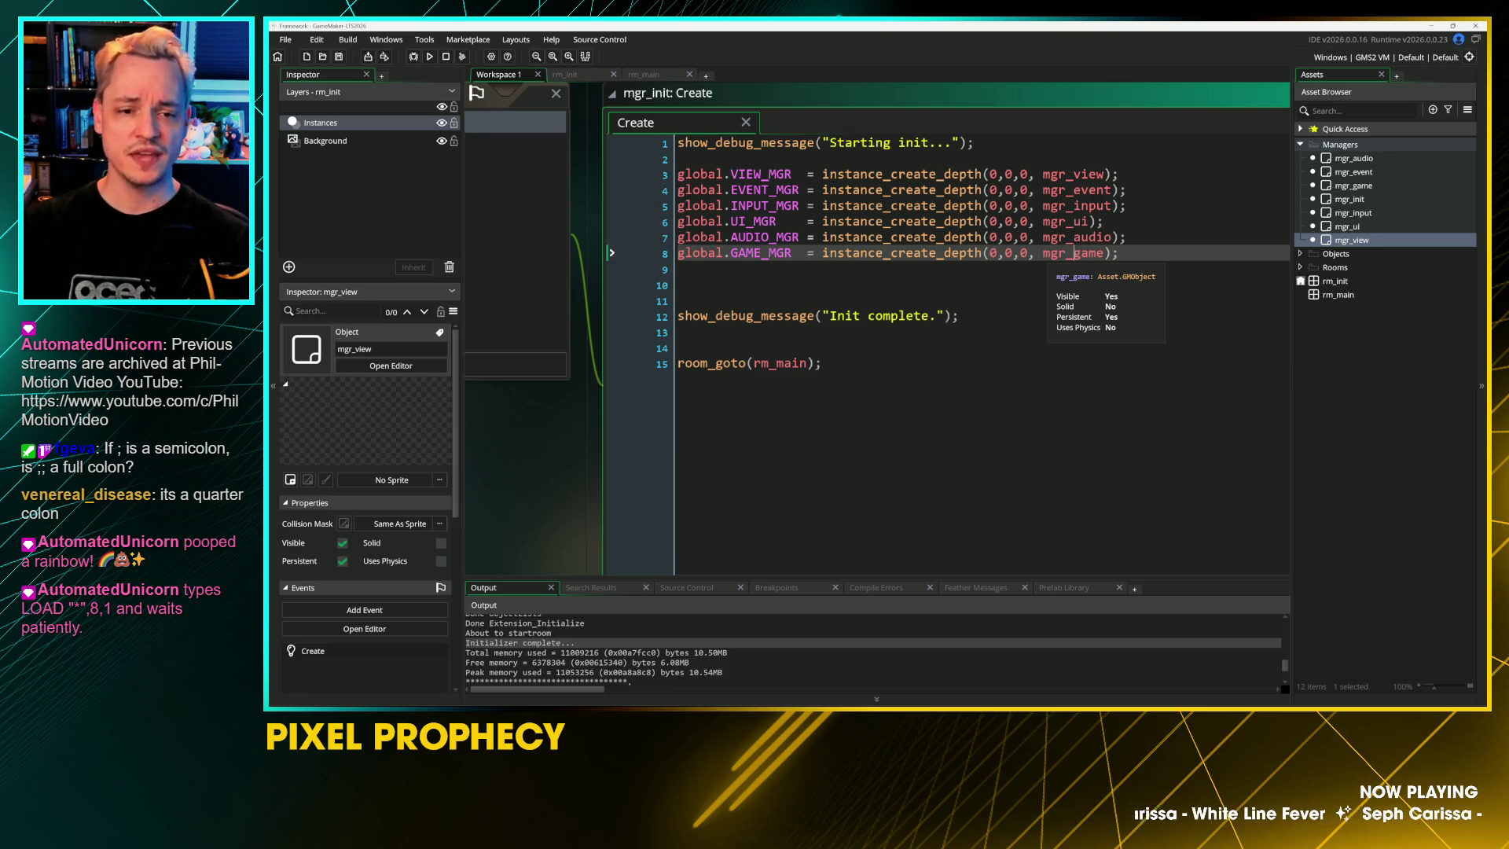
left_click(679, 269)
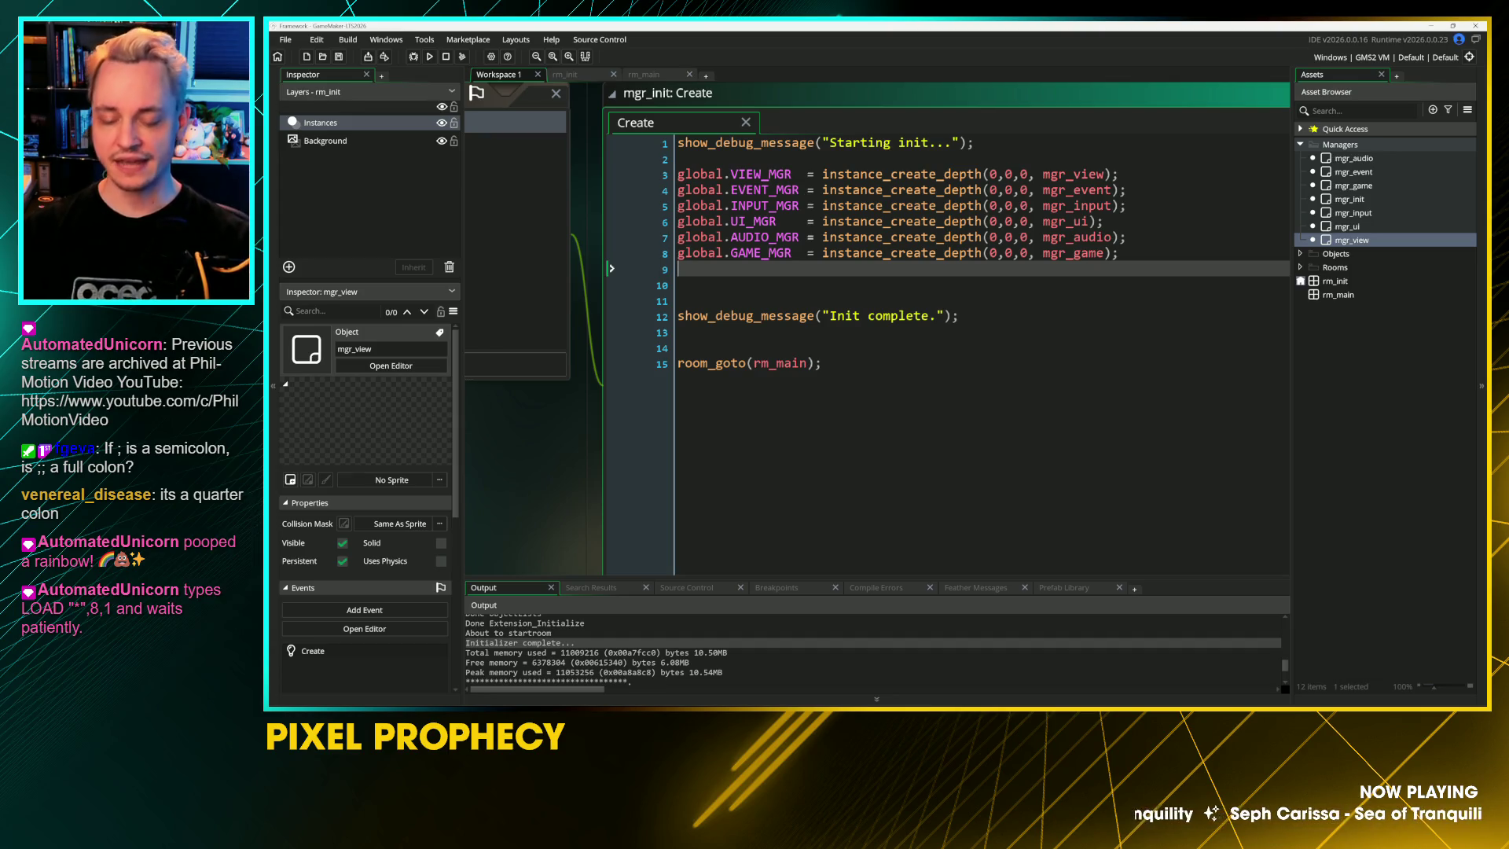
double_click(761, 173)
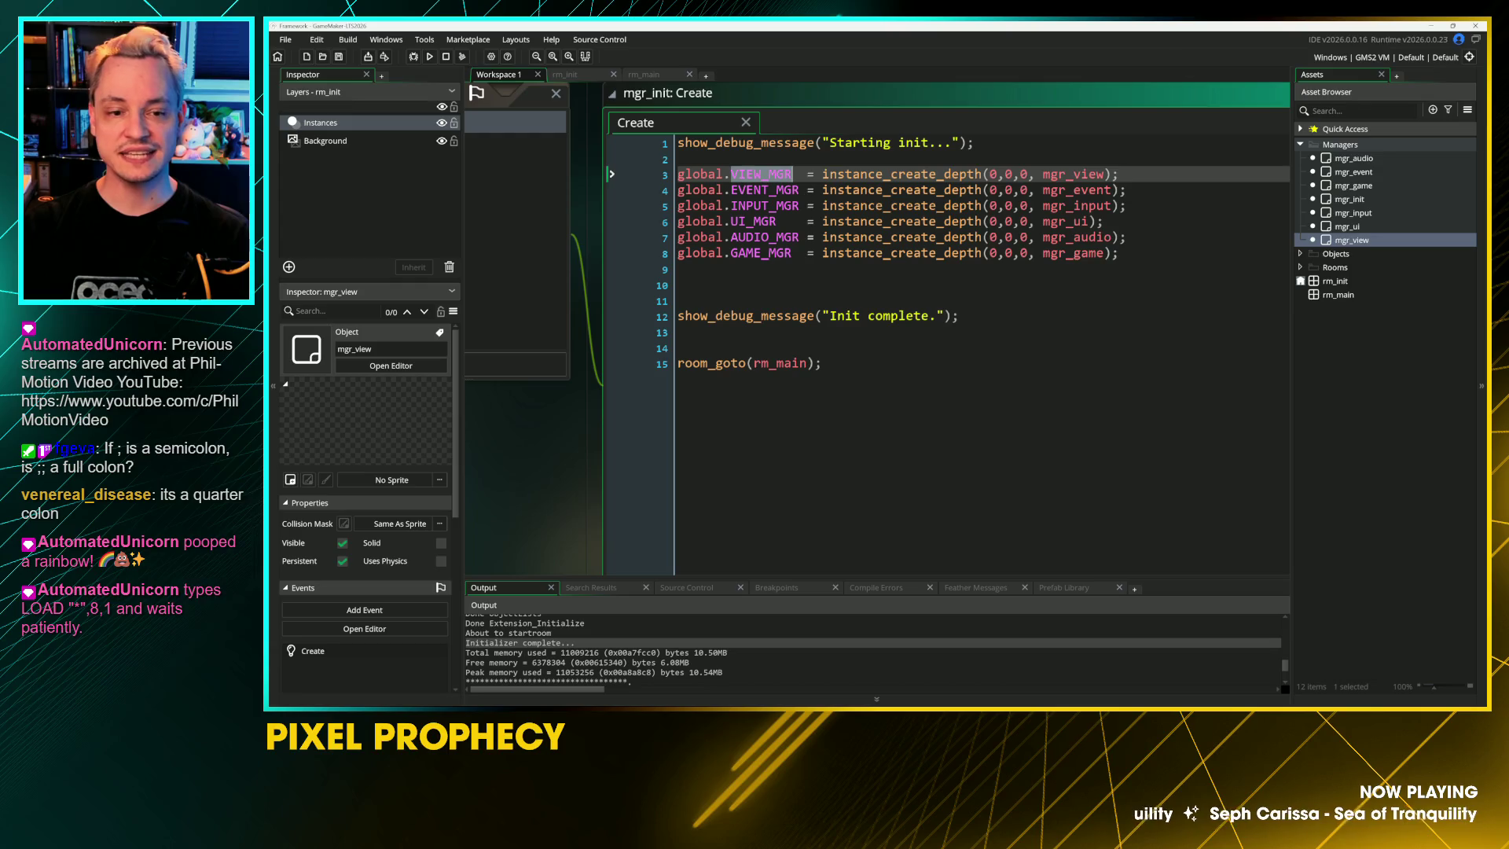
Step: Move the EVENT_MGR line above VIEW_MGR so it is created first
key("End")
key("Down")
key("shift+Home")
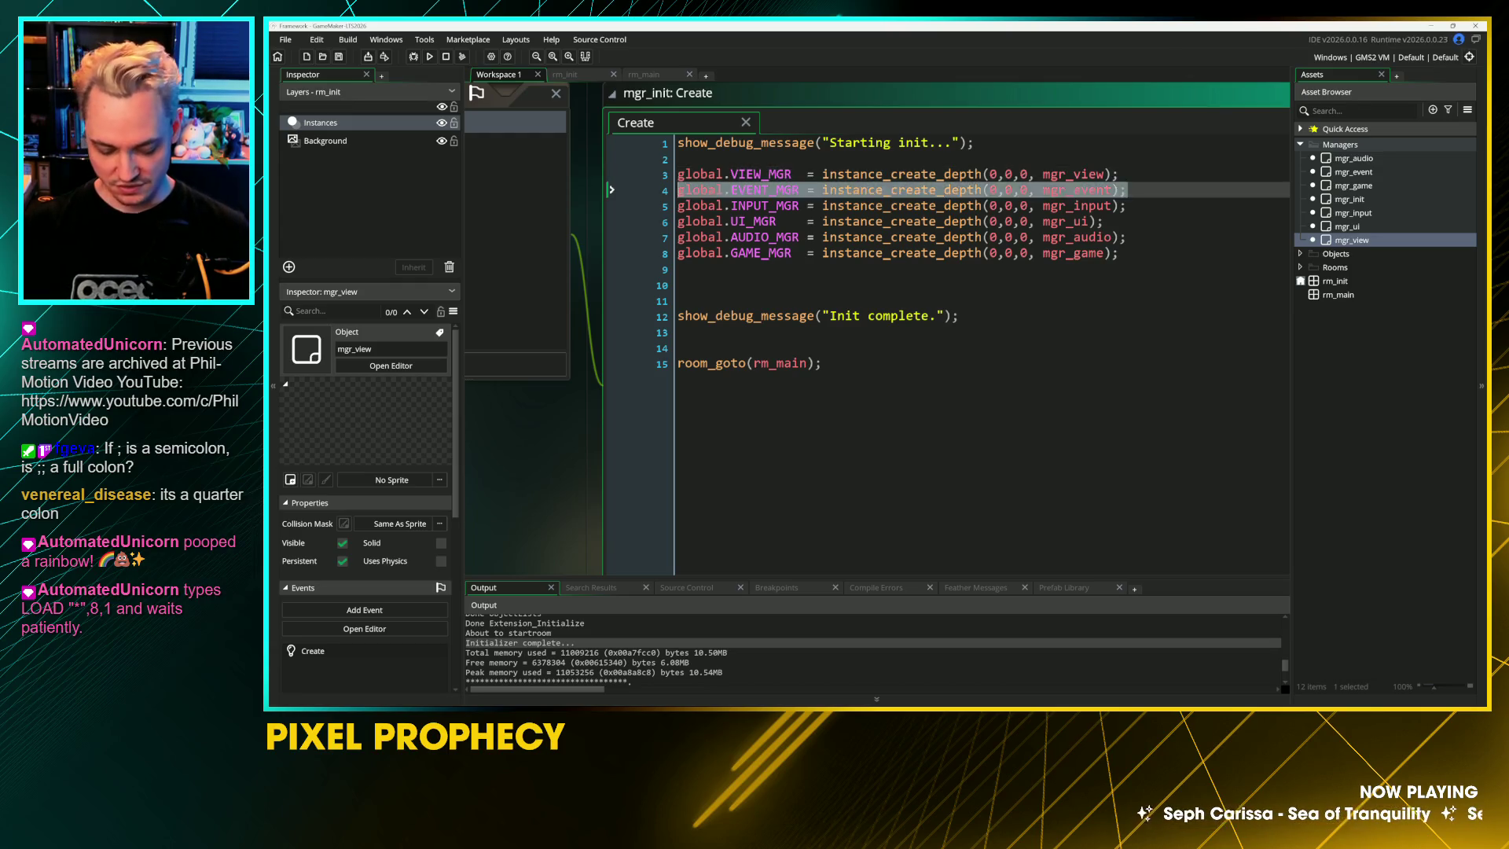
key("Delete")
key("Up")
type("global.EVENT_MGR = instance_create_depth(0,0,0, mgr_event);")
key("Down")
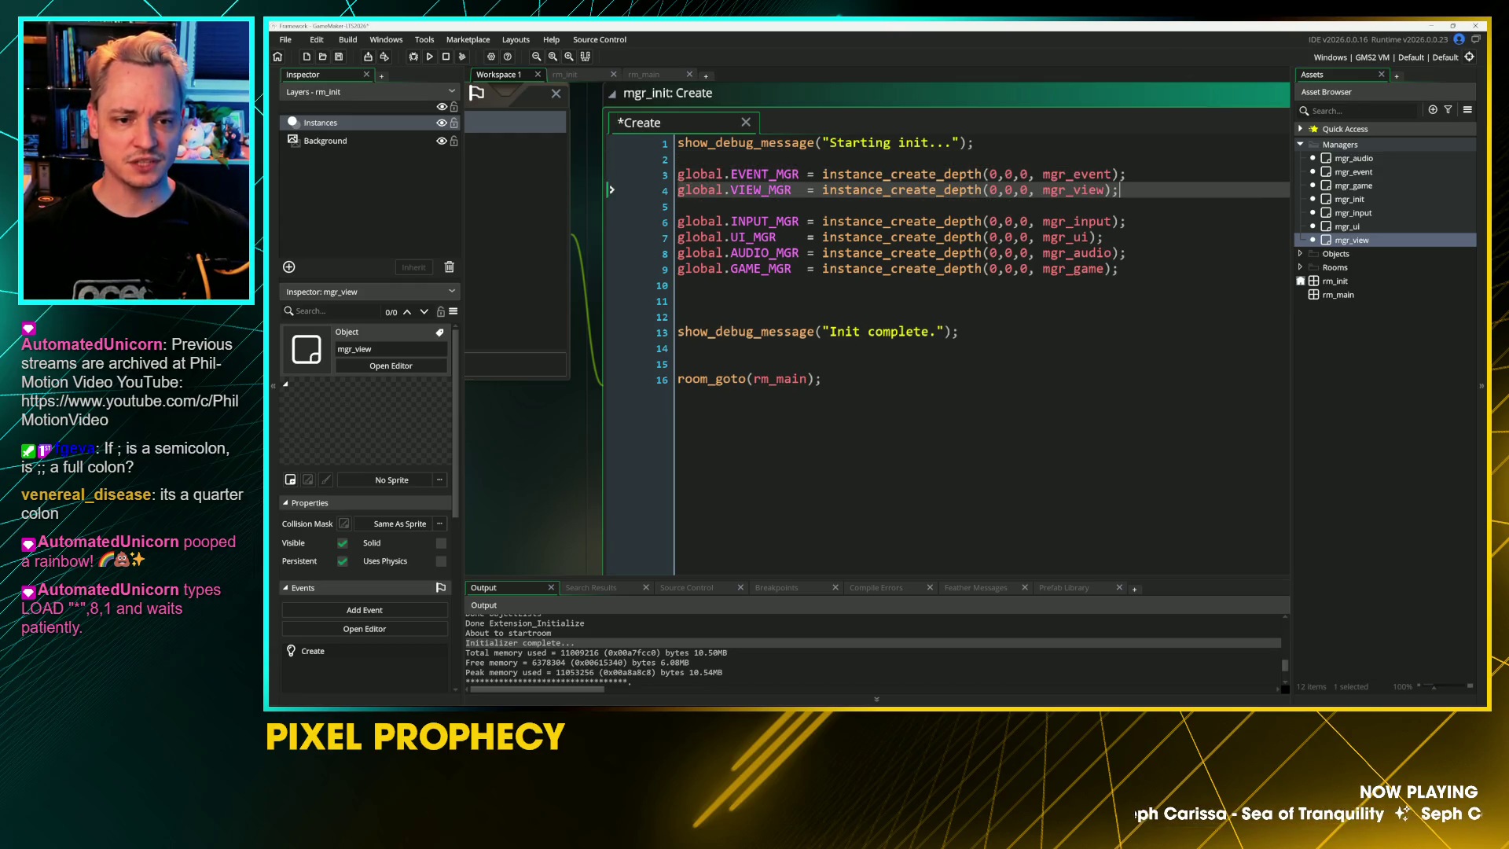
key("Down")
key("Delete")
left_click(1127, 174)
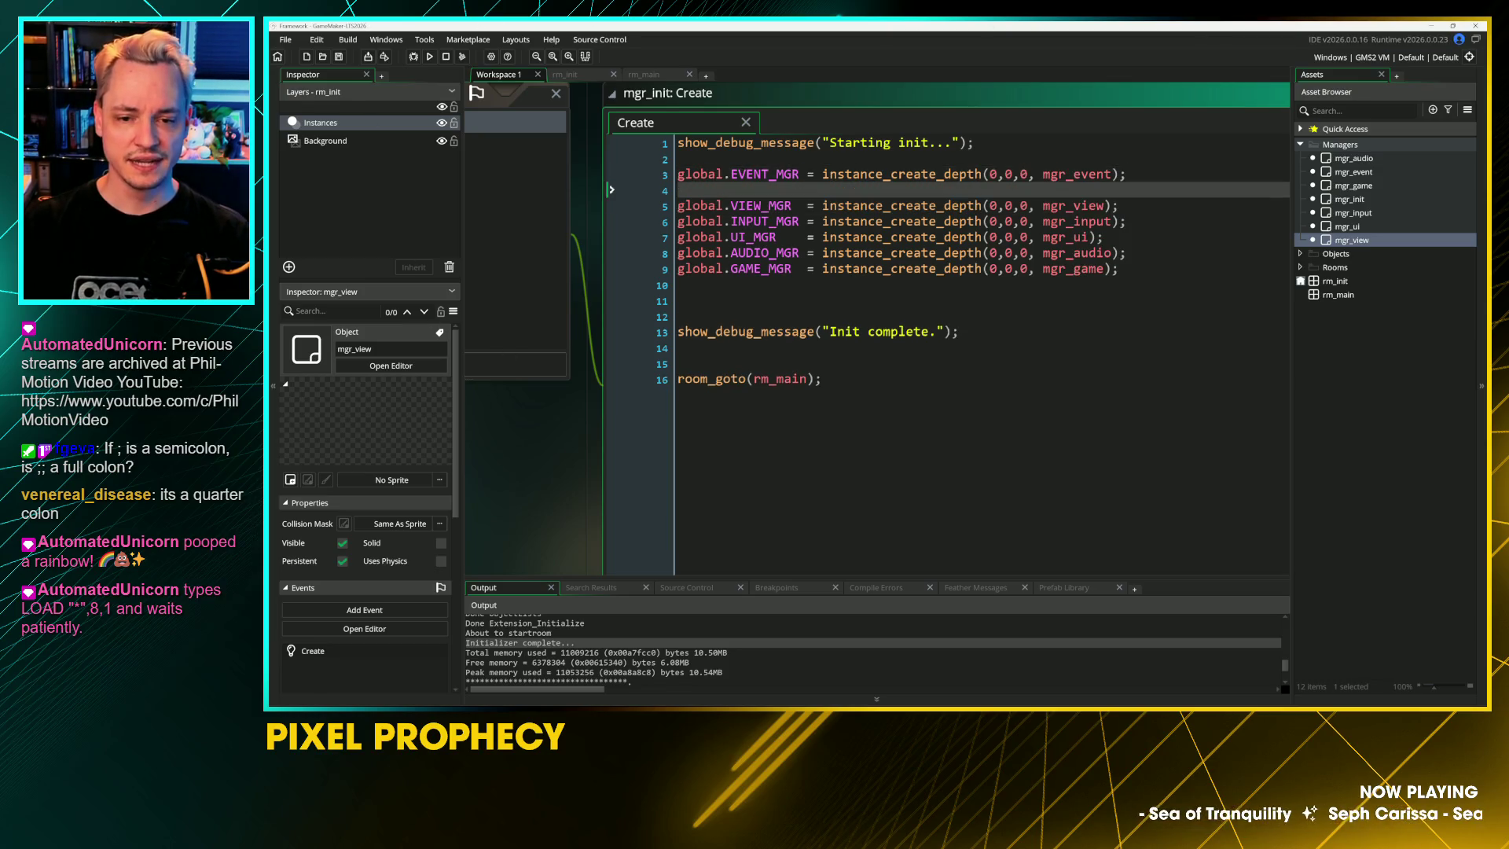
Step: Start a new line 11 reading global.VIEW_MGR.event_manager
left_click(678, 316)
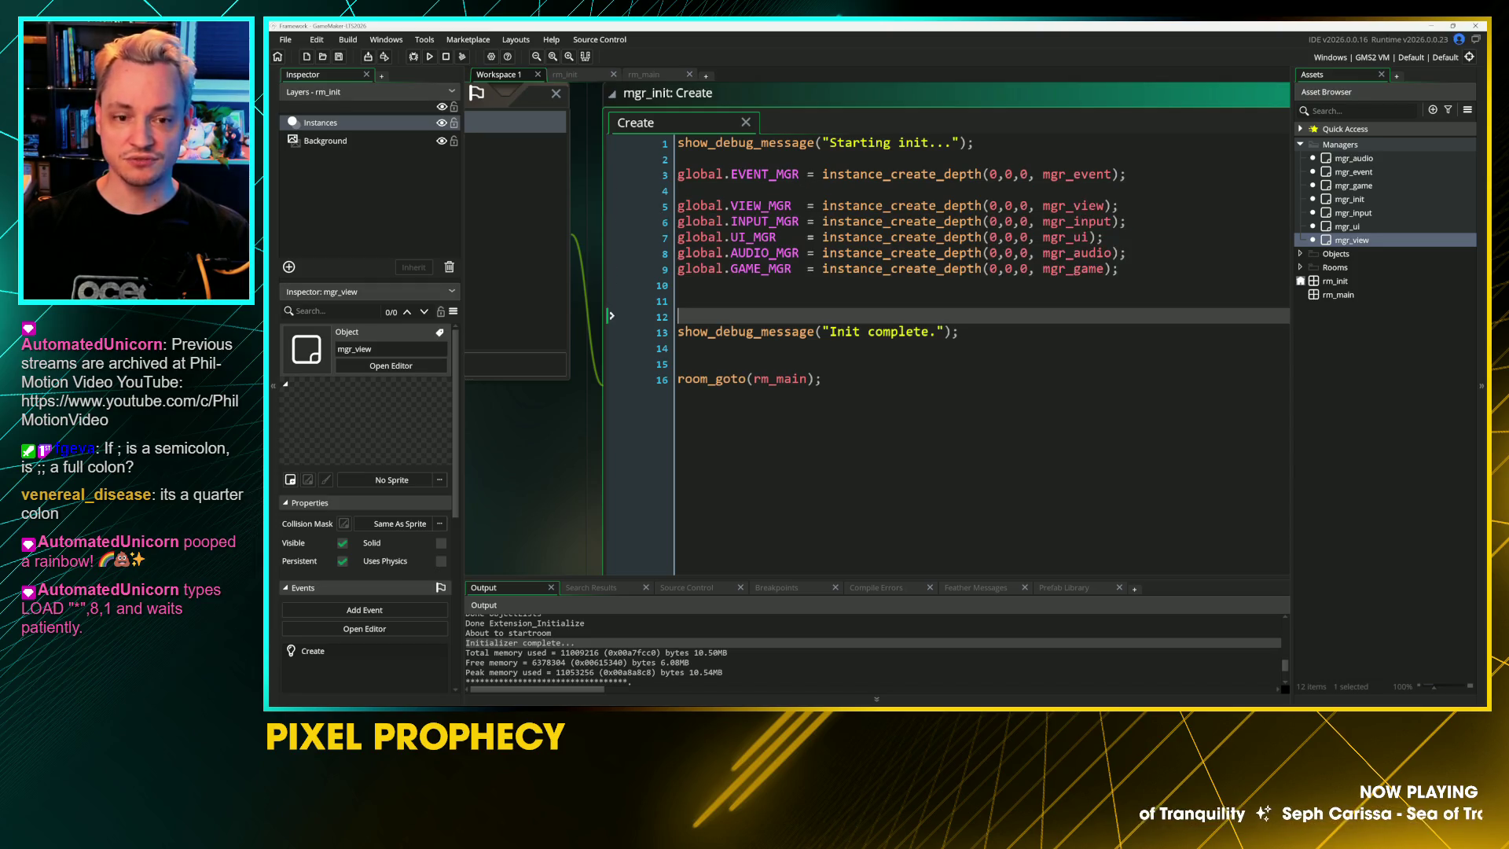
left_click_drag(700, 206, 738, 206)
left_click(679, 300)
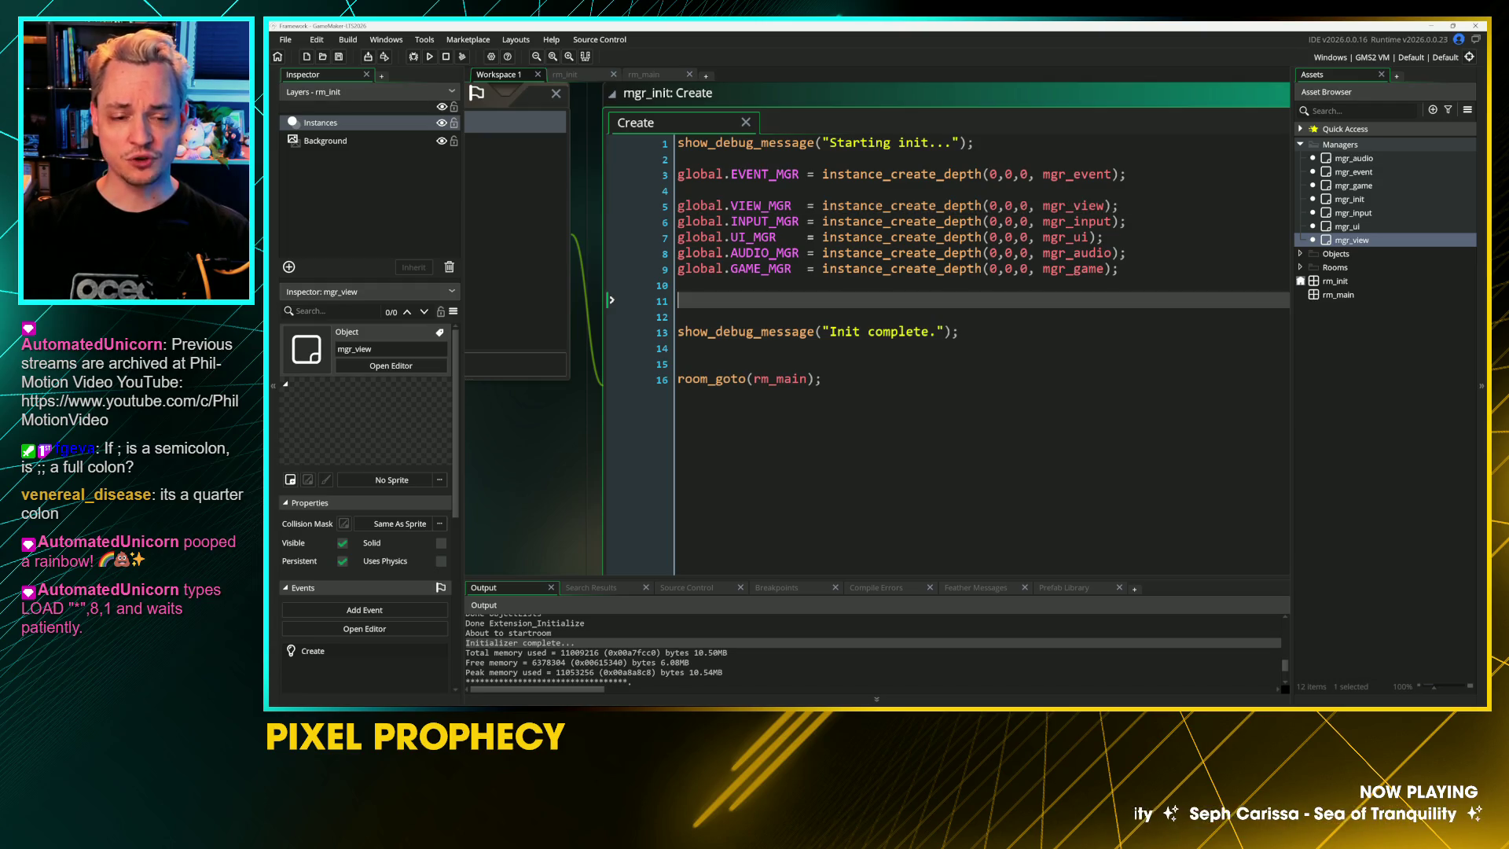
left_click_drag(799, 174, 677, 174)
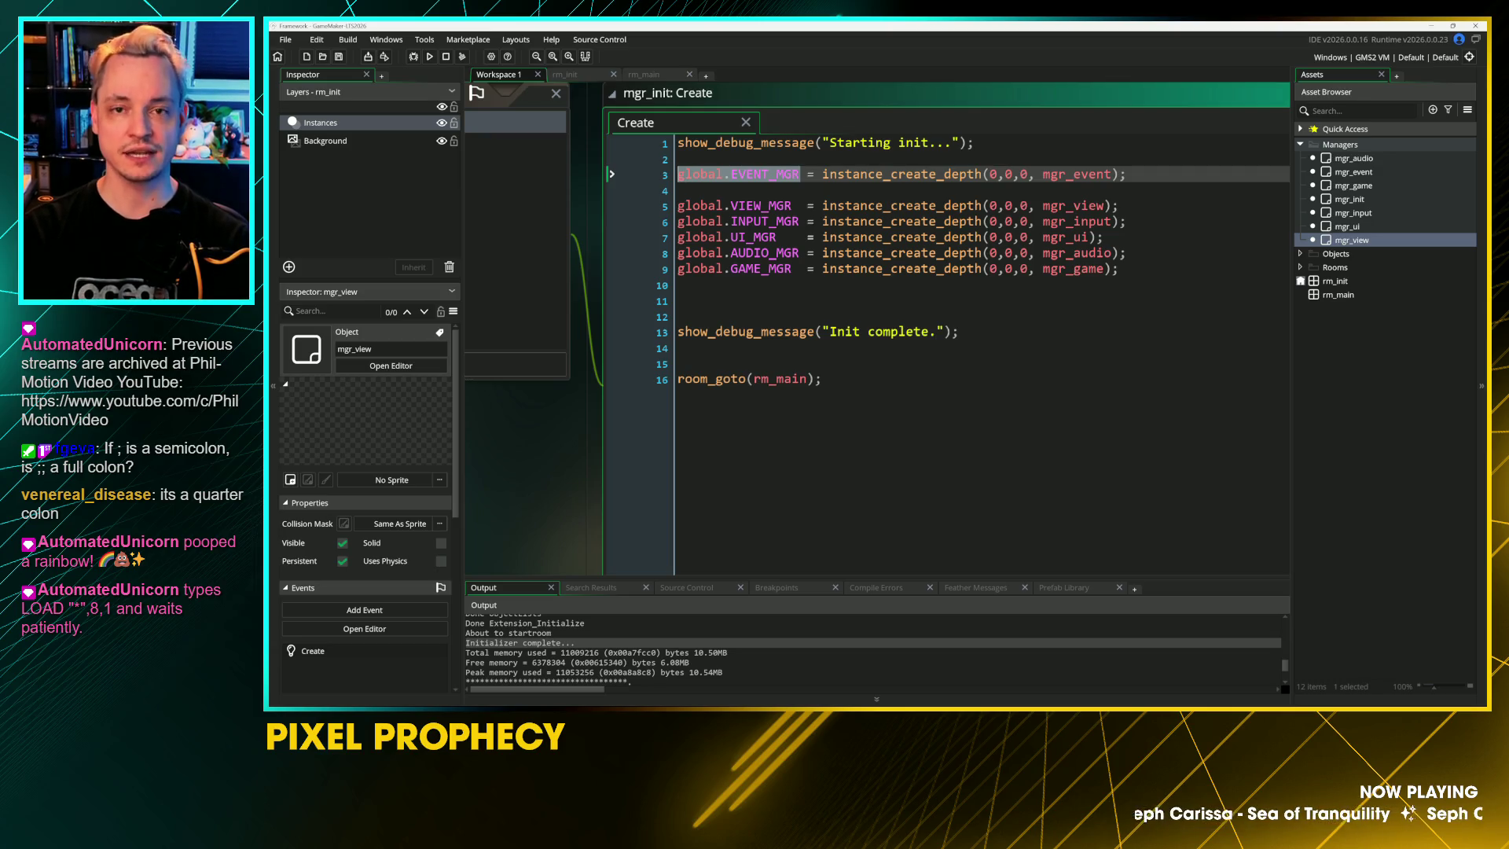
left_click(678, 300)
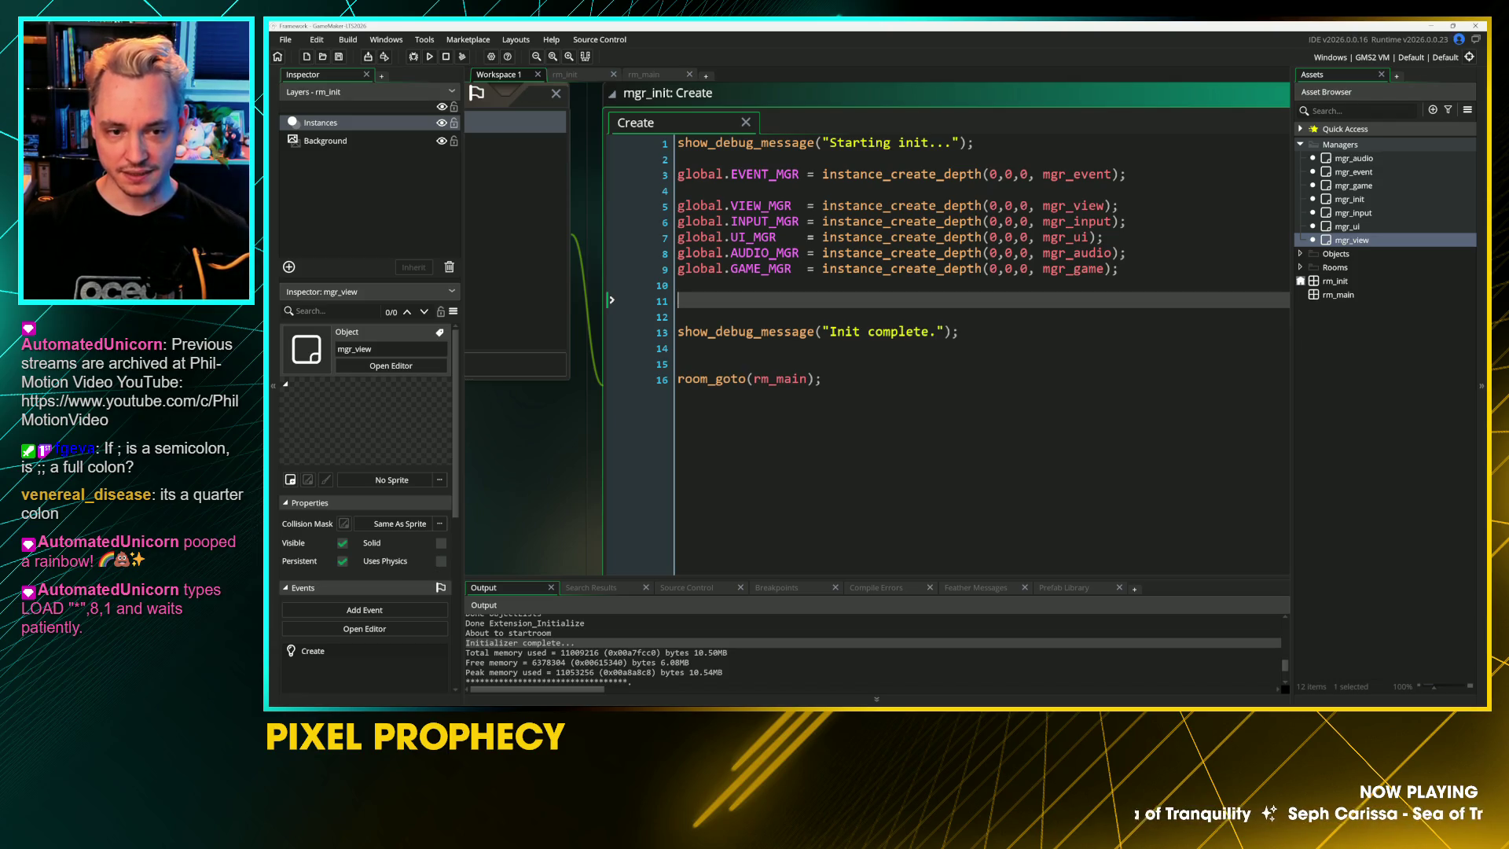
type("global.V")
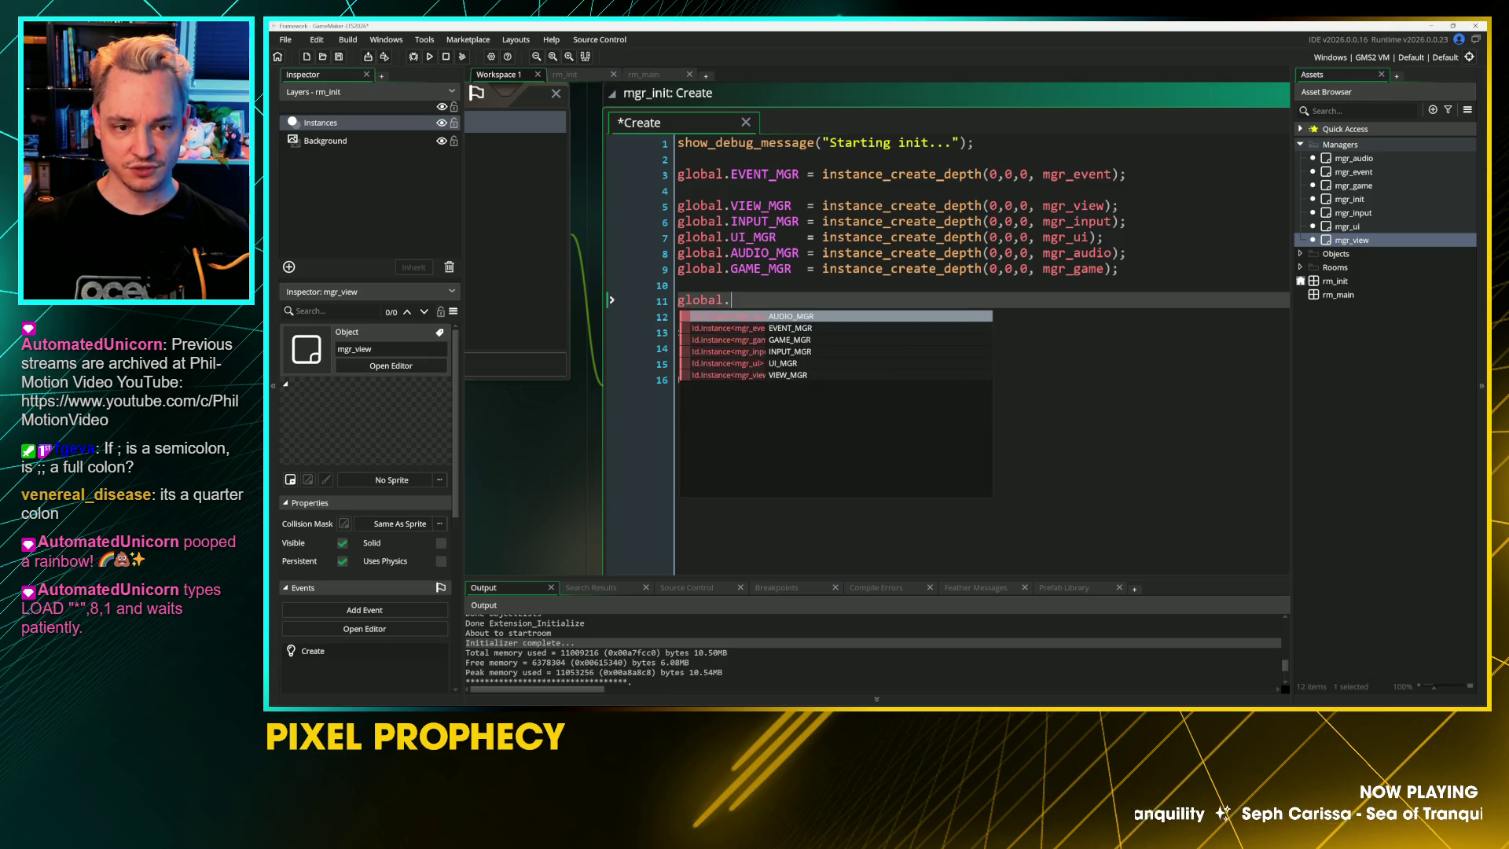
key("Return")
type(".")
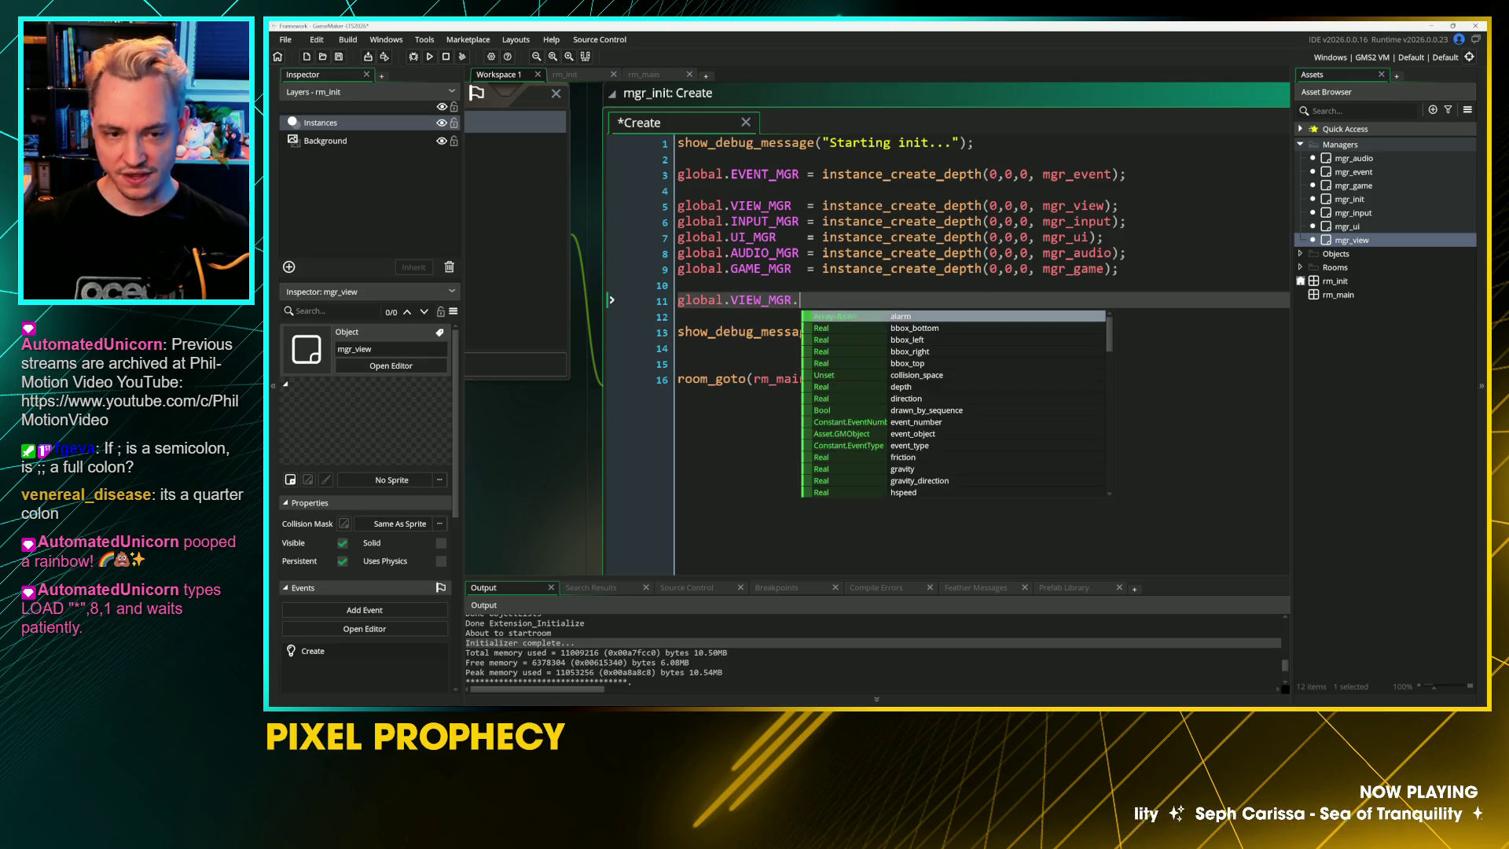
type("evne")
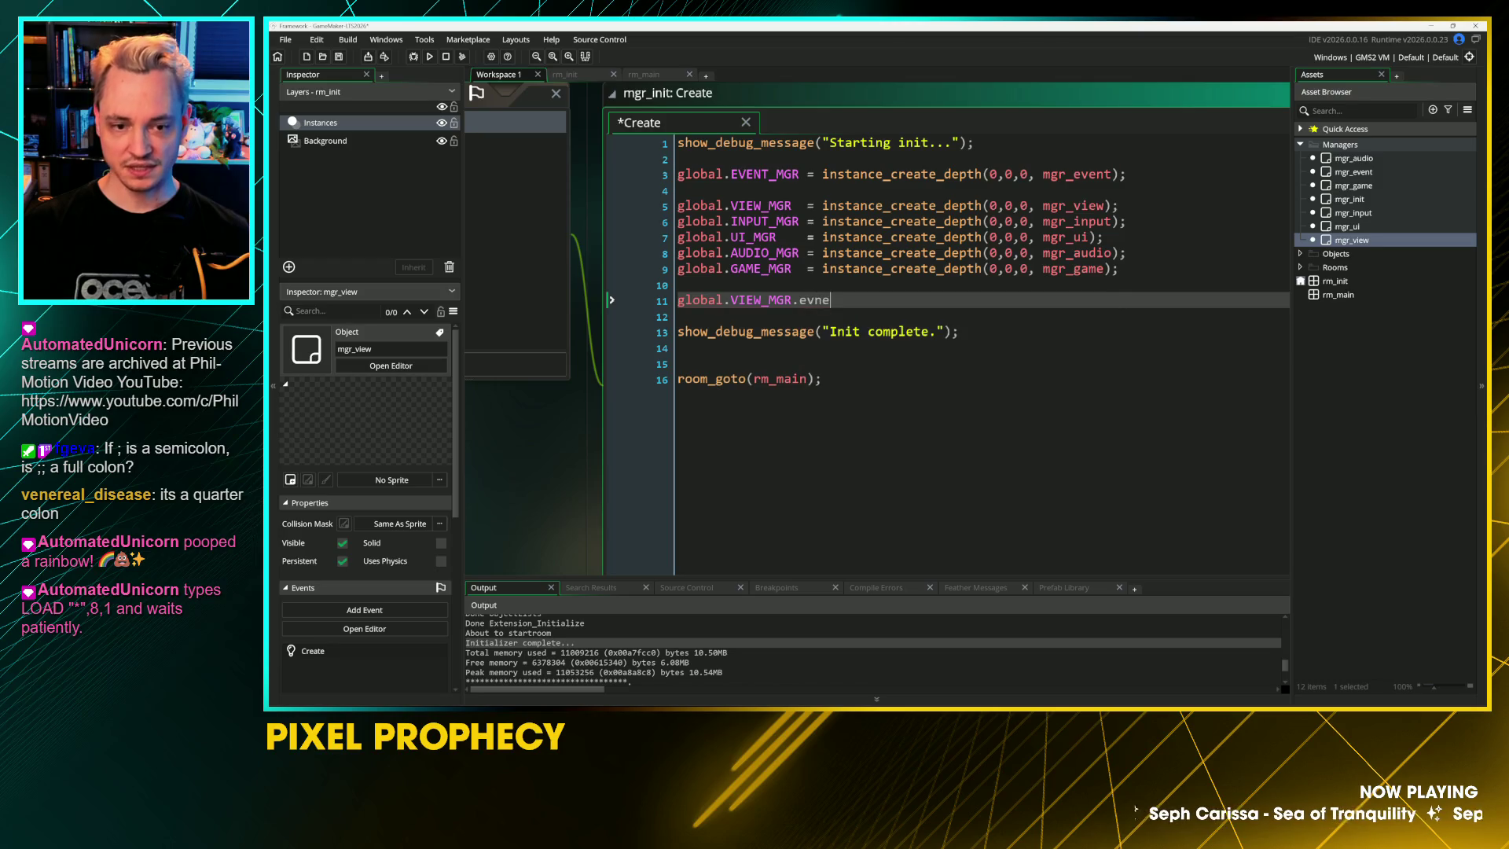
type("vent_manager")
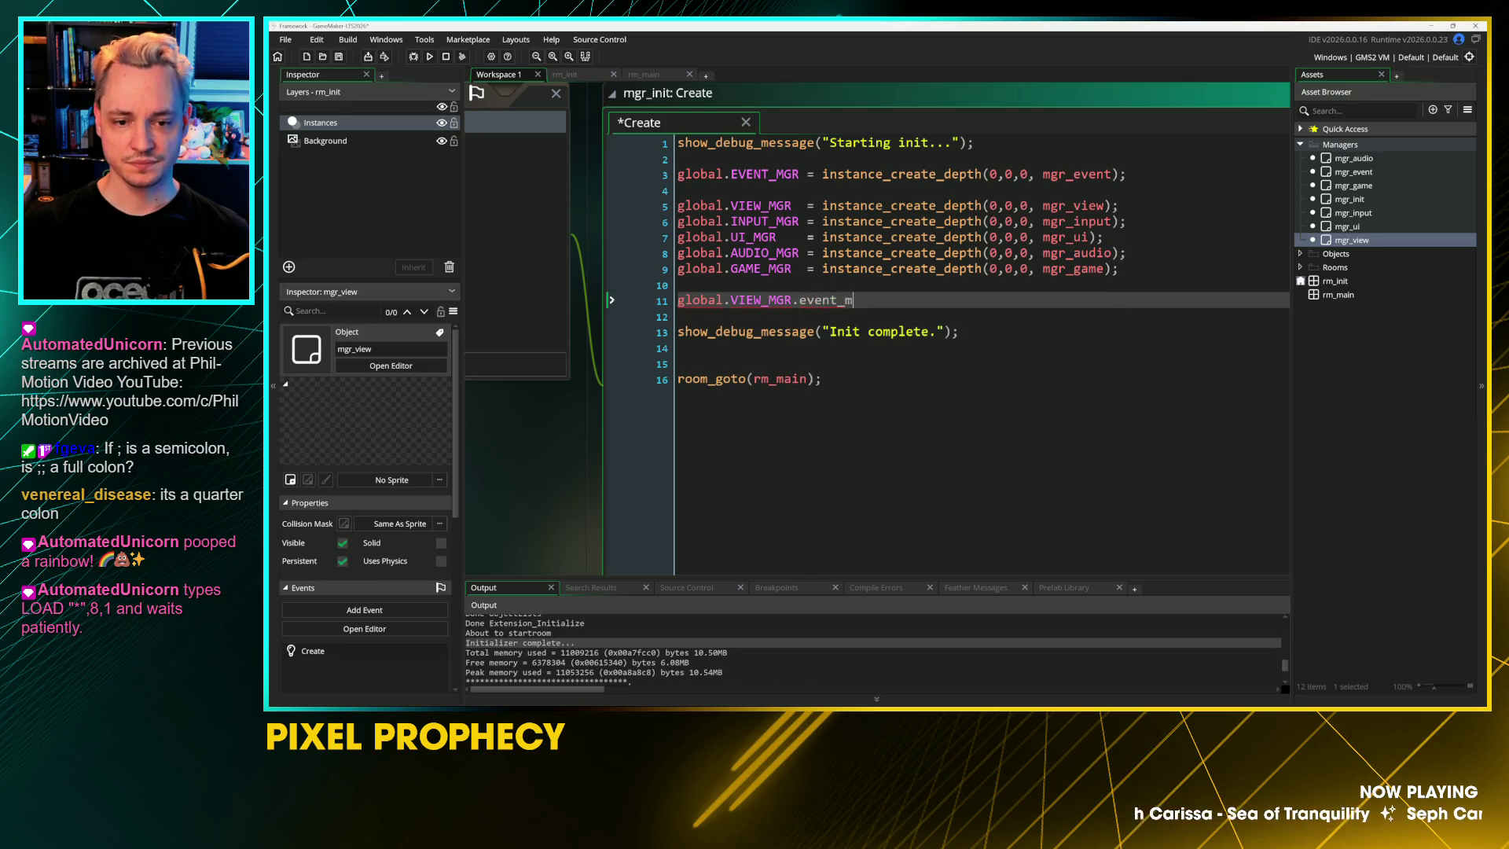